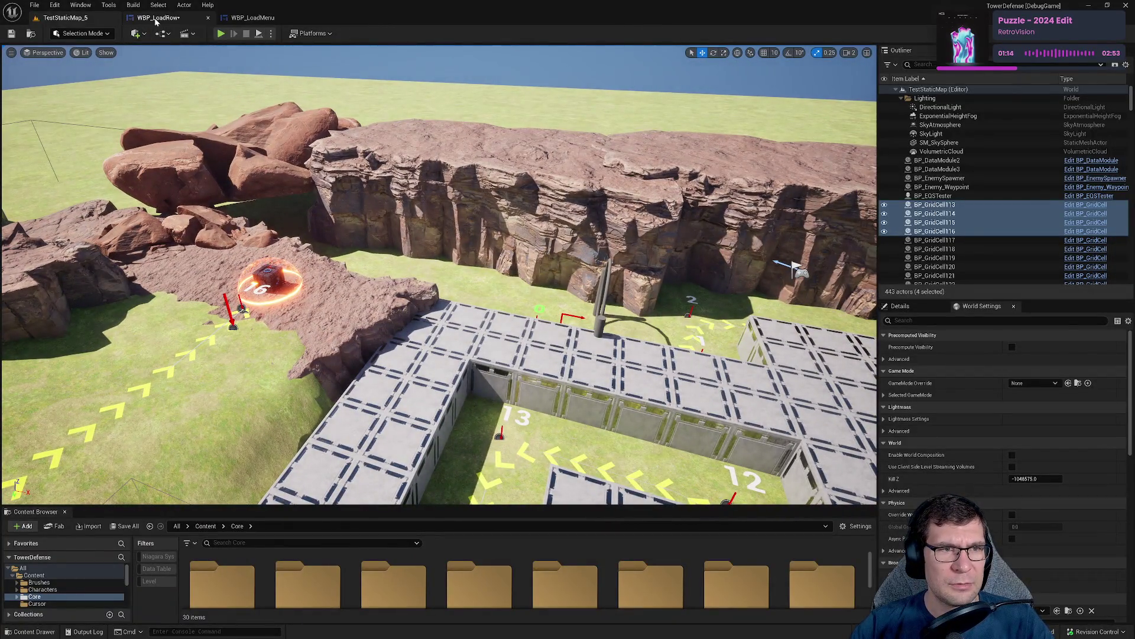
In WBP_LoadRow's MyFunction graph, move Save Slot Info beside Set Last Save Game Text and save.
click(158, 17)
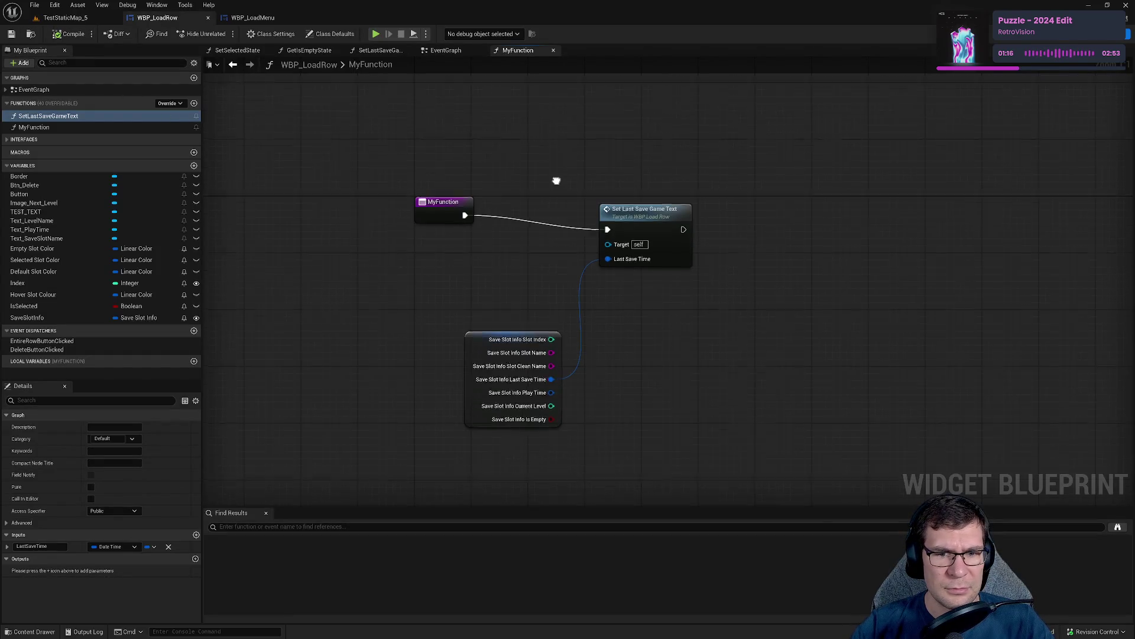
drag(473, 346, 492, 256)
drag(643, 215, 636, 200)
click(423, 202)
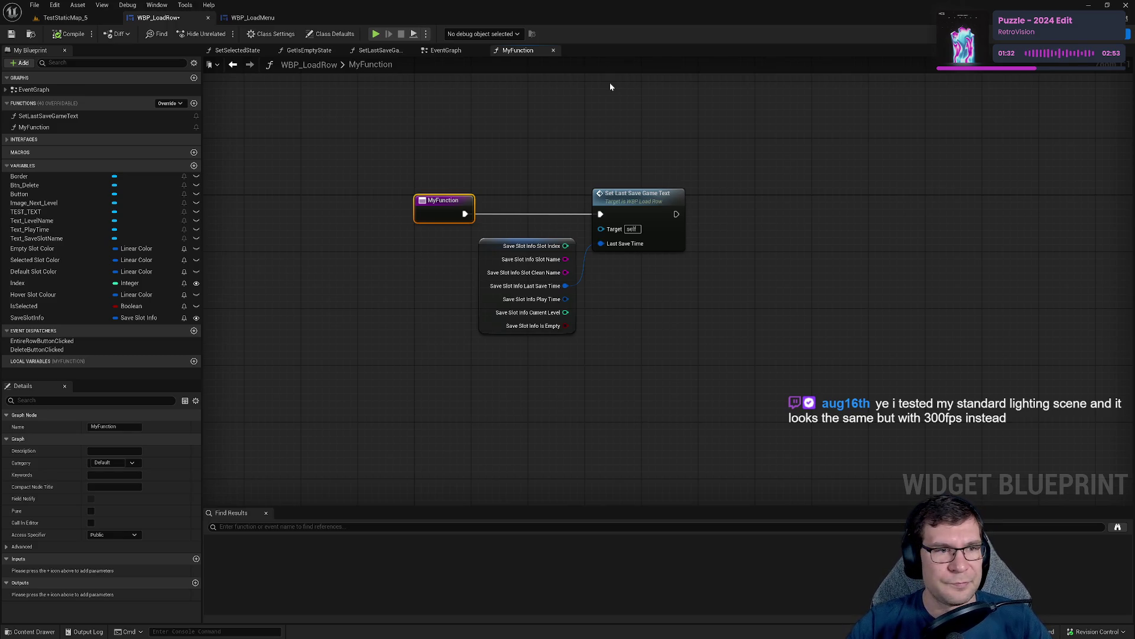
click(11, 34)
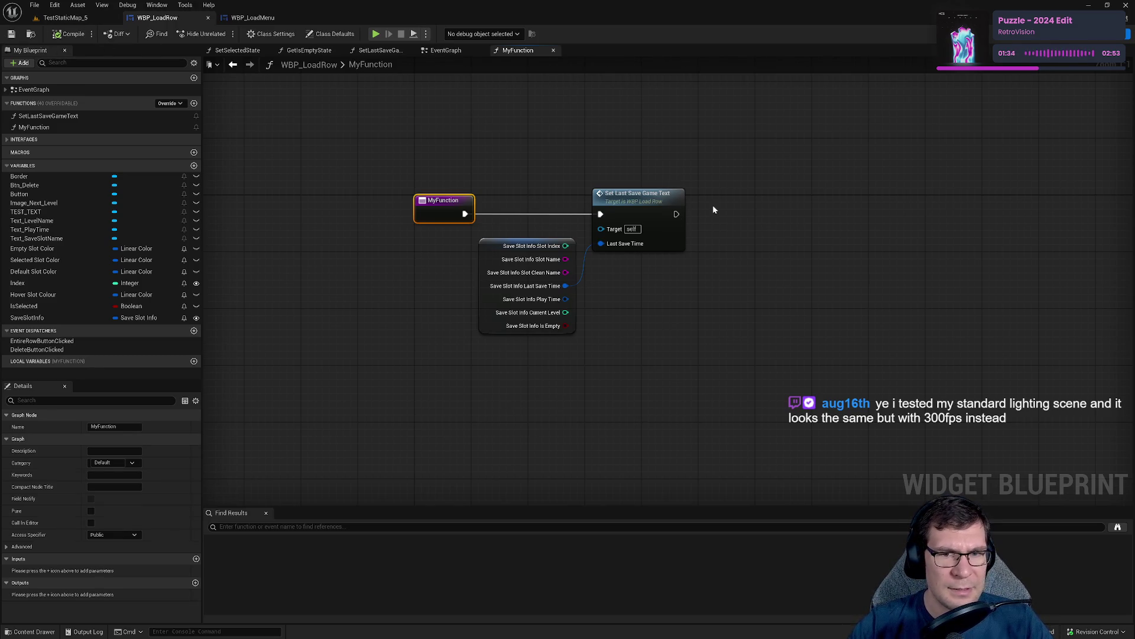
drag(501, 251, 501, 236)
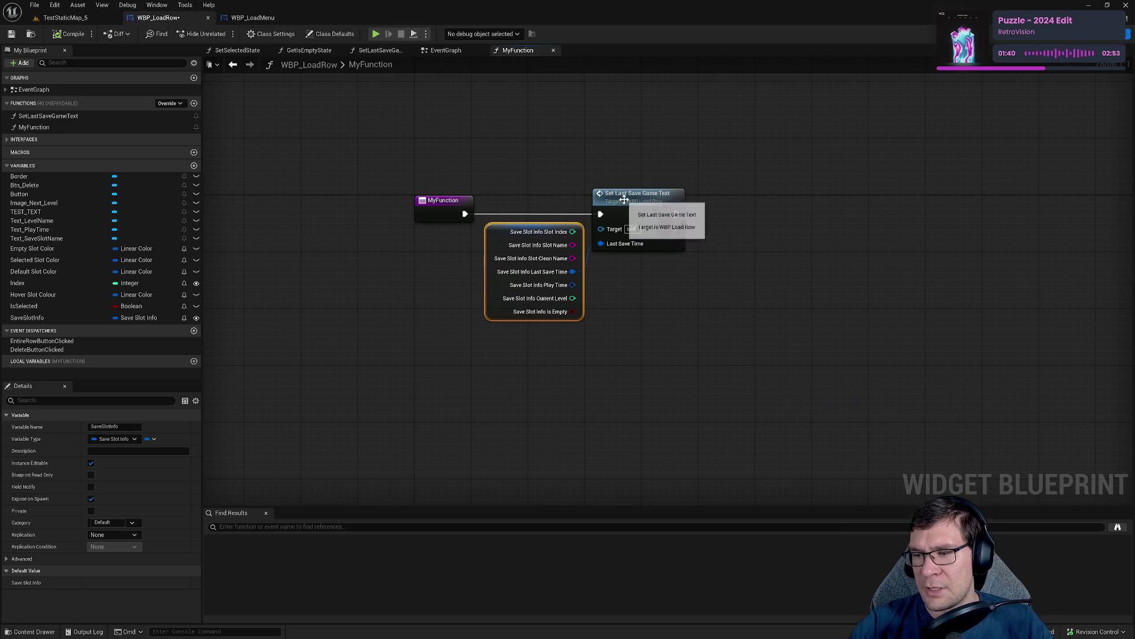
Review the Construct logic in WBP_LoadRow's EventGraph.
click(456, 56)
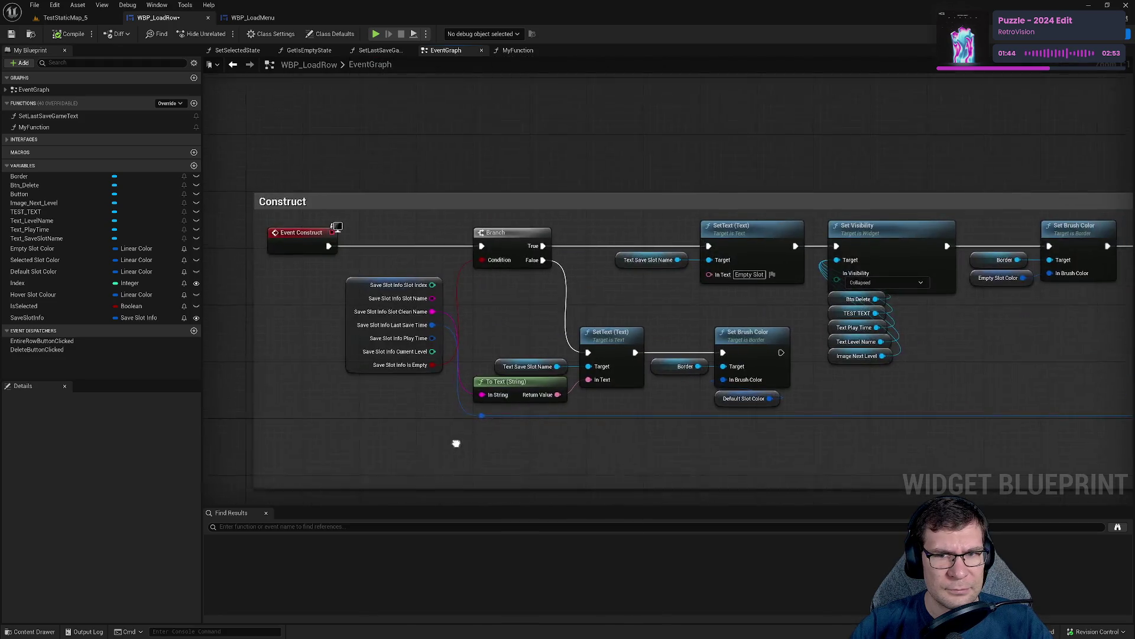
scroll(513, 331, down, 2)
scroll(466, 132, up, 3)
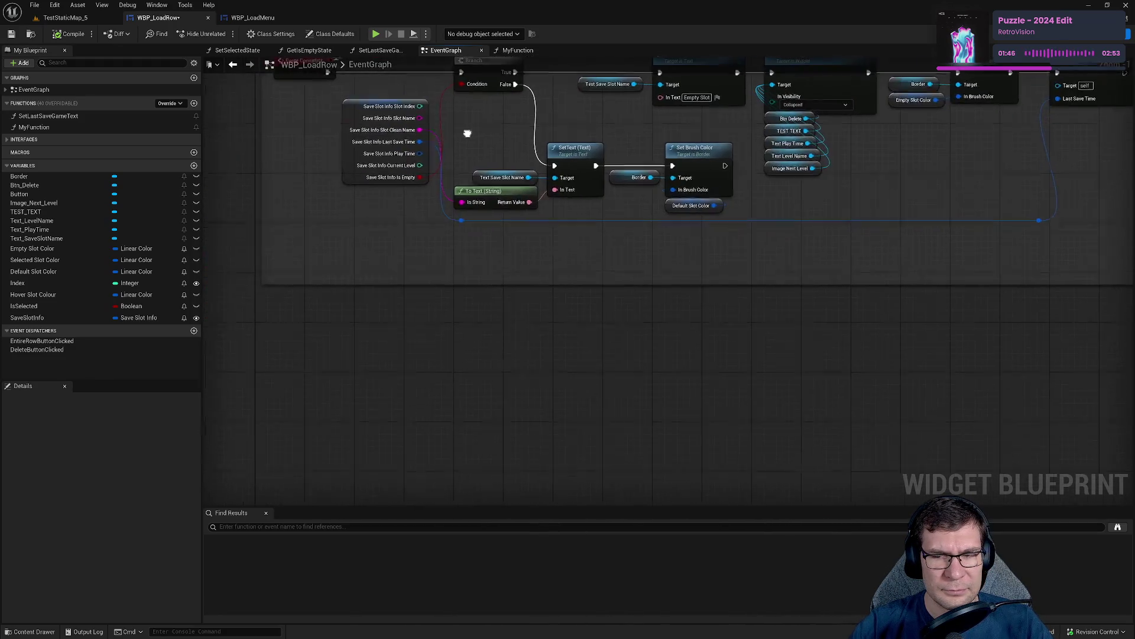
scroll(472, 152, down, 1)
Rename MyFunction to UpdateTextValue and open the Set Last Save Game Text function graph.
click(518, 51)
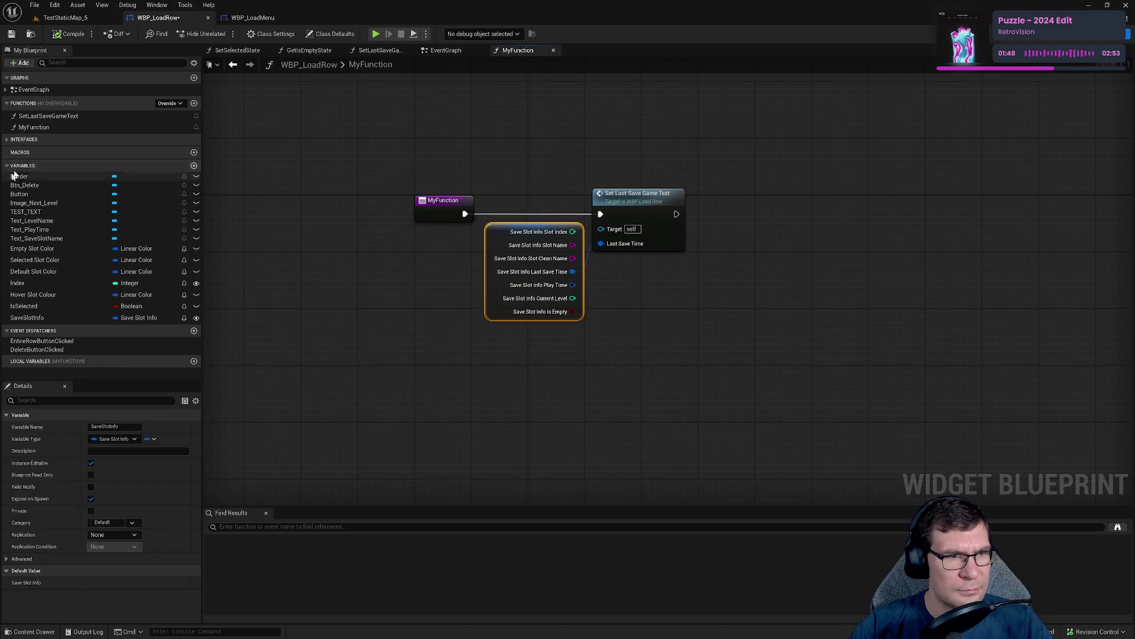
click(52, 128)
click(53, 129)
text(UpdateTextVal)
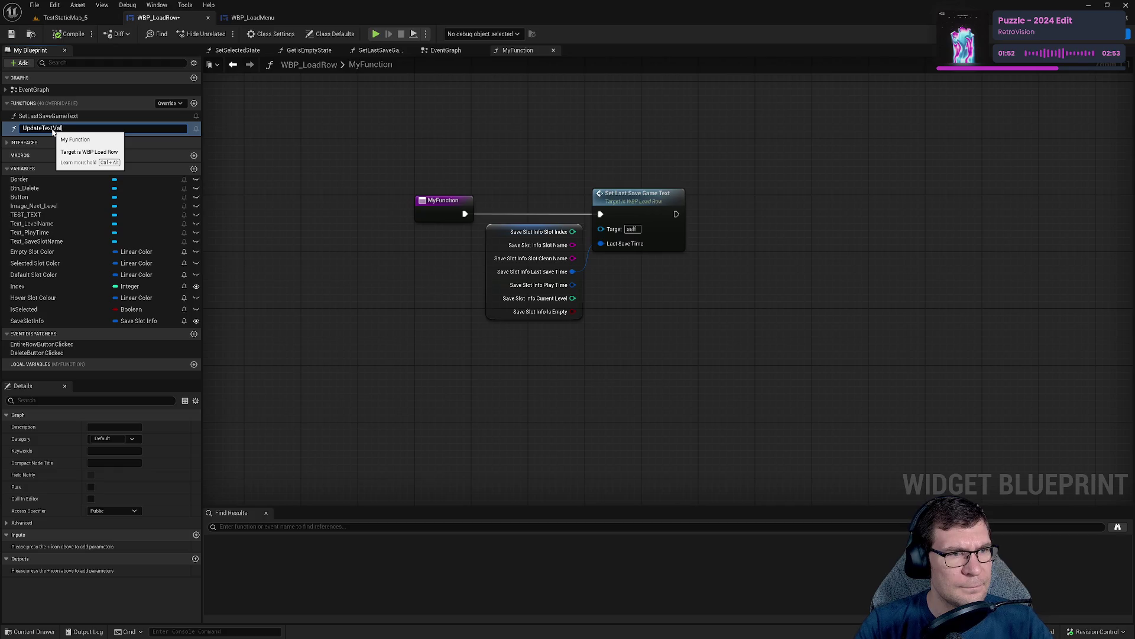
text(ue)
key(Return)
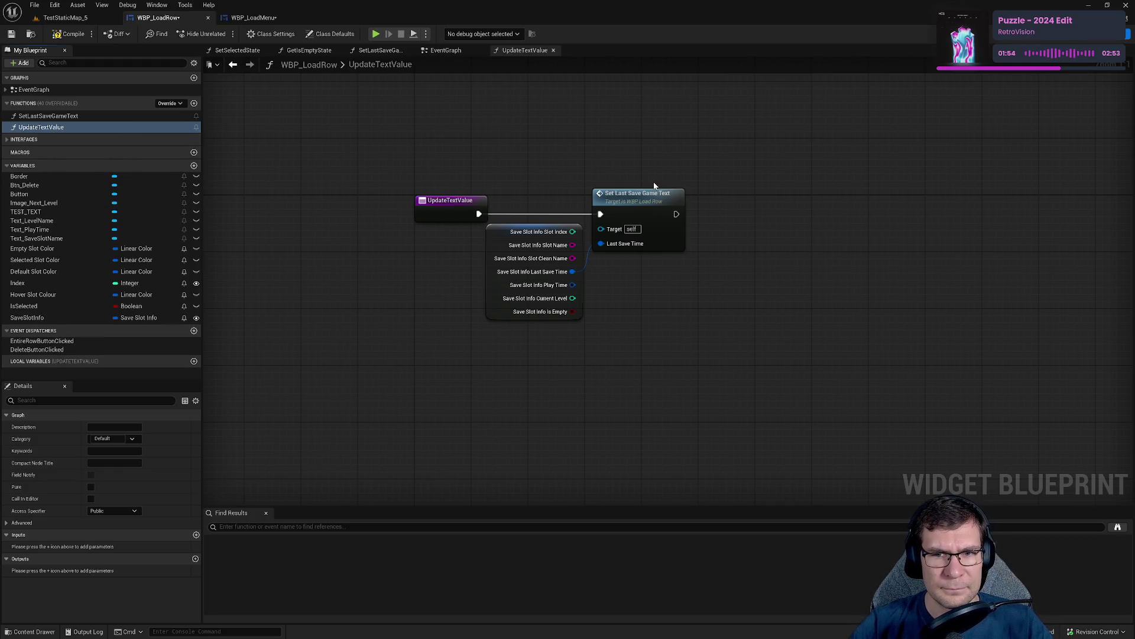
double_click(648, 194)
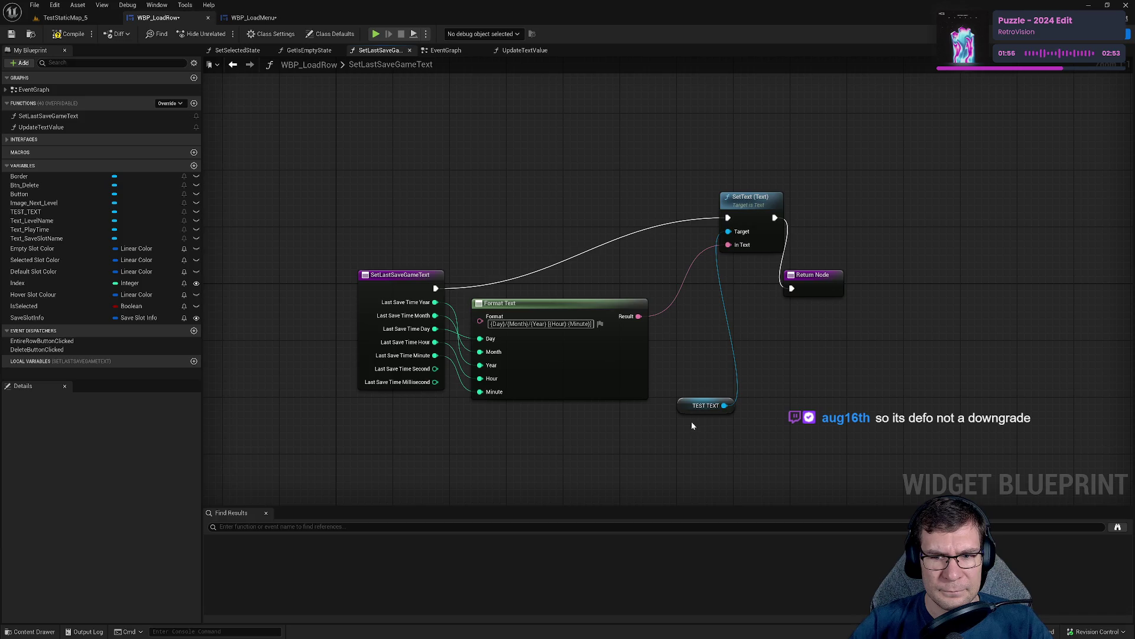
Arrange SetText, the TEST TEXT getter and Return Node in a neat row.
mouse_move(764, 199)
mouse_down()
mouse_move(757, 270)
mouse_move(804, 271)
mouse_up()
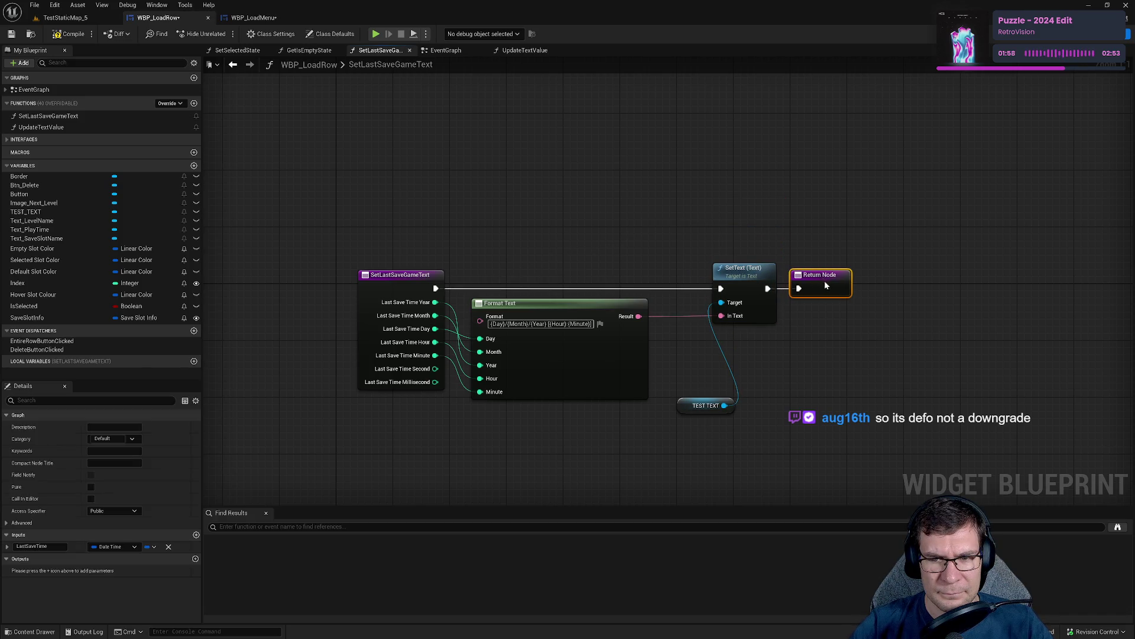
drag(705, 405, 685, 306)
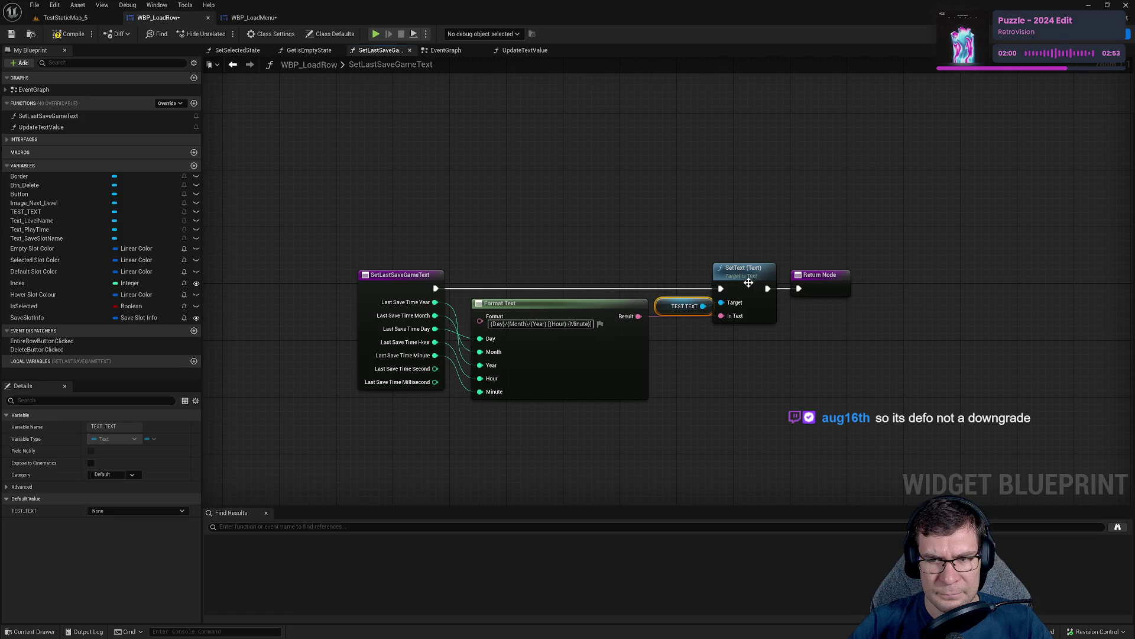
drag(748, 282, 755, 280)
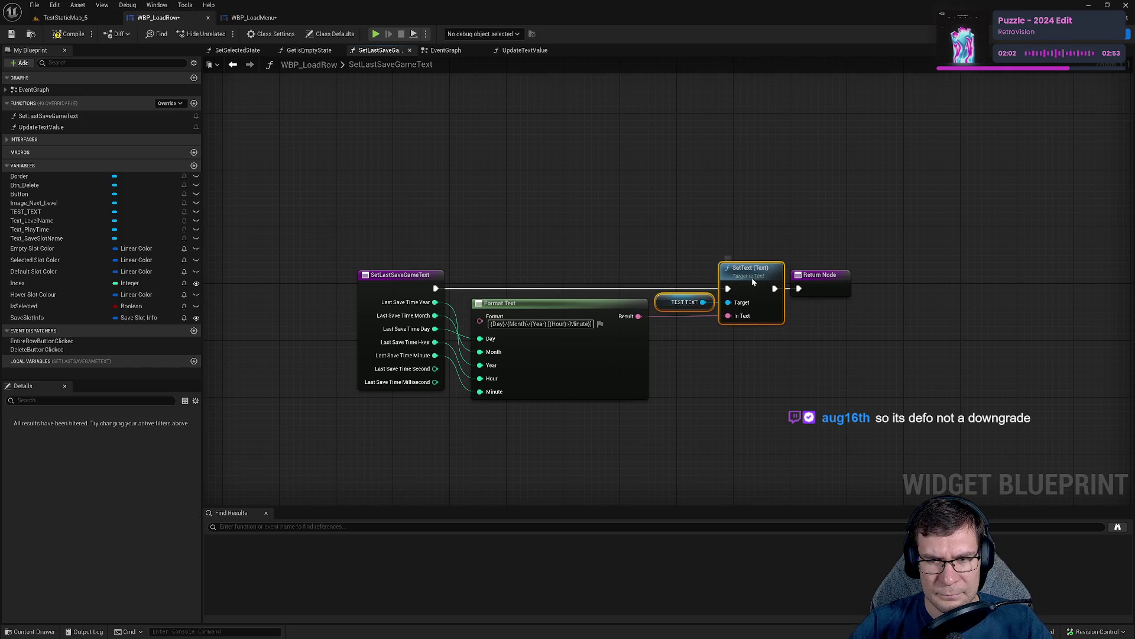
drag(842, 274, 847, 278)
click(893, 315)
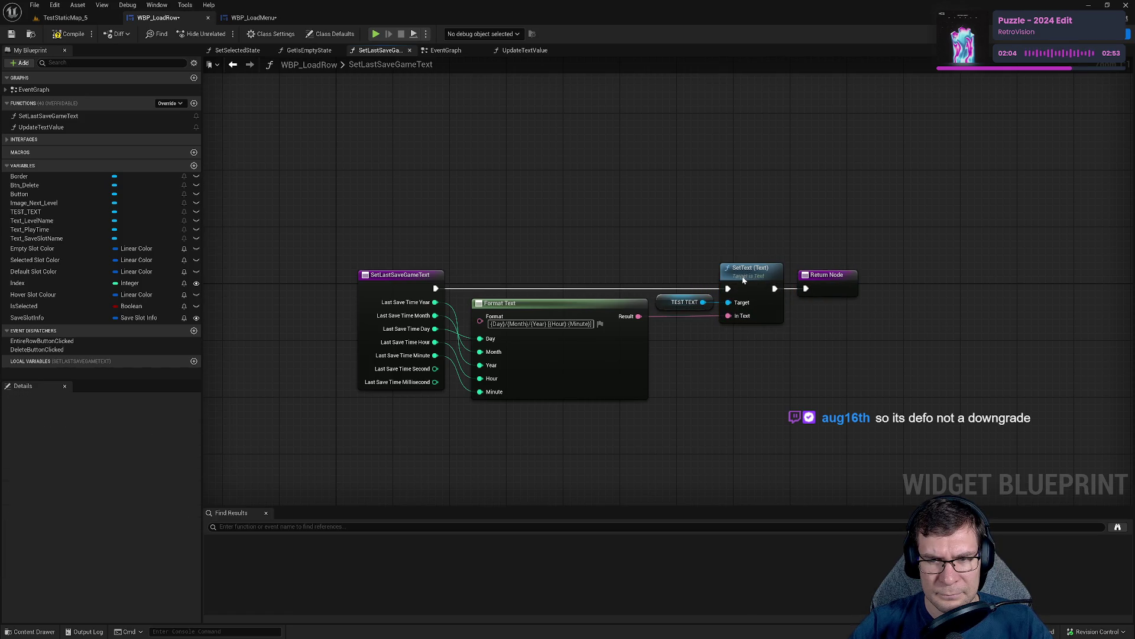
drag(748, 269, 829, 279)
click(660, 327)
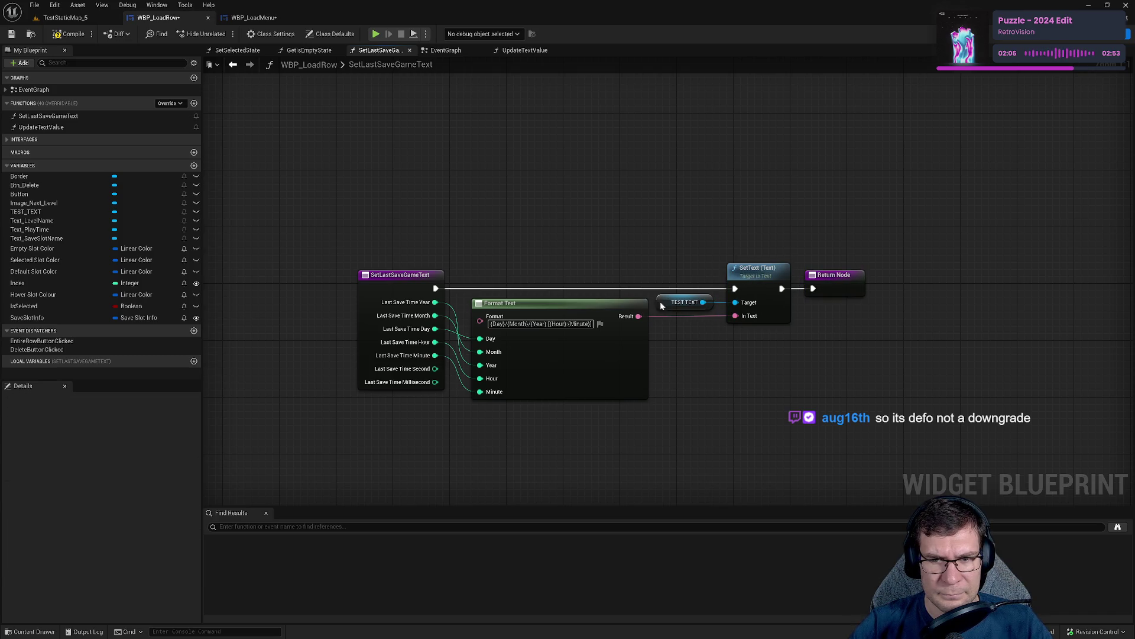
click(661, 303)
Inspect the Text_LevelName and TEST_TEXT variables' actions, then switch to the Designer view.
click(53, 220)
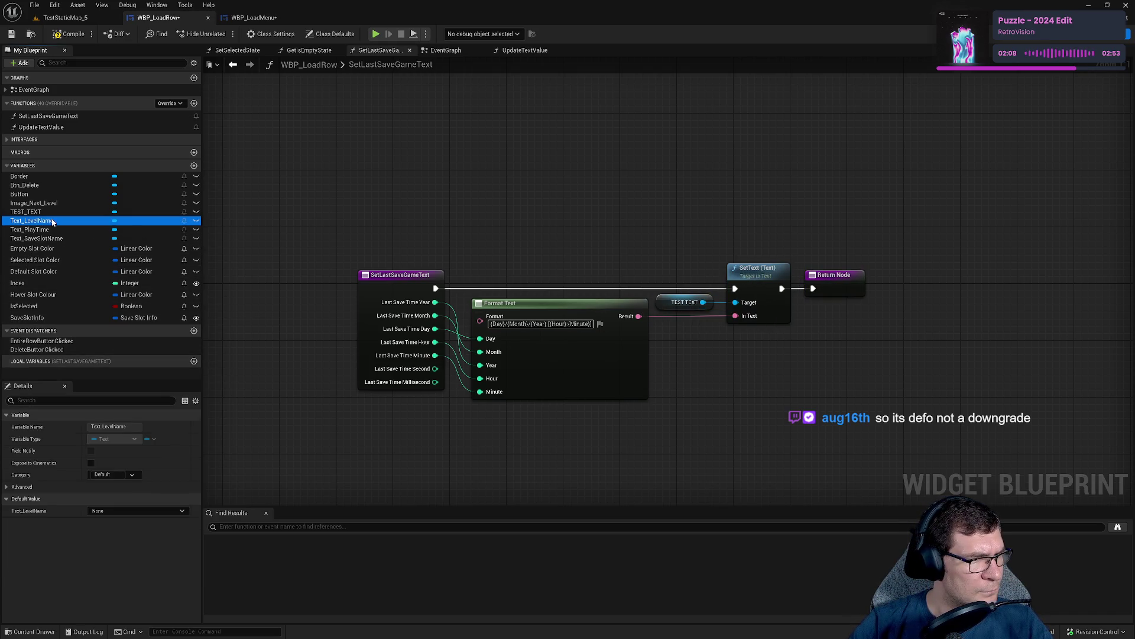
click(49, 212)
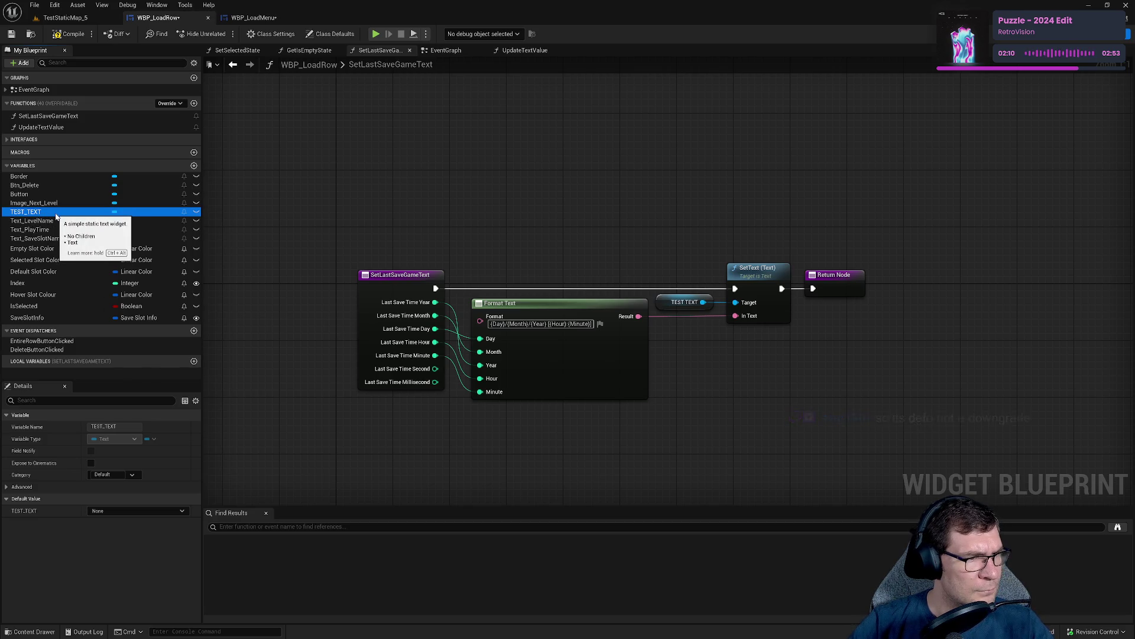
right_click(57, 215)
mouse_move(62, 239)
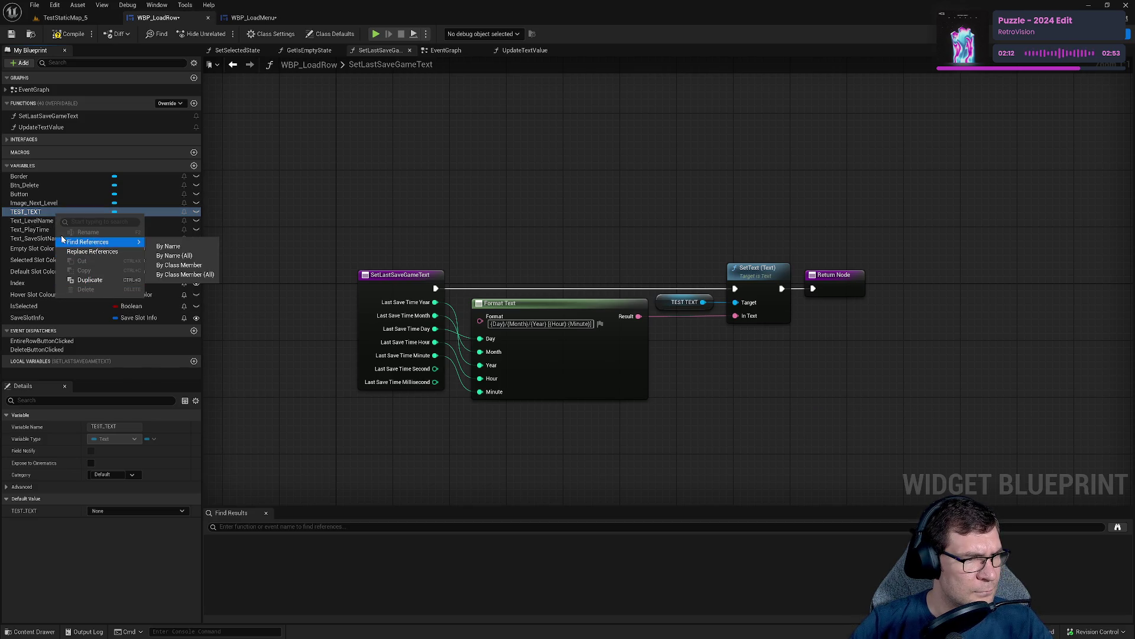
click(41, 212)
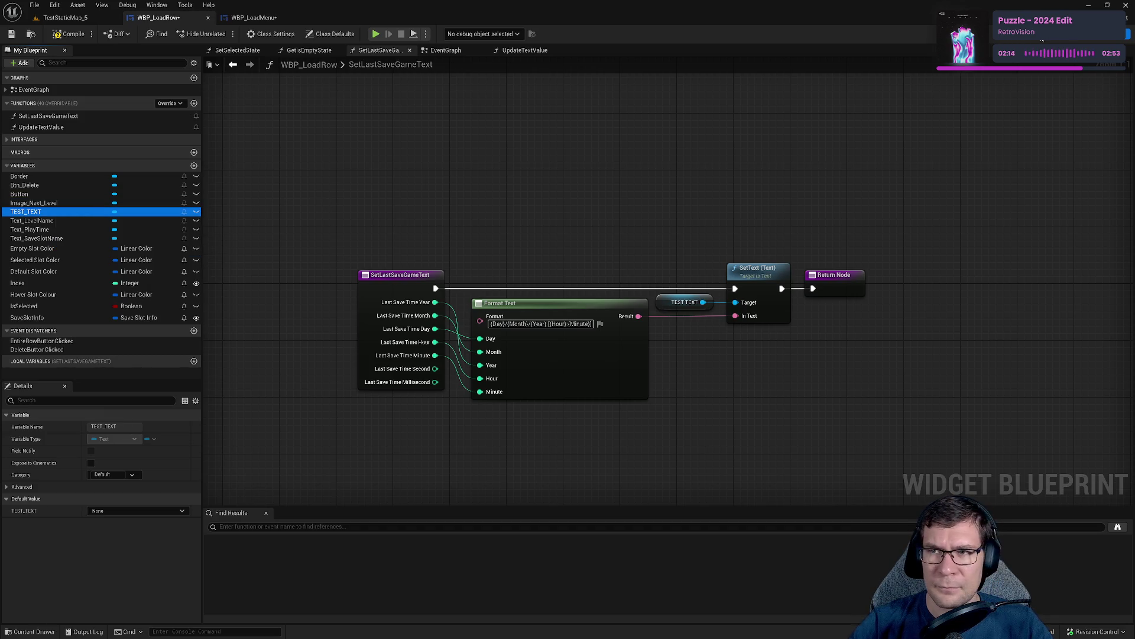
click(1043, 39)
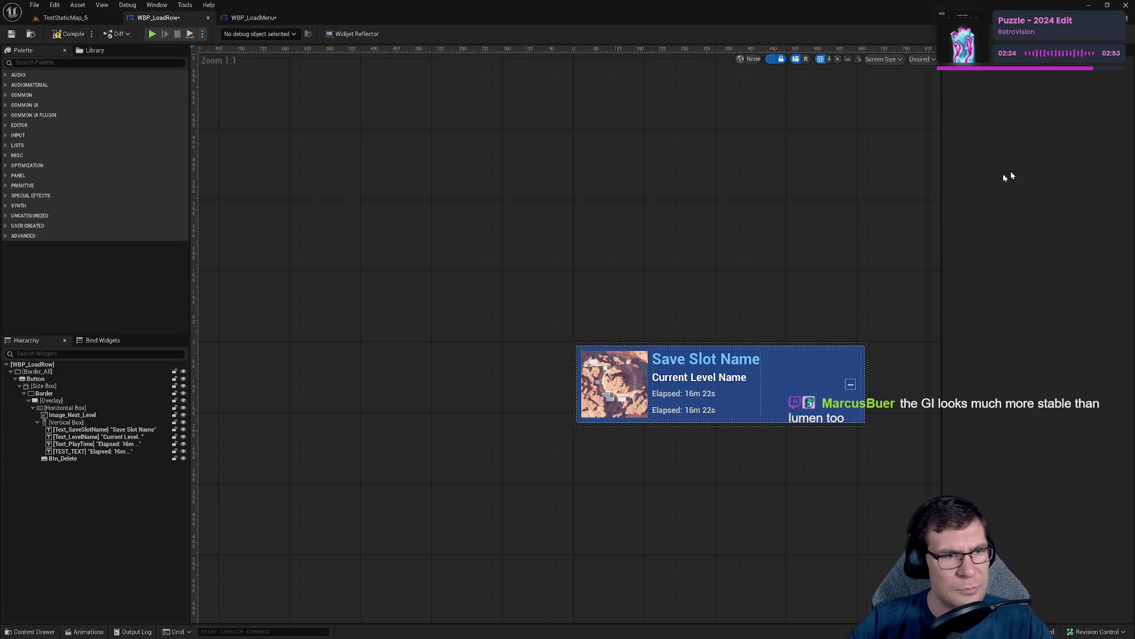
Set the bottom Elapsed text block's font size to 14.
scroll(651, 296, up, 5)
scroll(573, 198, down, 3)
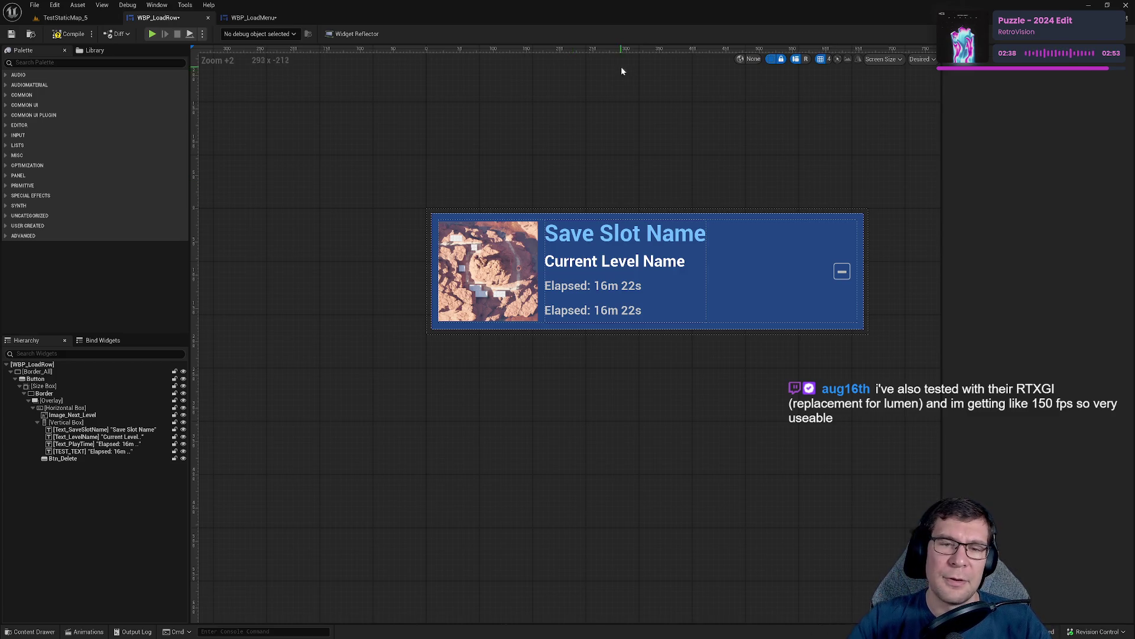
drag(398, 233, 376, 278)
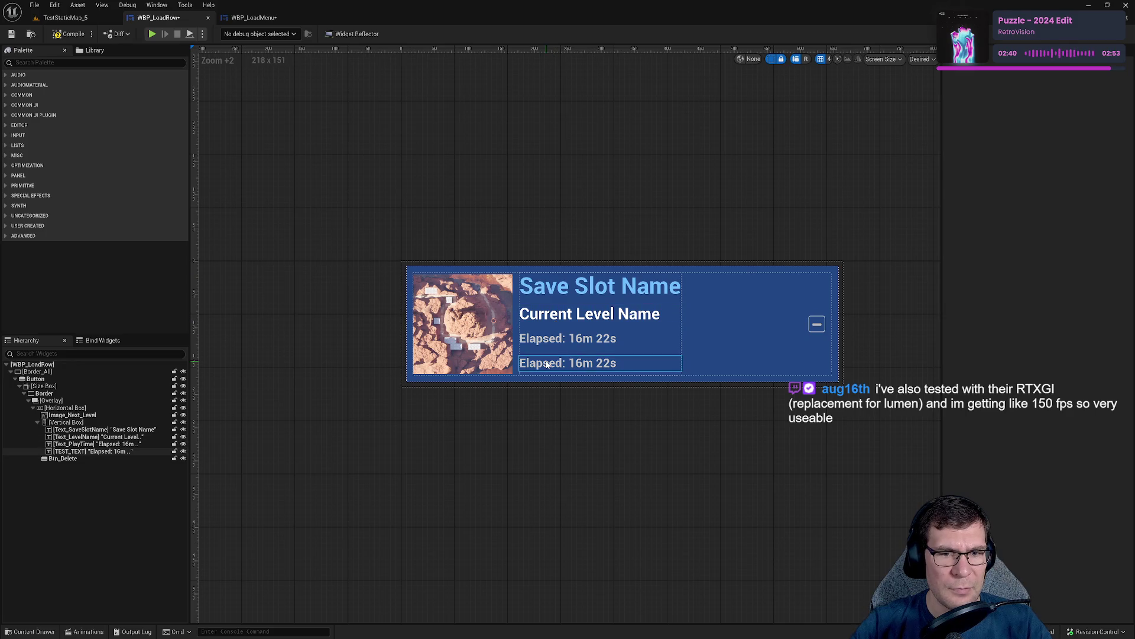
click(591, 363)
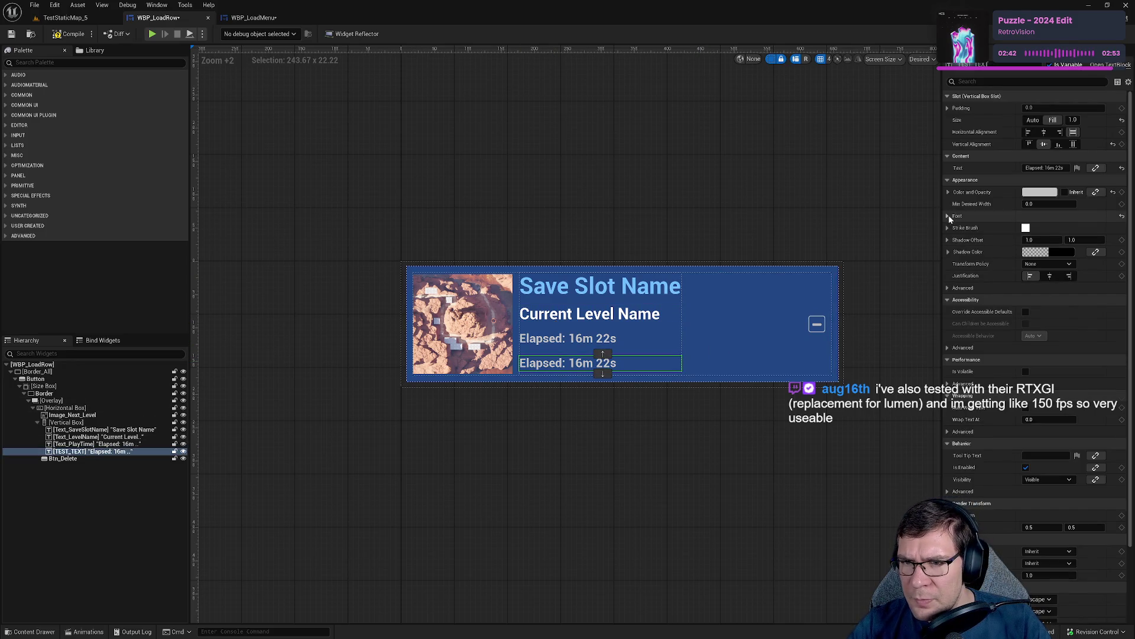
click(949, 216)
click(1048, 252)
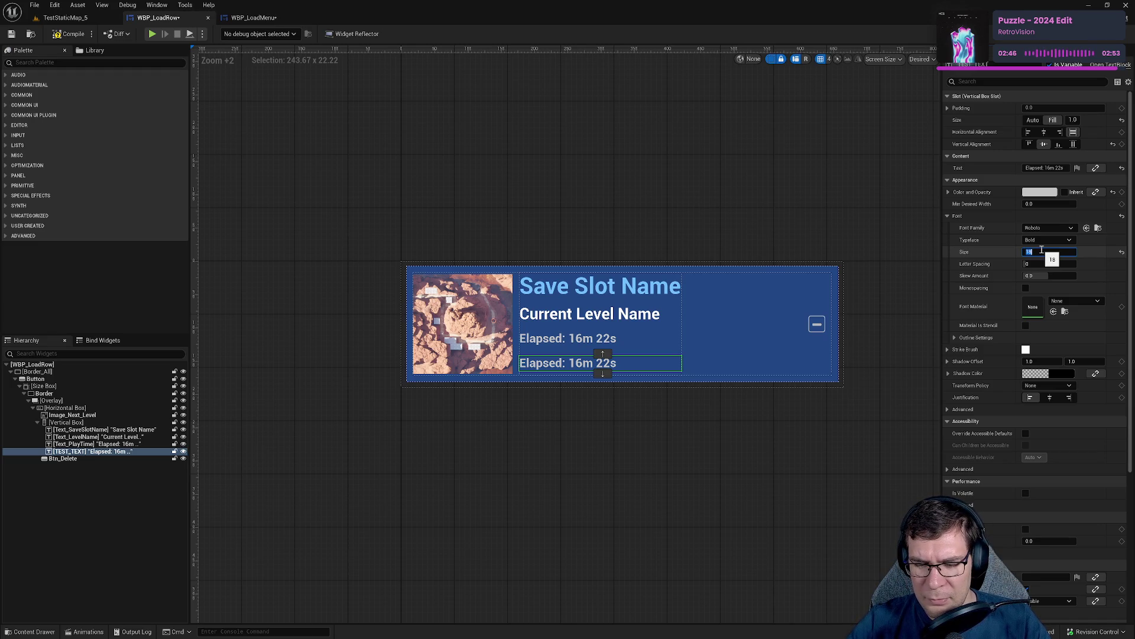
key(Return)
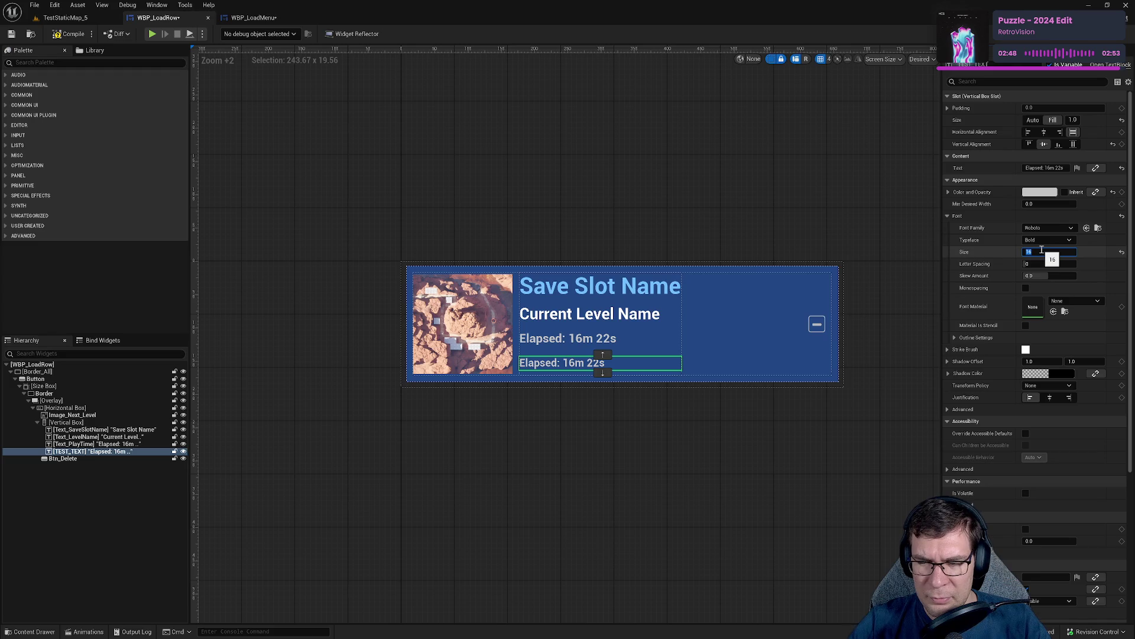
text(5)
key(Return)
text(4)
key(Return)
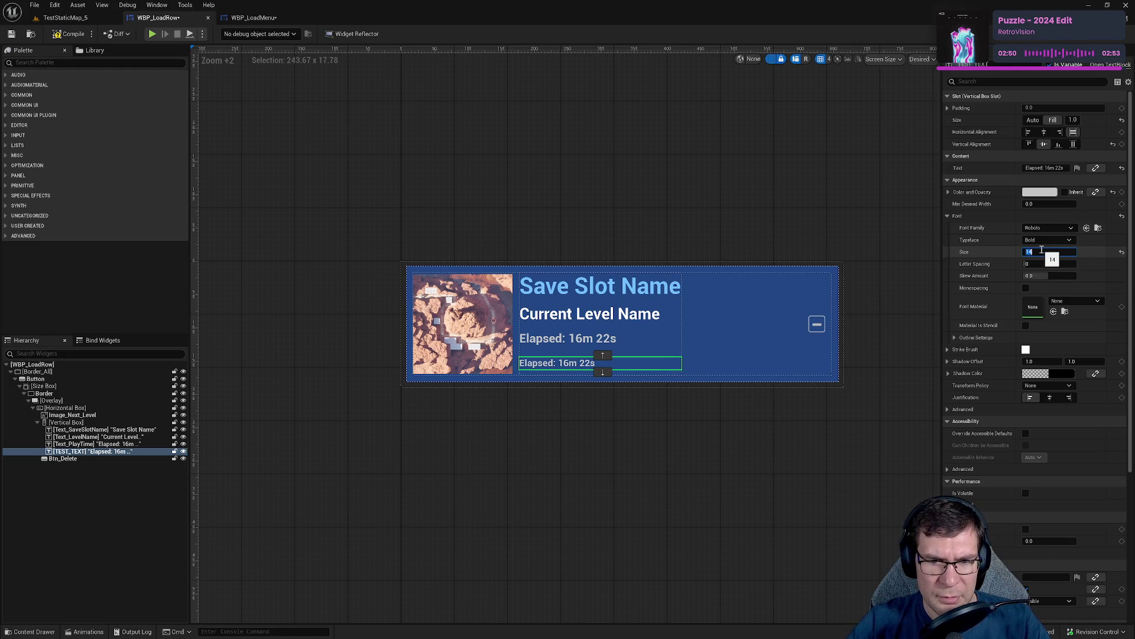
scroll(650, 386, up, 8)
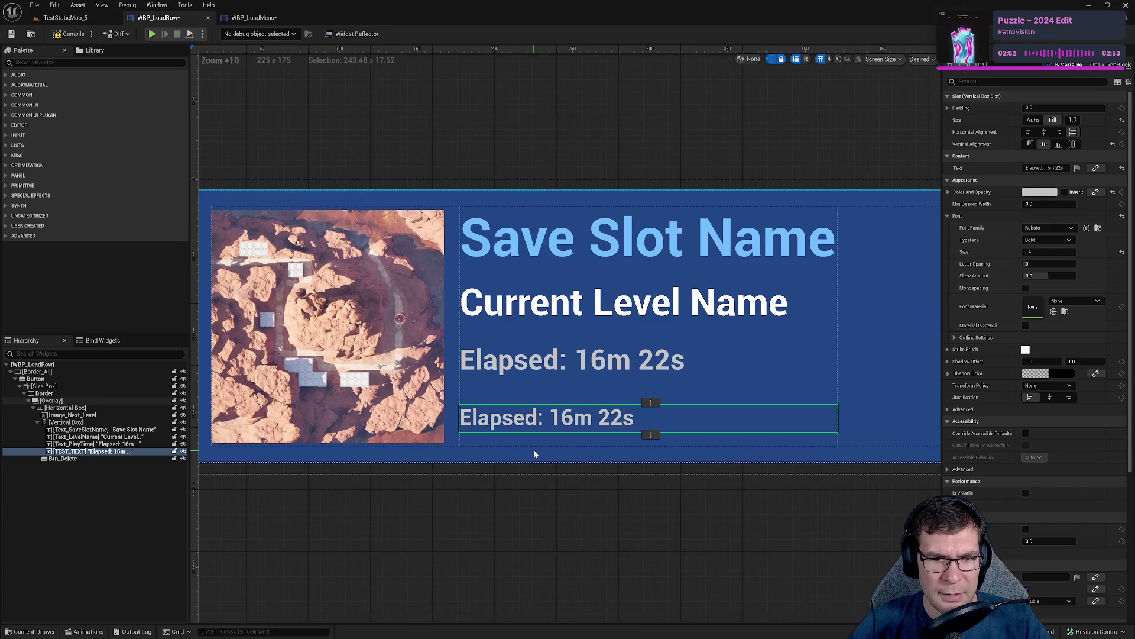
Rename the TEST_TEXT text block to Text_LastSaveTime.
click(75, 453)
key(F2)
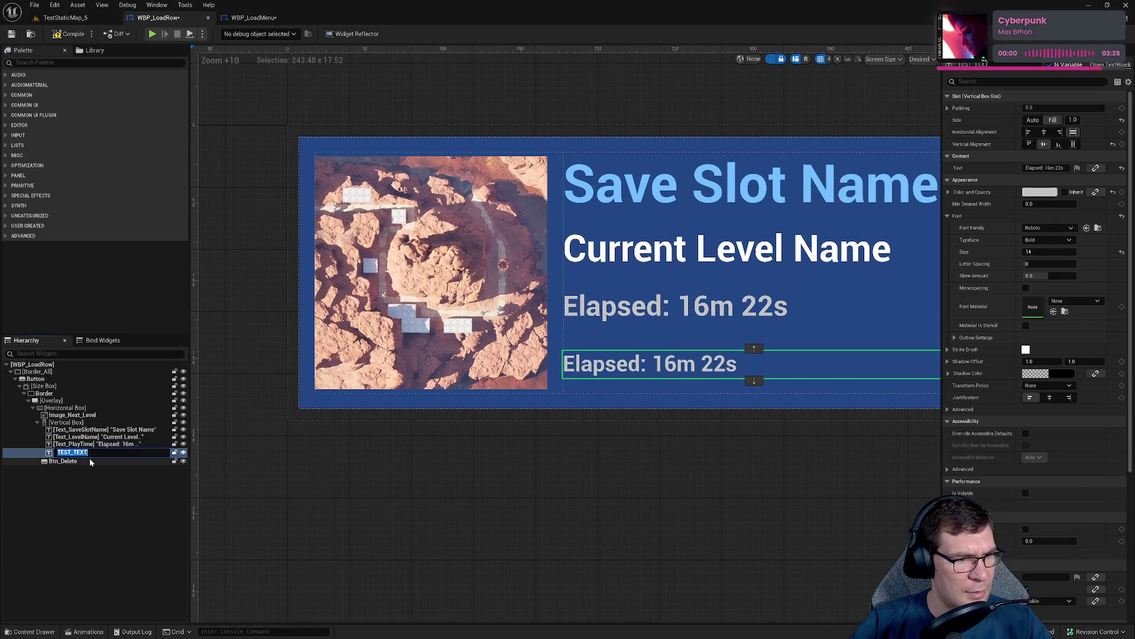
text(TY)
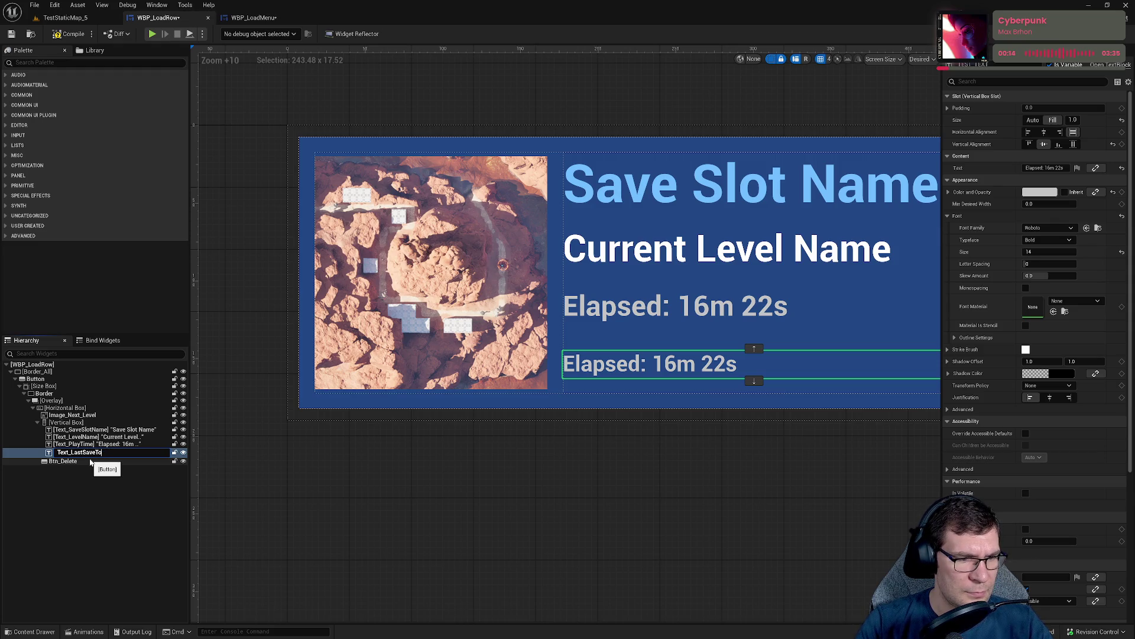
key(Return)
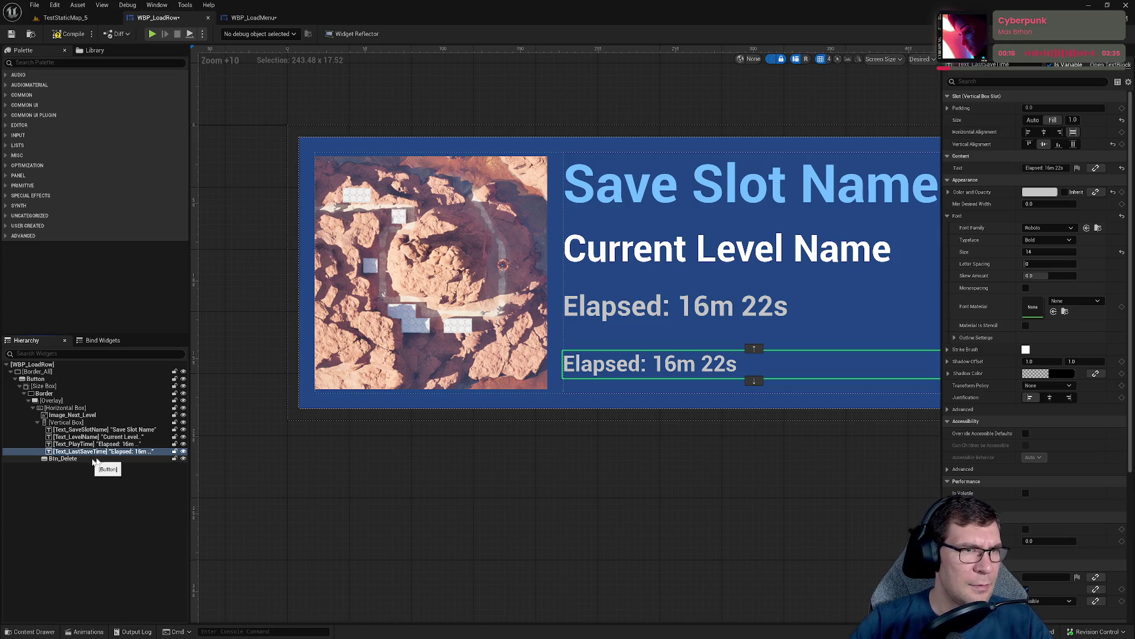
Compile and save WBP_LoadRow, then show its main event graph.
key(ctrl+s)
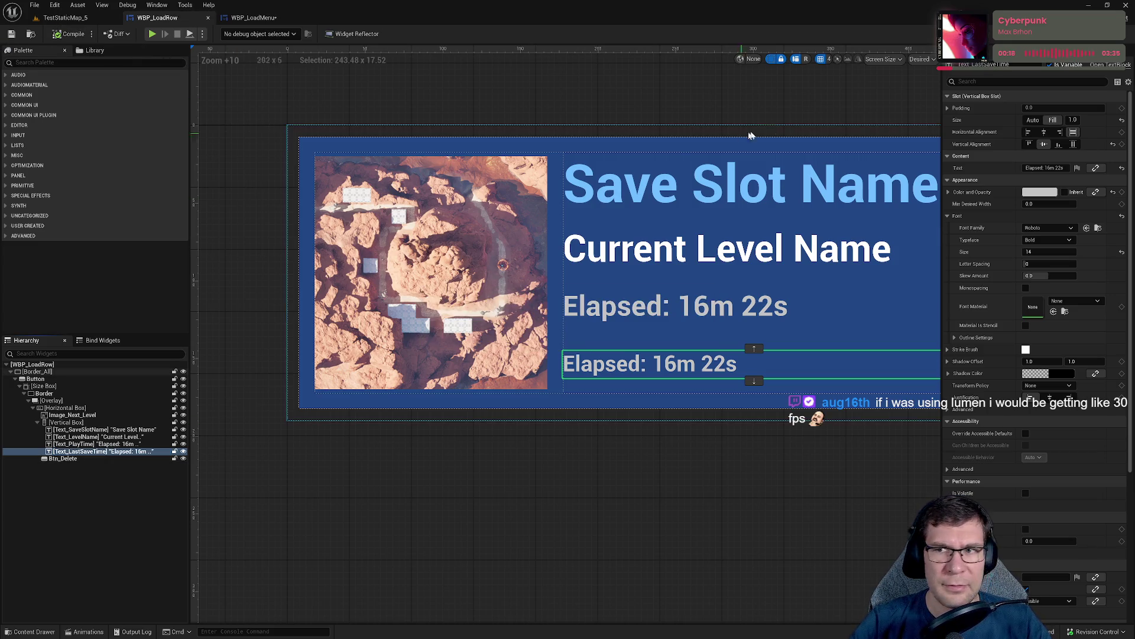
click(1105, 42)
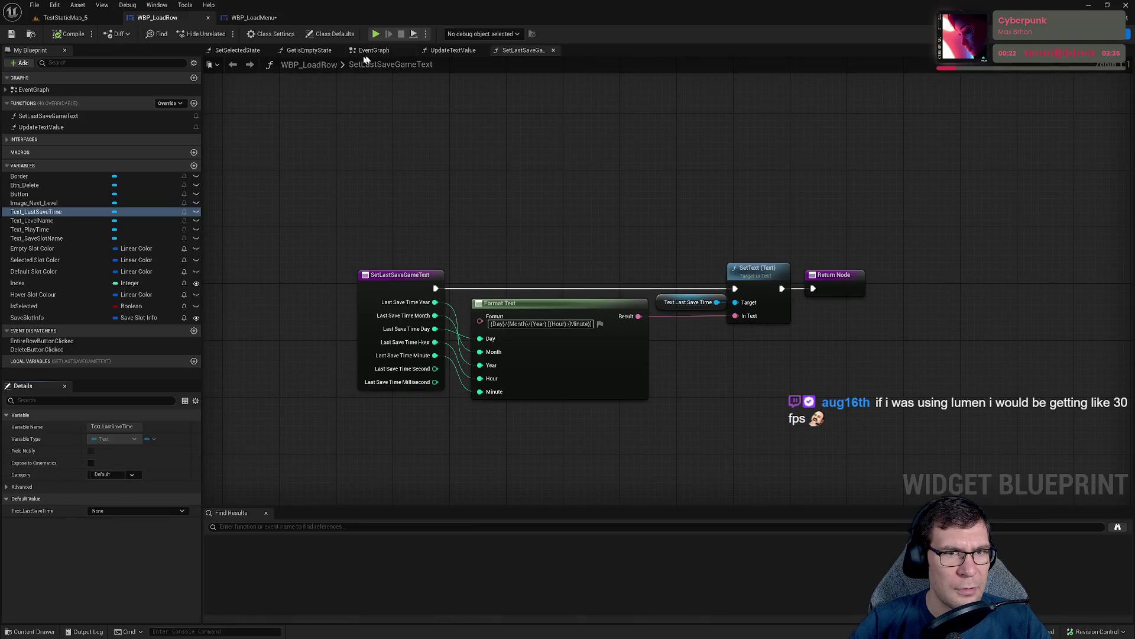
click(372, 50)
Pan through WBP_LoadRow's event graph to the Construct section, then switch to WBP_LoadMenu.
scroll(672, 342, down, 4)
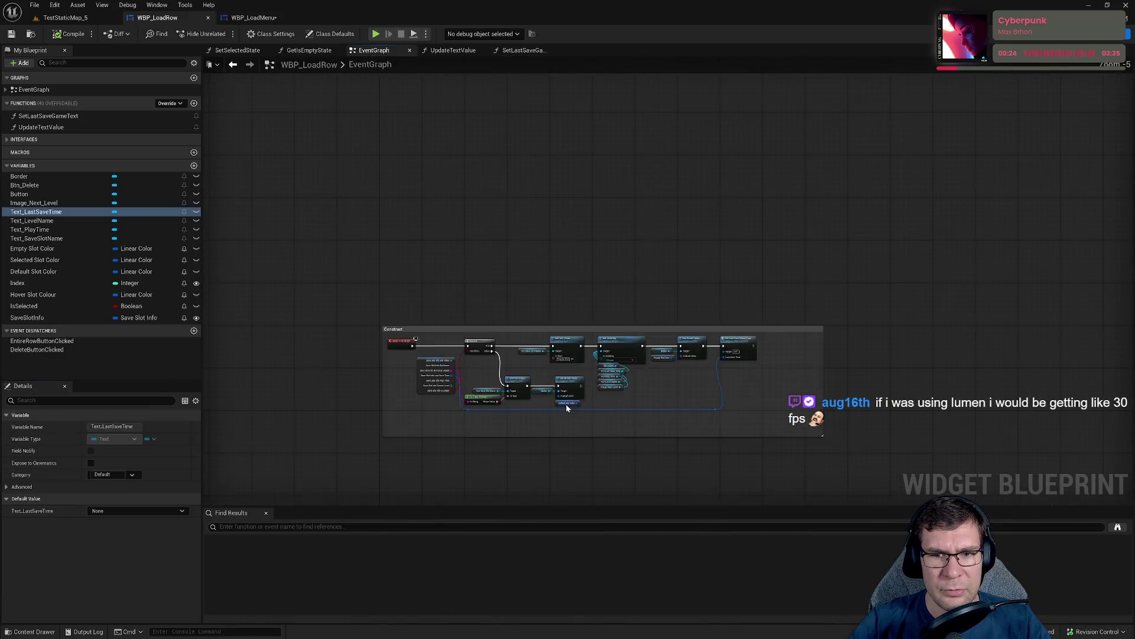
drag(566, 403, 512, 217)
drag(406, 345, 498, 3)
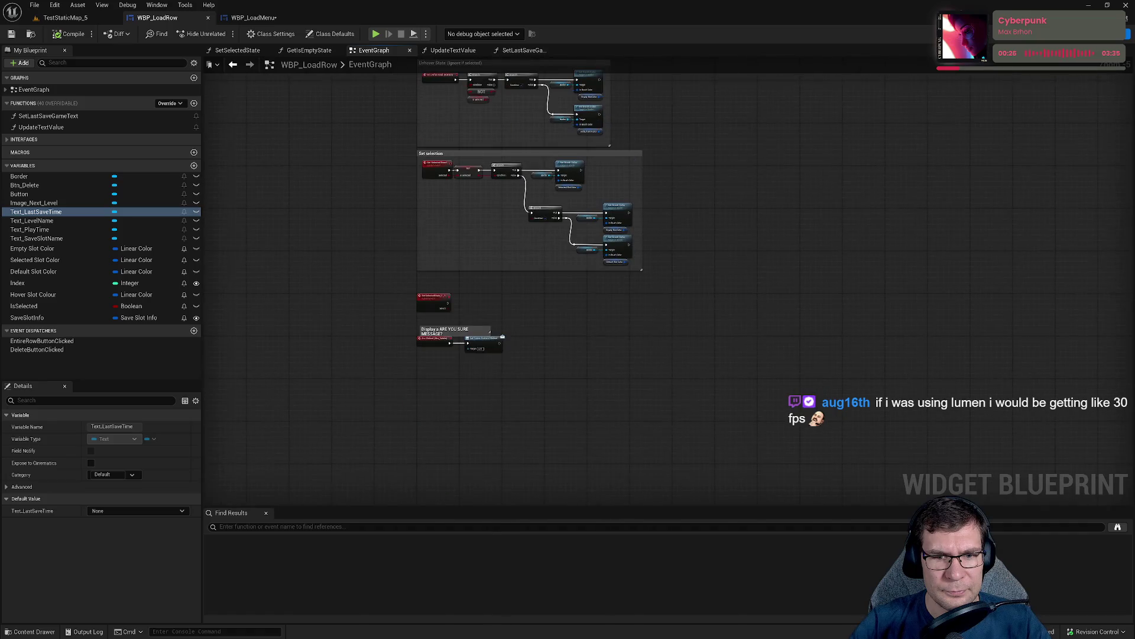
drag(459, 311, 459, 383)
scroll(542, 304, up, 5)
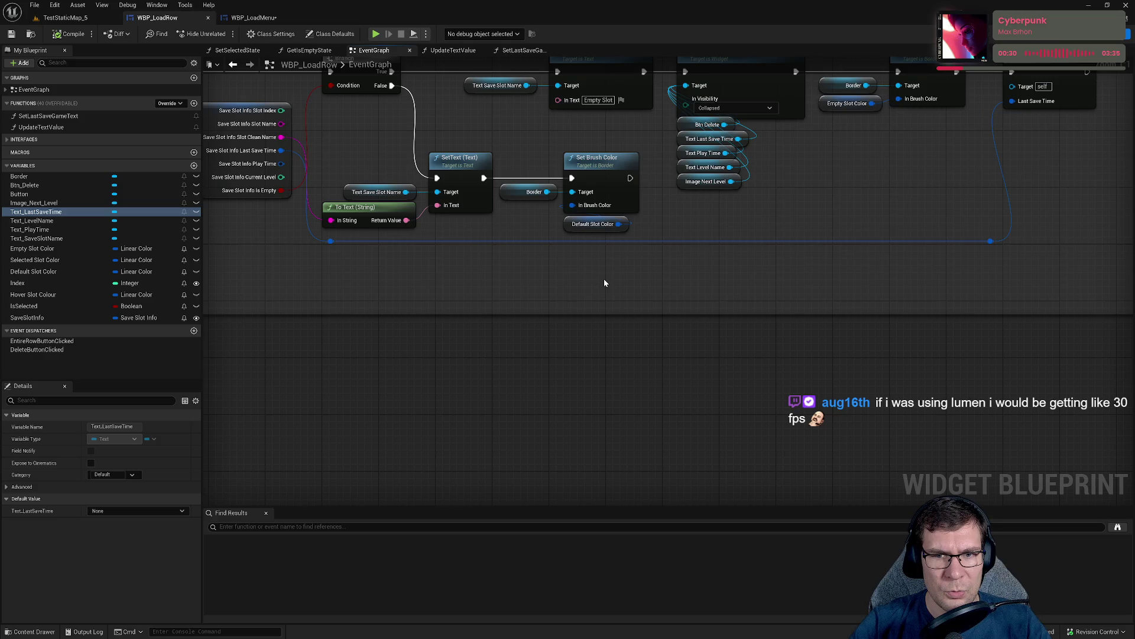
mouse_move(604, 283)
mouse_down()
mouse_move(567, 431)
mouse_move(702, 424)
mouse_up()
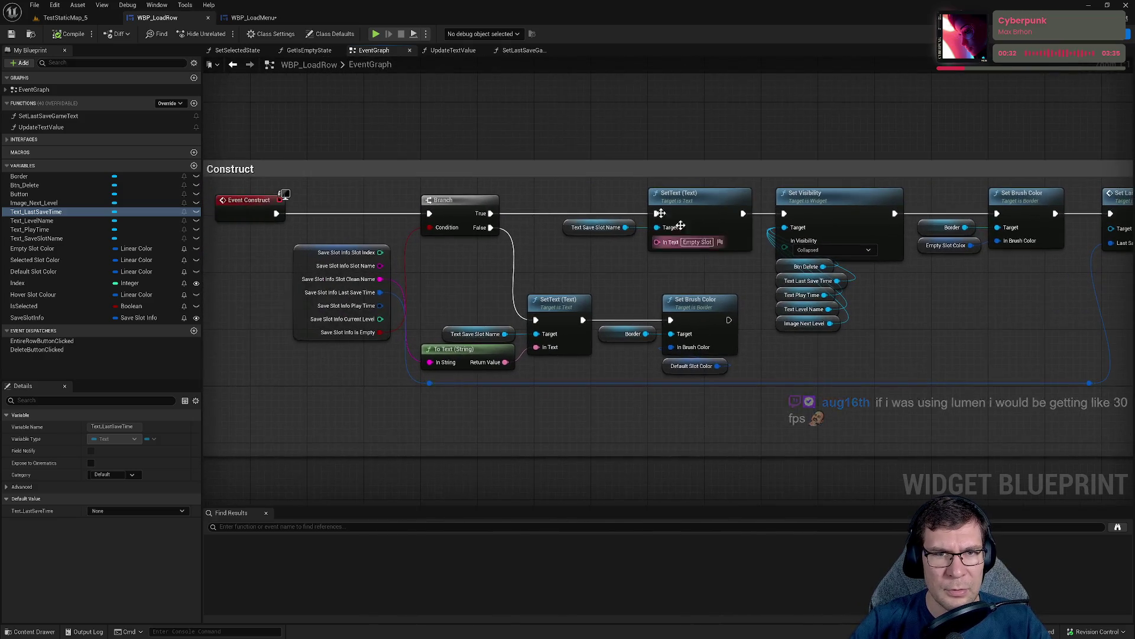
click(253, 17)
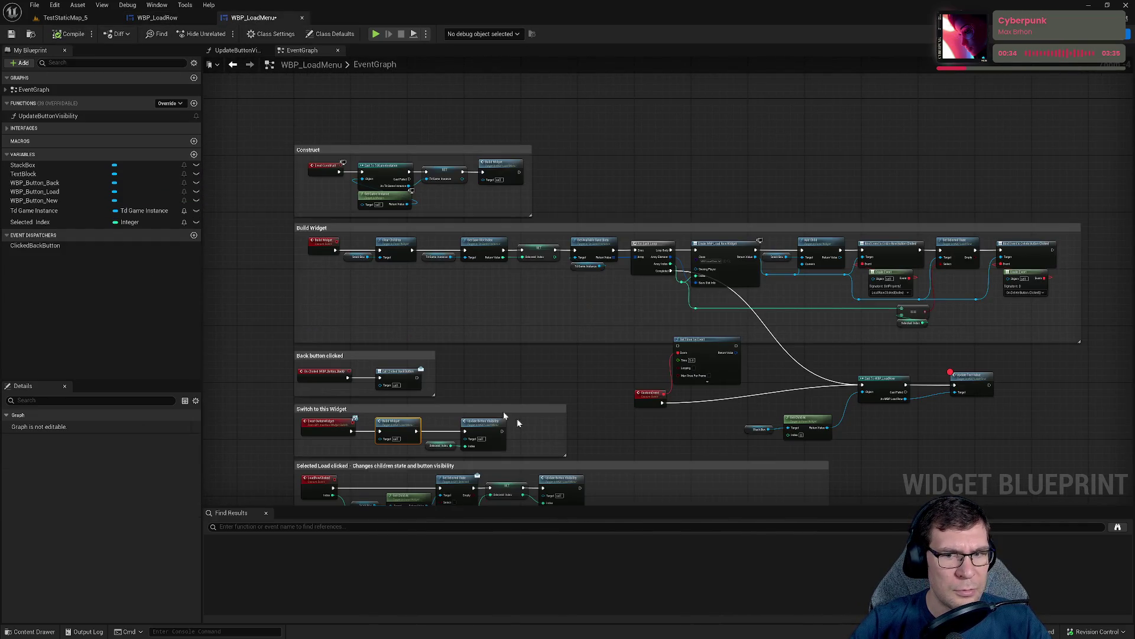
Select the Stack Box, Get Child At, Cast and Update Text Value chain and move it aside.
scroll(743, 368, up, 4)
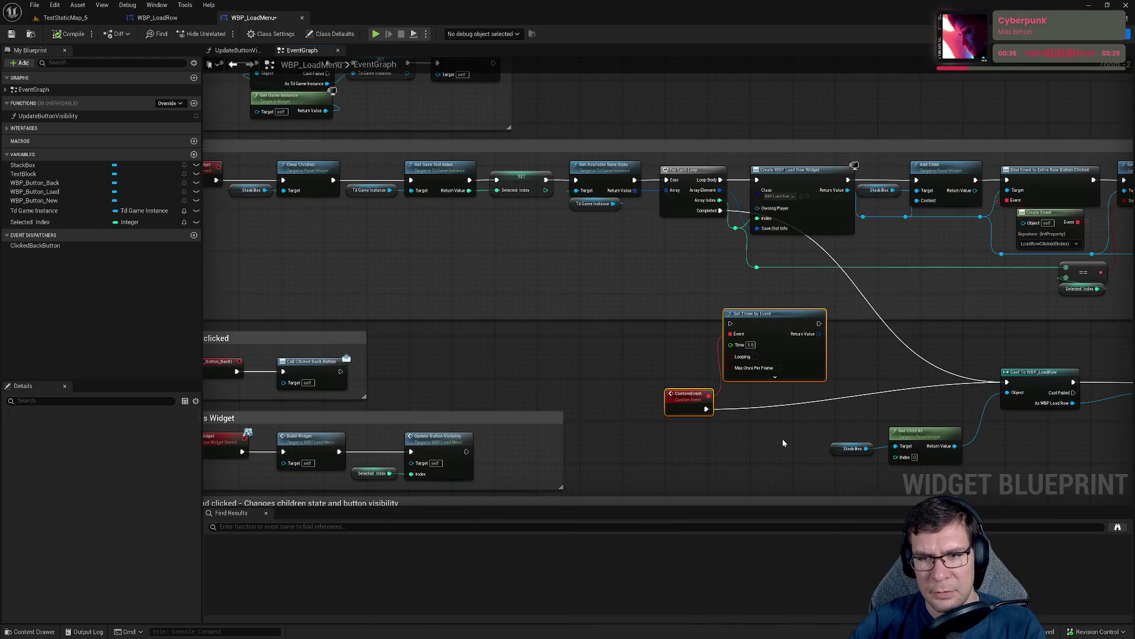
drag(891, 365, 565, 270)
drag(569, 350, 590, 350)
mouse_move(519, 295)
mouse_down()
mouse_move(578, 363)
mouse_move(591, 296)
mouse_move(740, 359)
mouse_up()
mouse_move(804, 337)
mouse_down()
mouse_move(962, 379)
mouse_move(994, 359)
mouse_up()
click(645, 315)
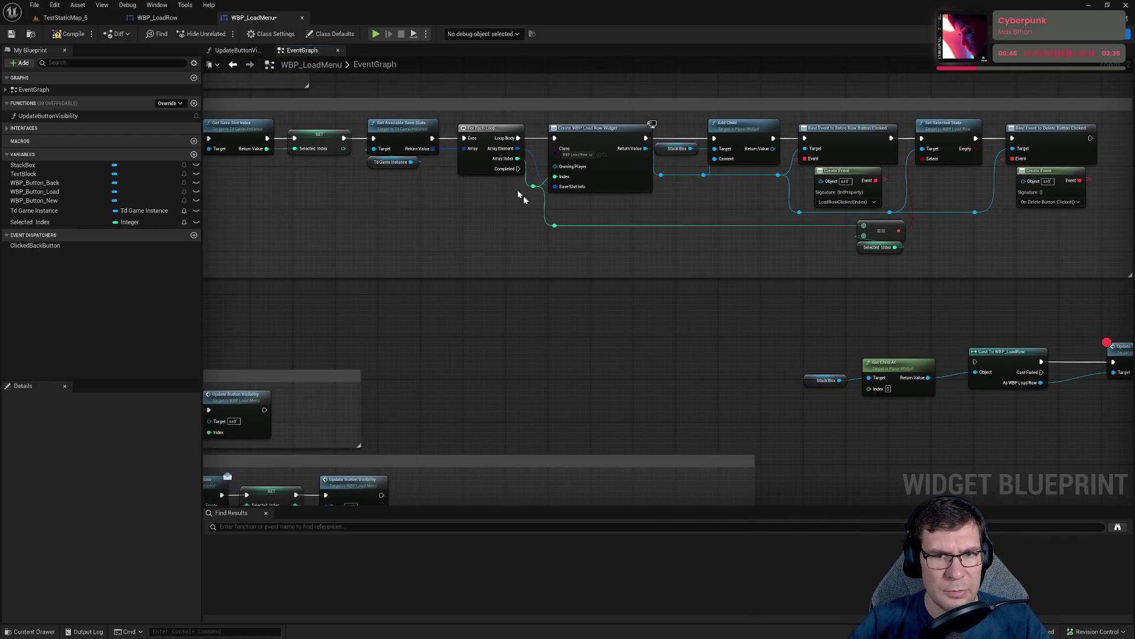
scroll(400, 376, down, 5)
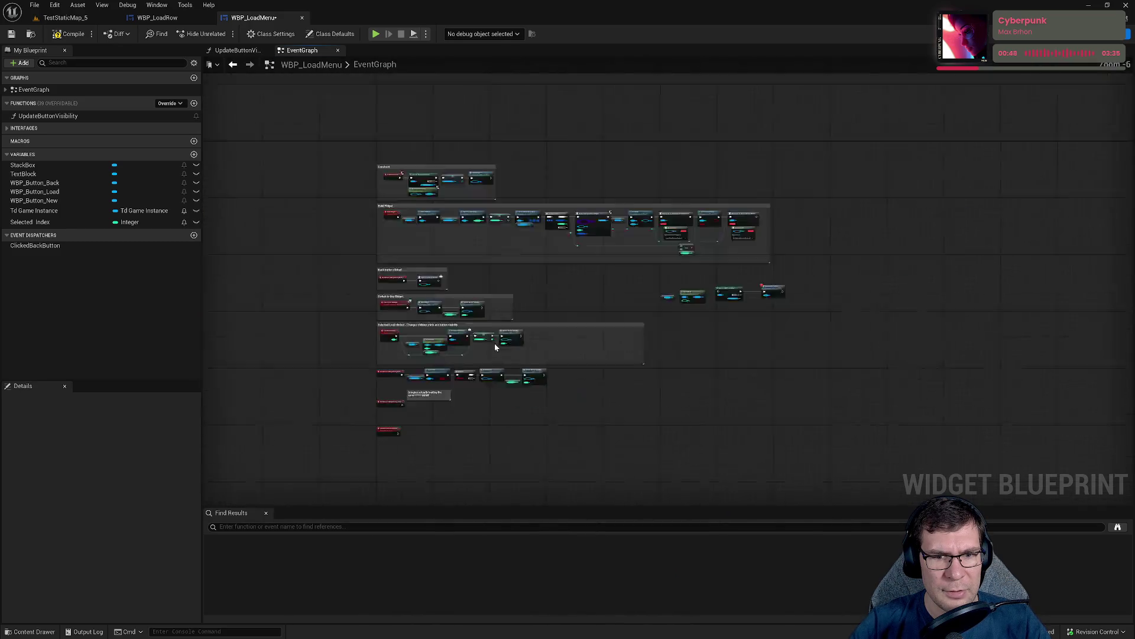
scroll(403, 355, up, 5)
Add a Custom Event named Udpate Text.
right_click(487, 345)
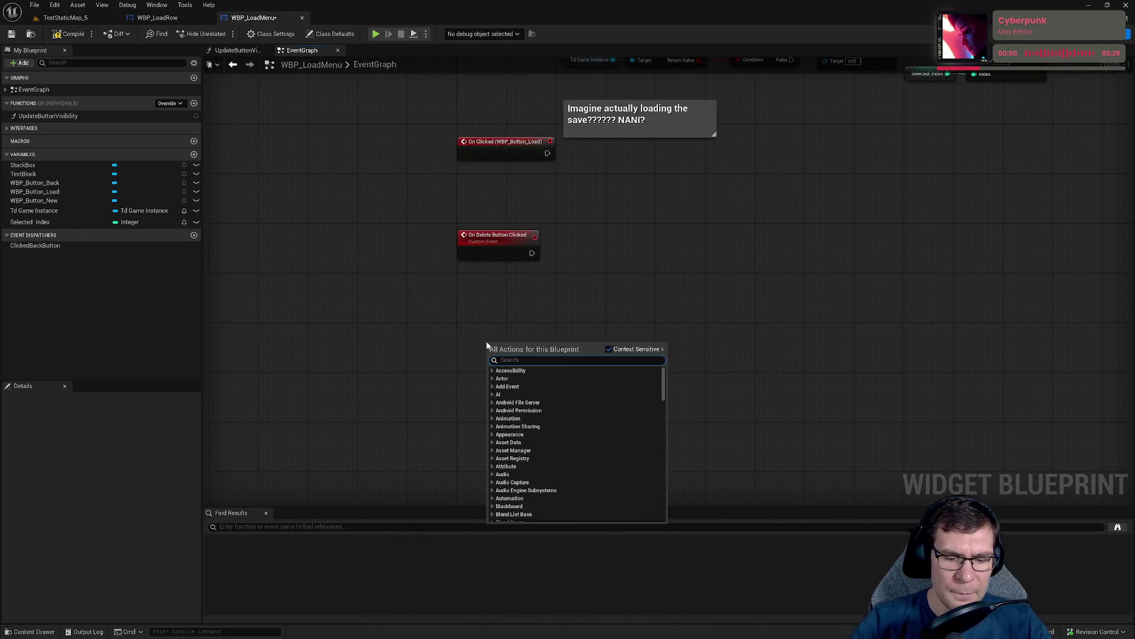
text(custom e)
key(Return)
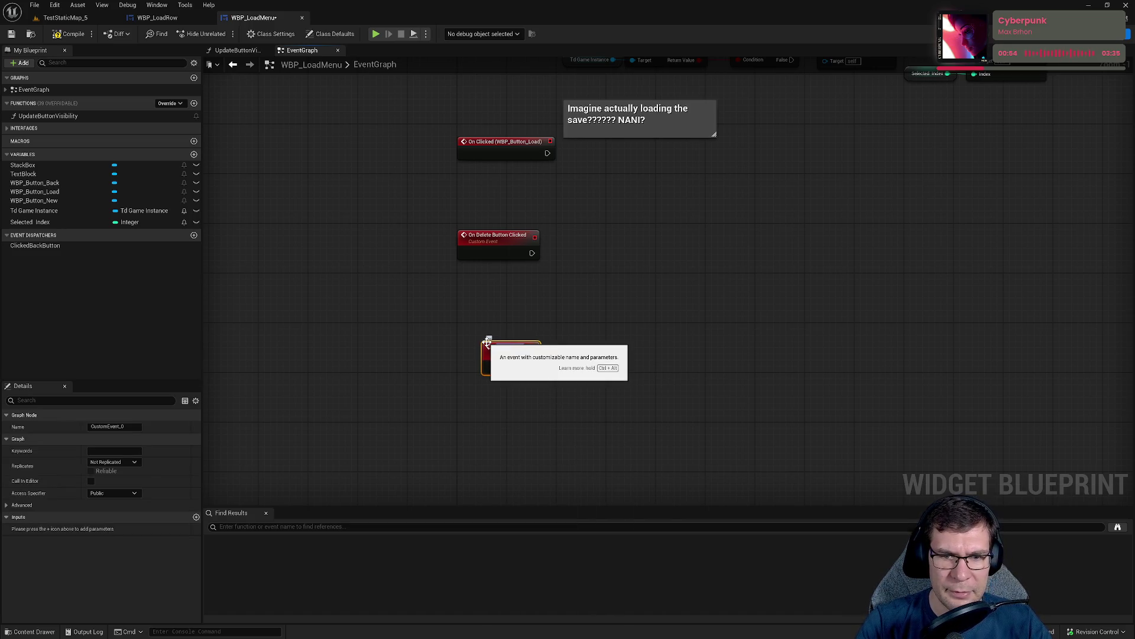
key(Return)
drag(509, 354, 496, 343)
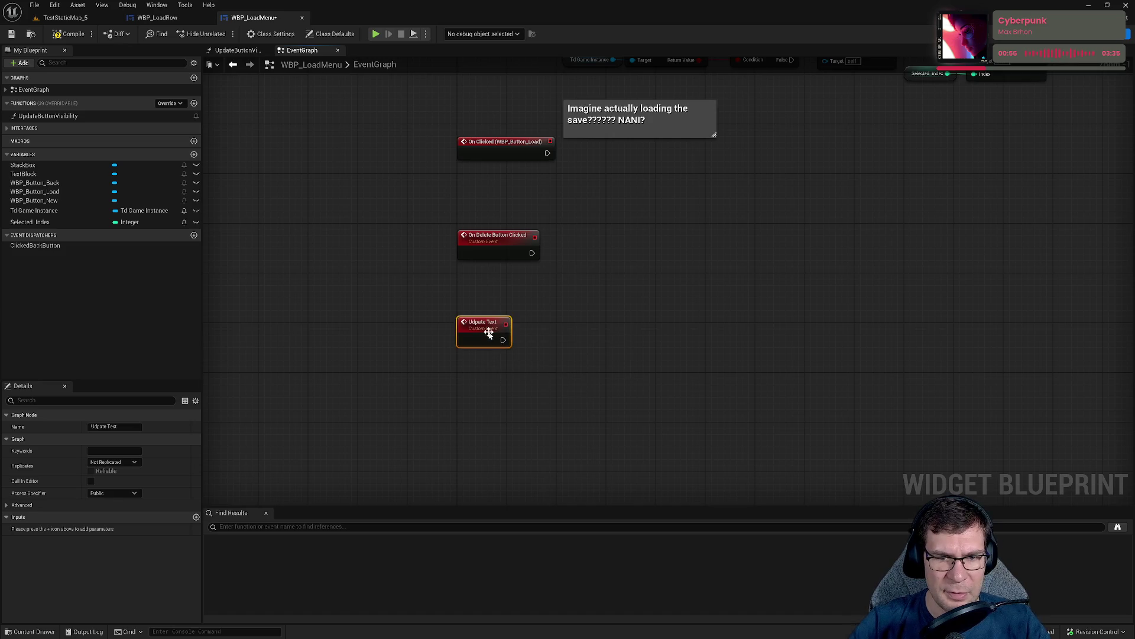
Move the Stack Box node chain up beside the Udpate Text event.
scroll(489, 333, down, 5)
scroll(644, 325, up, 3)
click(735, 207)
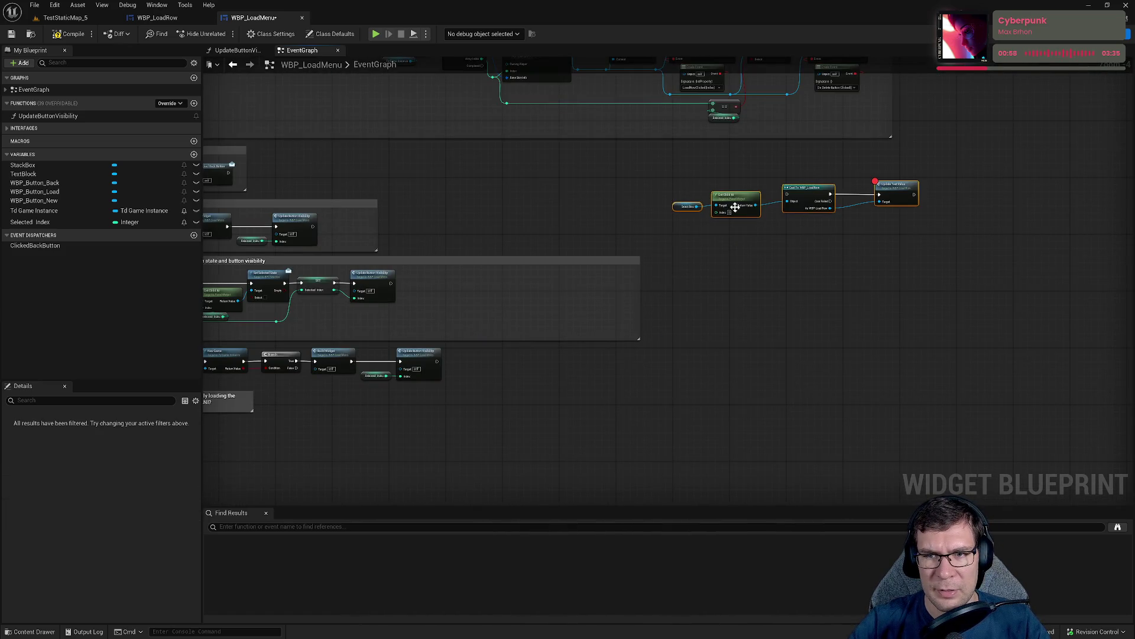
mouse_move(735, 207)
mouse_down()
mouse_move(382, 487)
mouse_move(750, 139)
mouse_move(520, 291)
mouse_move(688, 335)
mouse_up()
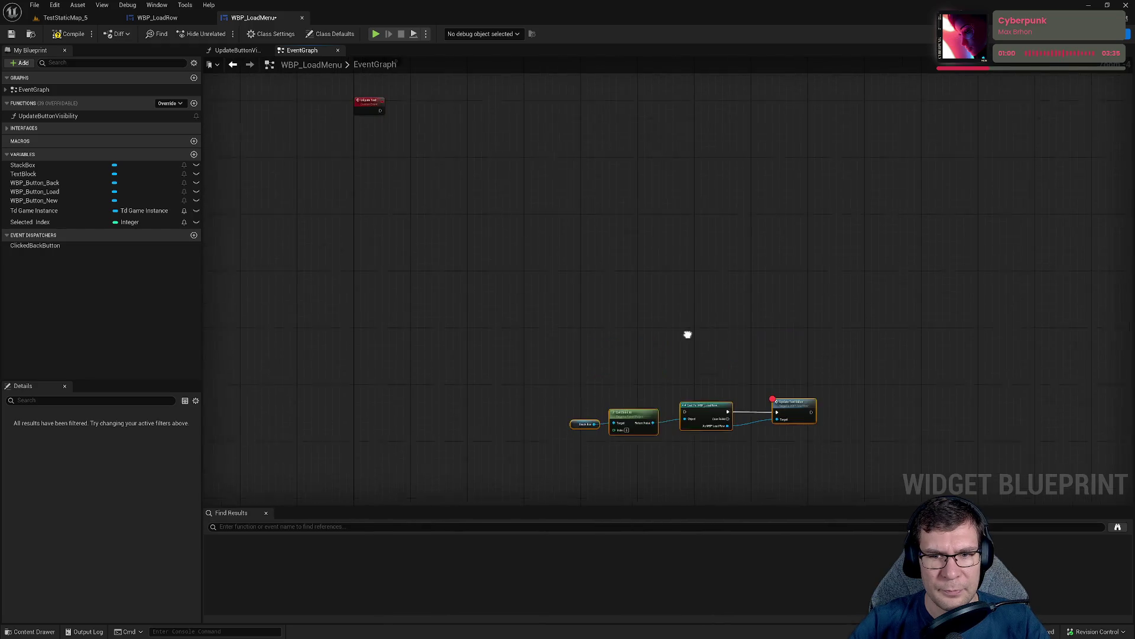
drag(585, 424, 437, 155)
scroll(467, 294, up, 3)
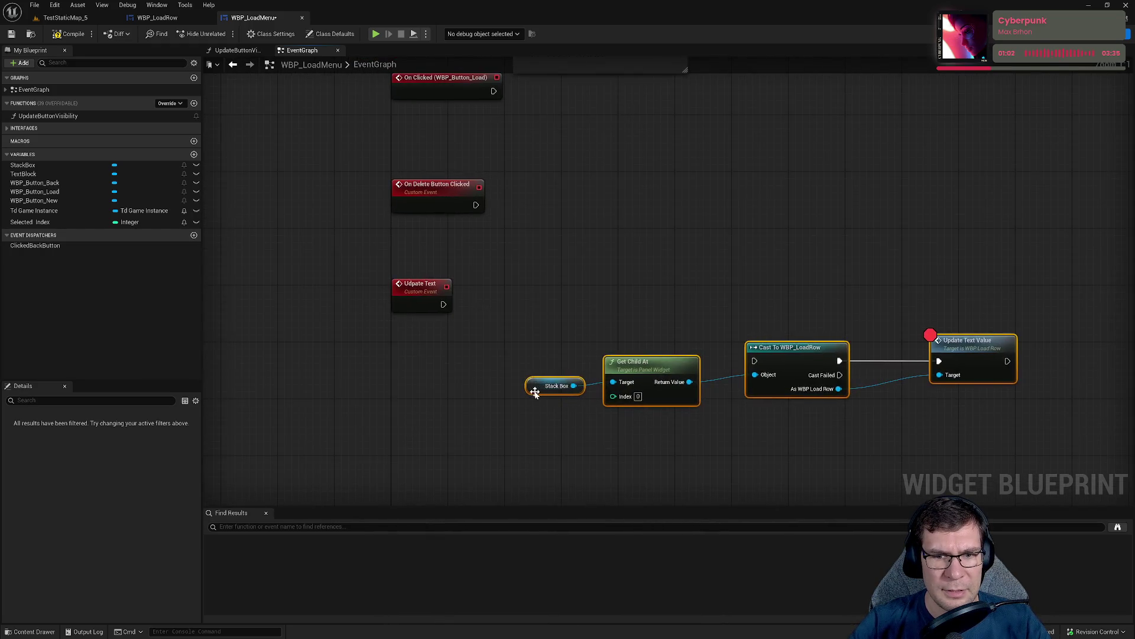
mouse_move(535, 392)
mouse_down()
mouse_move(514, 392)
mouse_move(517, 279)
mouse_move(566, 276)
mouse_up()
click(513, 391)
Add a Get All Children node fed by the Stack Box.
text(get)
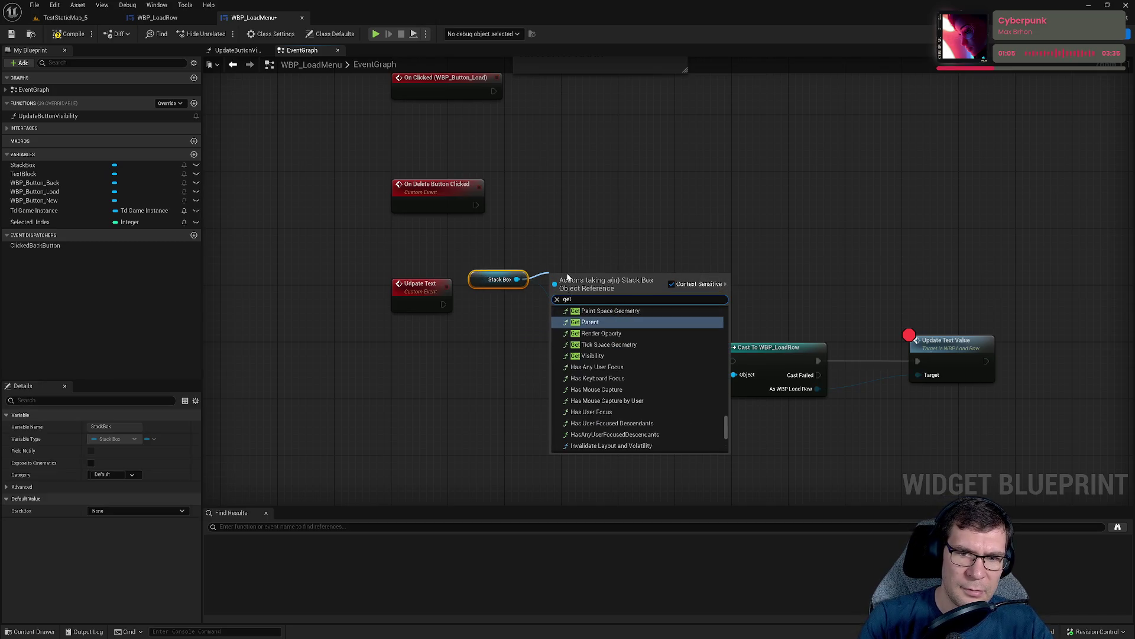
key(BackSpace)
key(BackSpace)
key(BackSpace)
text(for e)
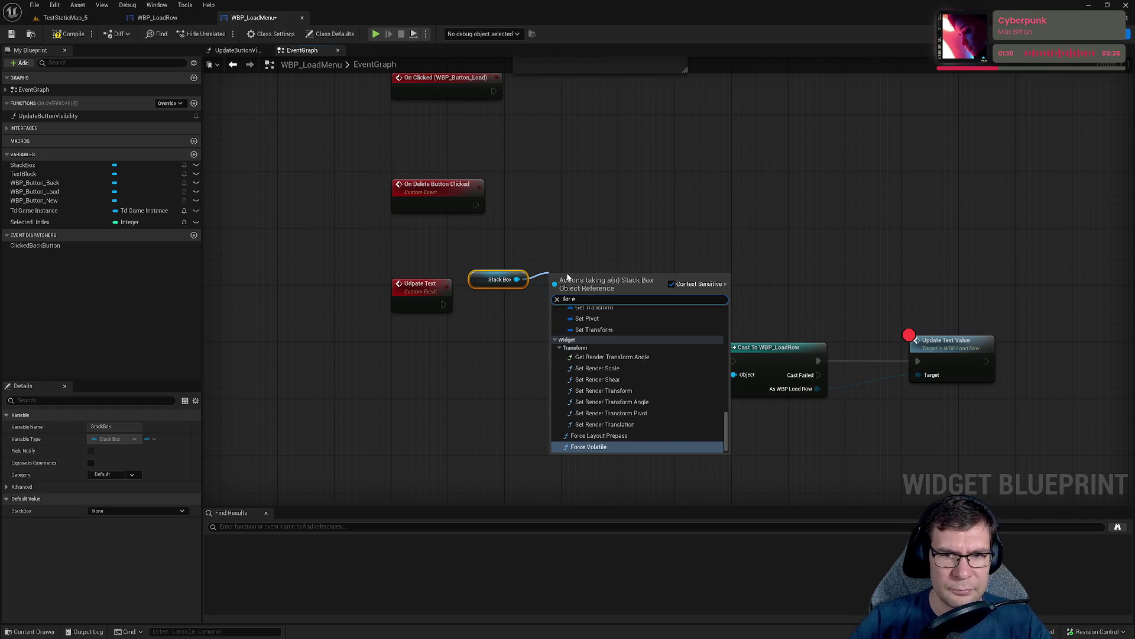
key(BackSpace)
key(BackSpace)
key(BackSpace)
text(get child)
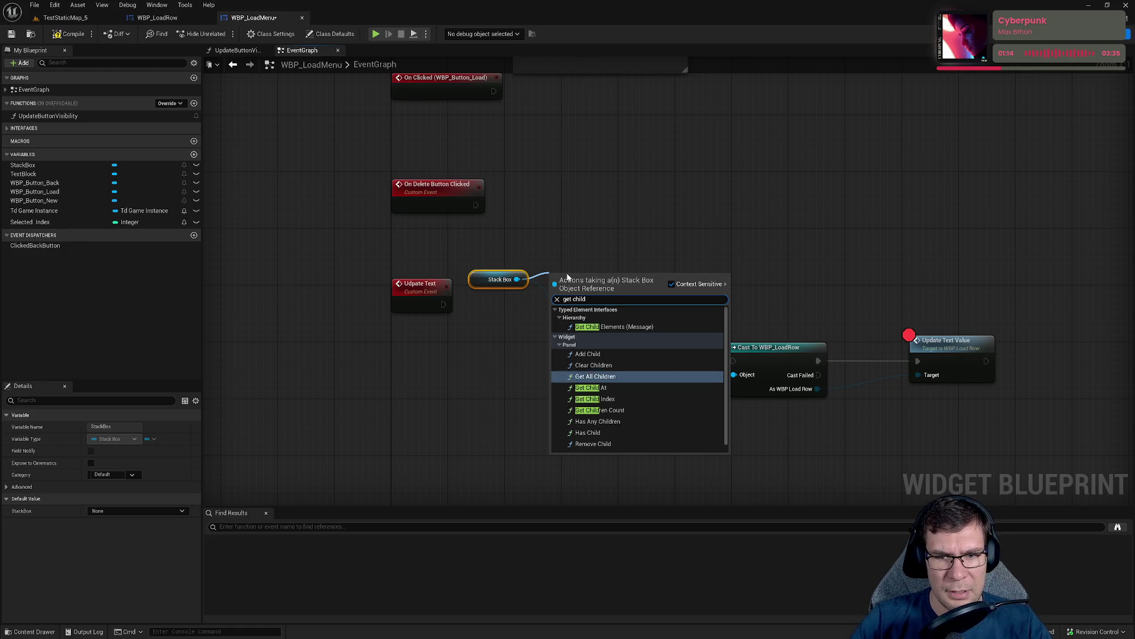
click(596, 368)
Loop over the children with For Each Loop into Cast To WBP_LoadRow, fired by Udpate Text; delete Get Child At.
mouse_move(626, 297)
mouse_down()
mouse_move(698, 287)
mouse_move(668, 230)
mouse_up()
key(Return)
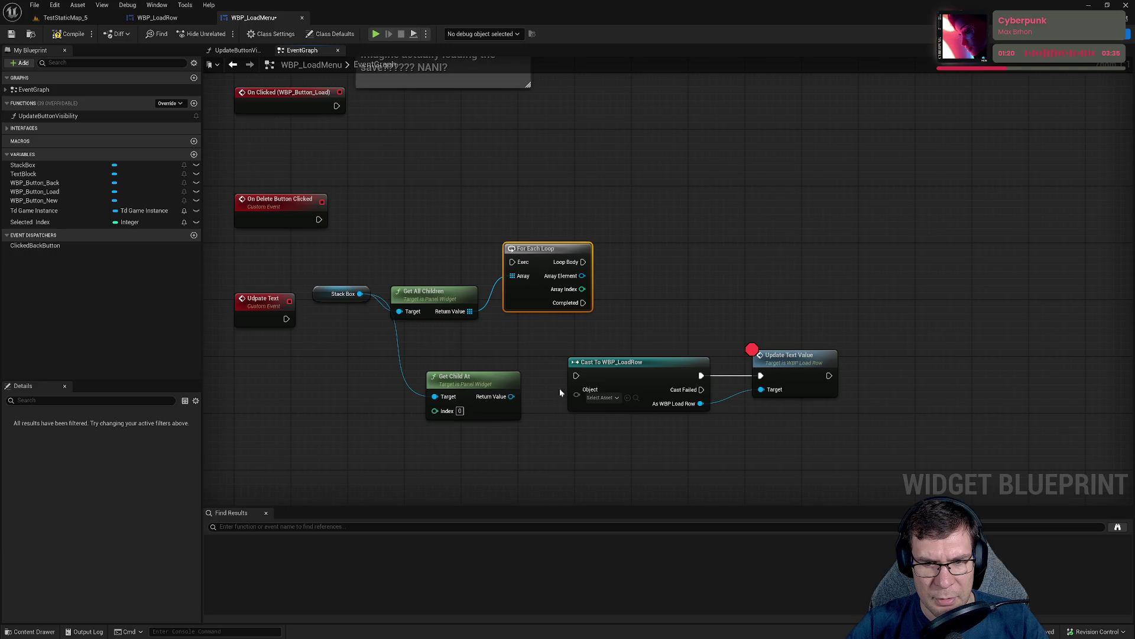
mouse_move(577, 389)
mouse_down()
mouse_move(617, 289)
mouse_move(583, 276)
mouse_up()
mouse_move(639, 376)
mouse_down()
mouse_move(659, 364)
mouse_move(648, 292)
mouse_up()
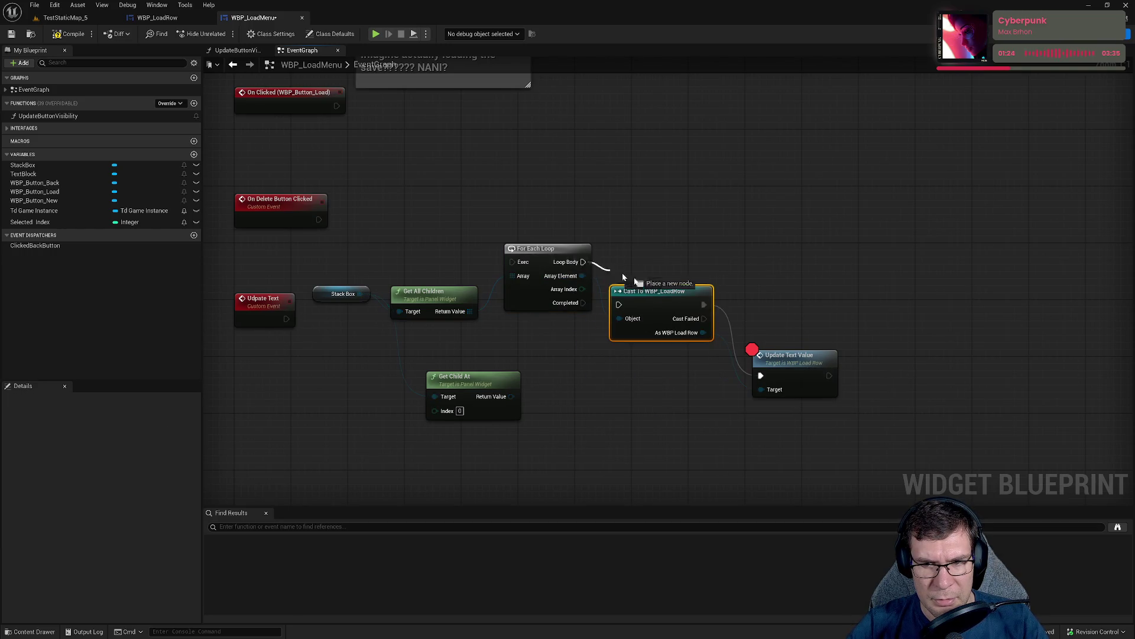
drag(583, 261, 619, 305)
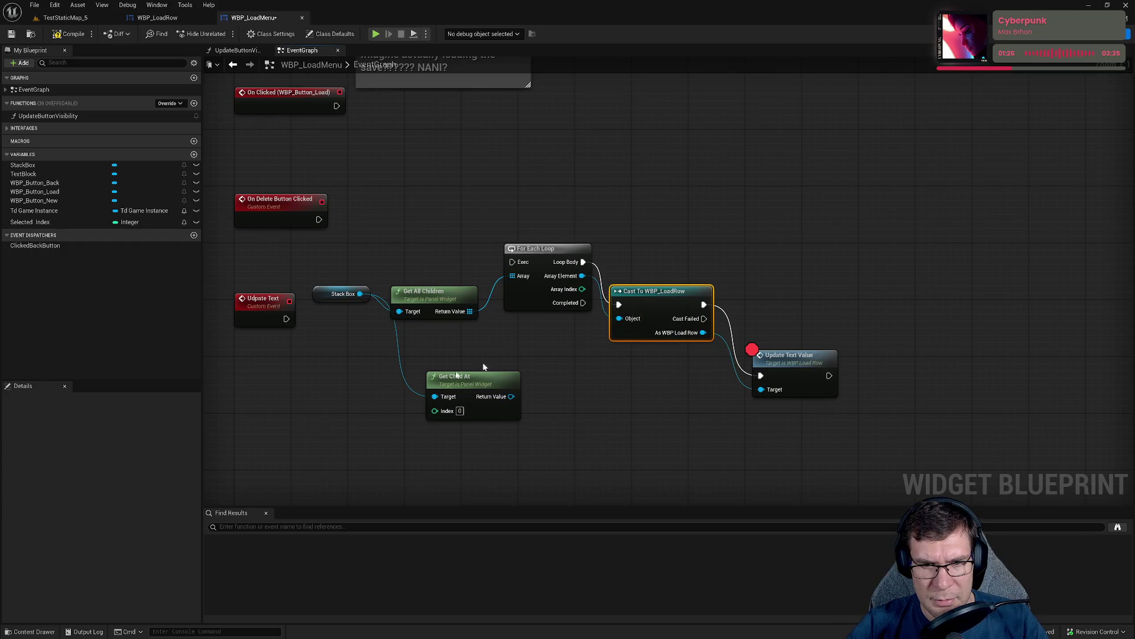
click(467, 379)
key(Delete)
drag(523, 261, 286, 319)
Straighten the connections and line up the new chain through Update Text Value.
mouse_move(350, 244)
mouse_down()
mouse_move(383, 243)
mouse_move(716, 374)
mouse_move(700, 372)
mouse_up()
key(q)
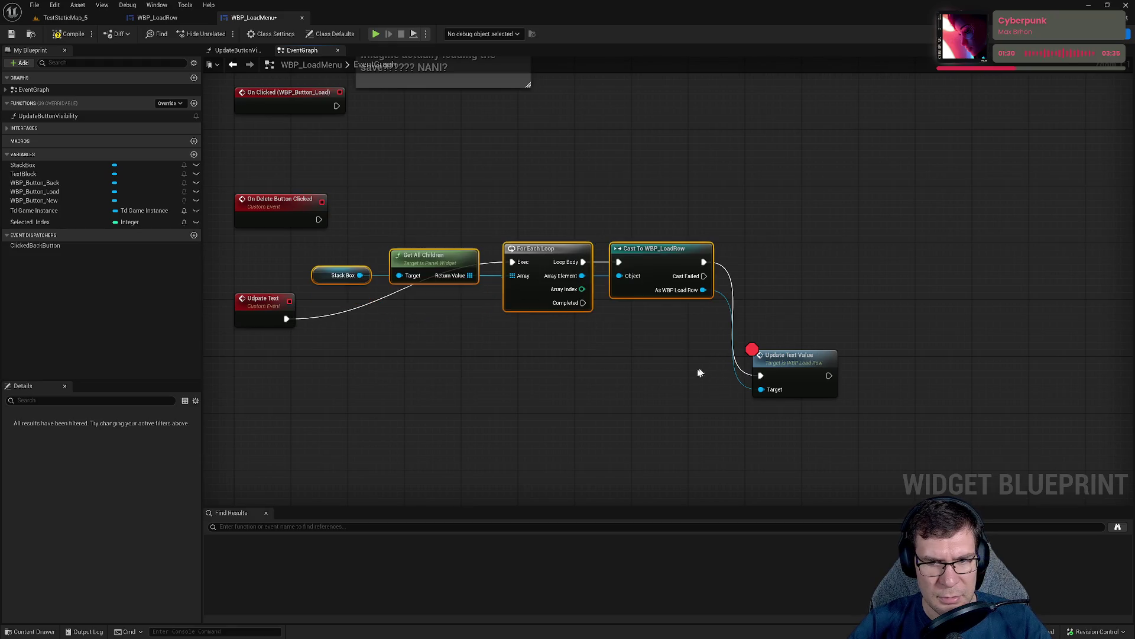
click(586, 345)
mouse_move(580, 297)
mouse_down()
mouse_move(514, 267)
mouse_move(331, 232)
mouse_up()
ctrl+click(629, 248)
drag(630, 248, 624, 307)
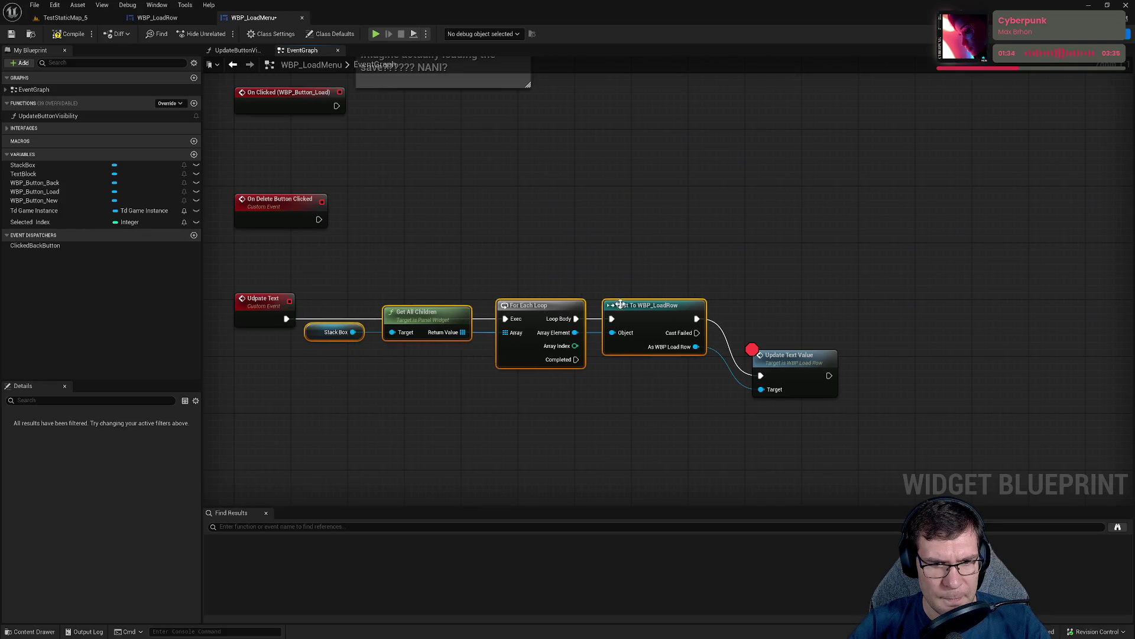
drag(413, 374, 325, 328)
drag(408, 330, 429, 353)
drag(800, 358, 783, 302)
Align Get All Children with Stack Box and save WBP_LoadMenu.
click(549, 404)
drag(549, 404, 643, 392)
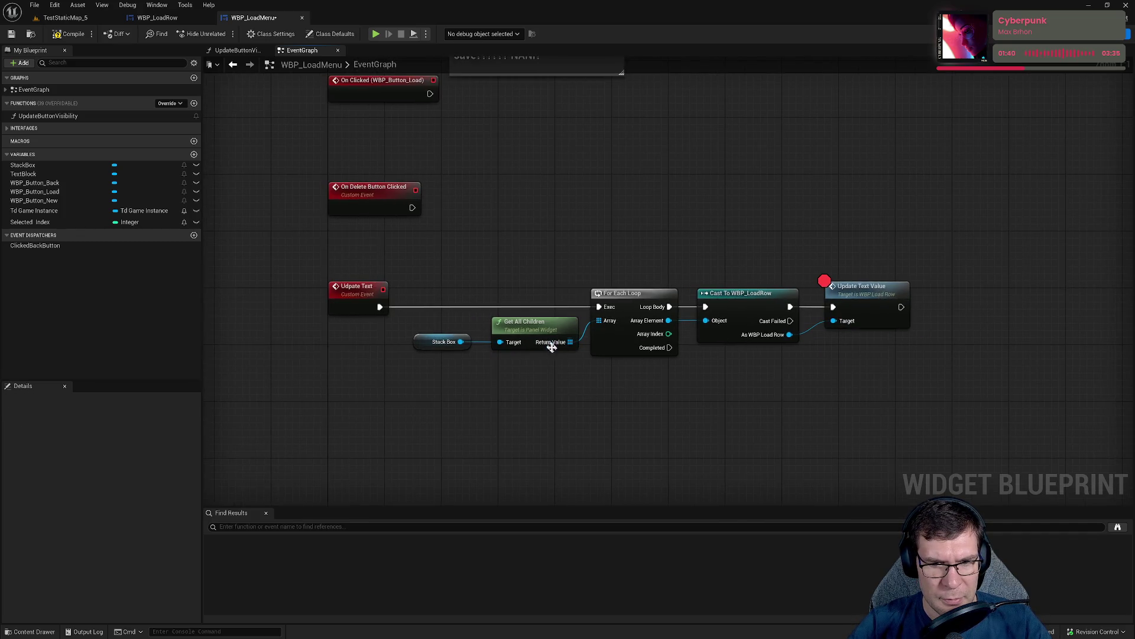
click(540, 335)
key(q)
click(644, 389)
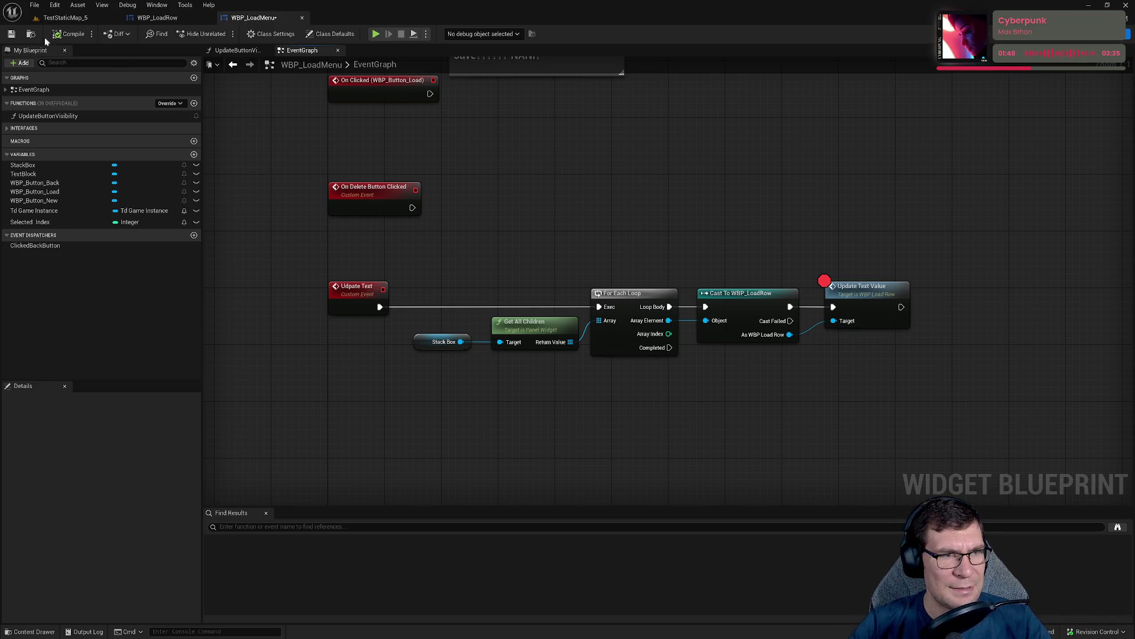
click(11, 34)
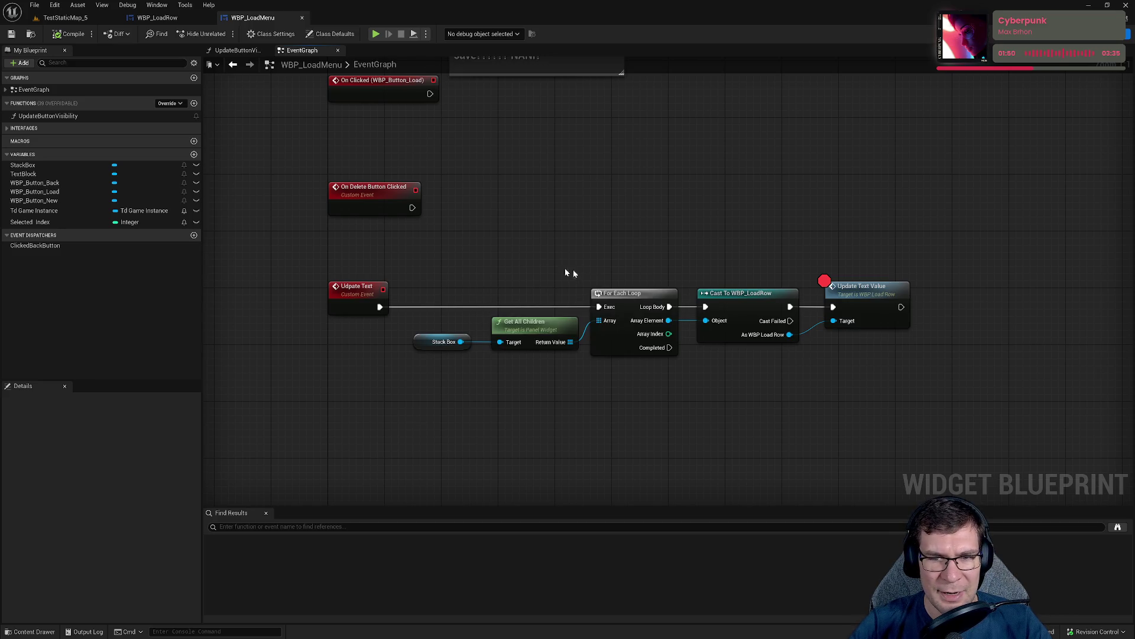
Shift the Update Text node chain slightly left.
drag(406, 237, 945, 388)
drag(617, 289, 598, 289)
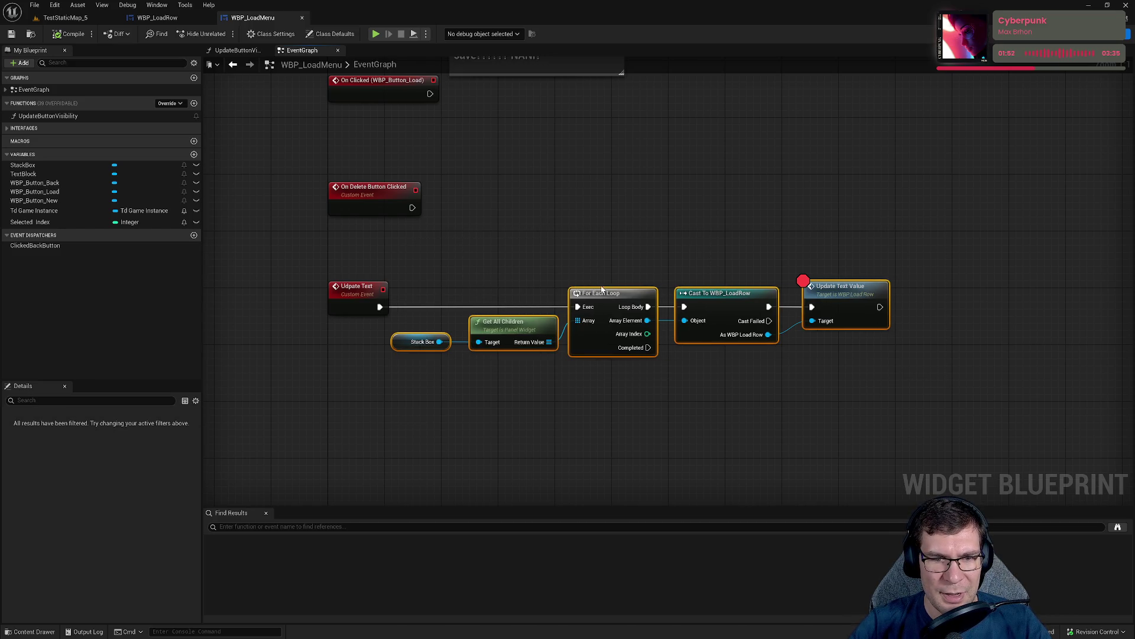
click(601, 256)
scroll(747, 290, down, 2)
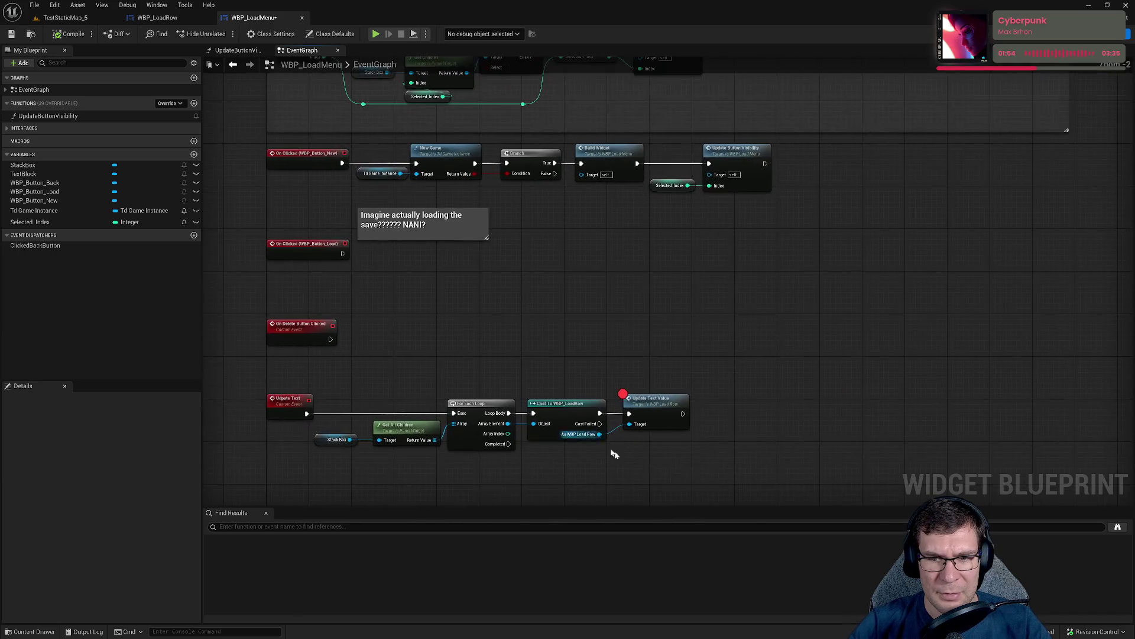
drag(715, 463, 629, 338)
mouse_move(653, 395)
mouse_down()
mouse_move(606, 464)
mouse_move(814, 444)
mouse_move(606, 362)
mouse_up()
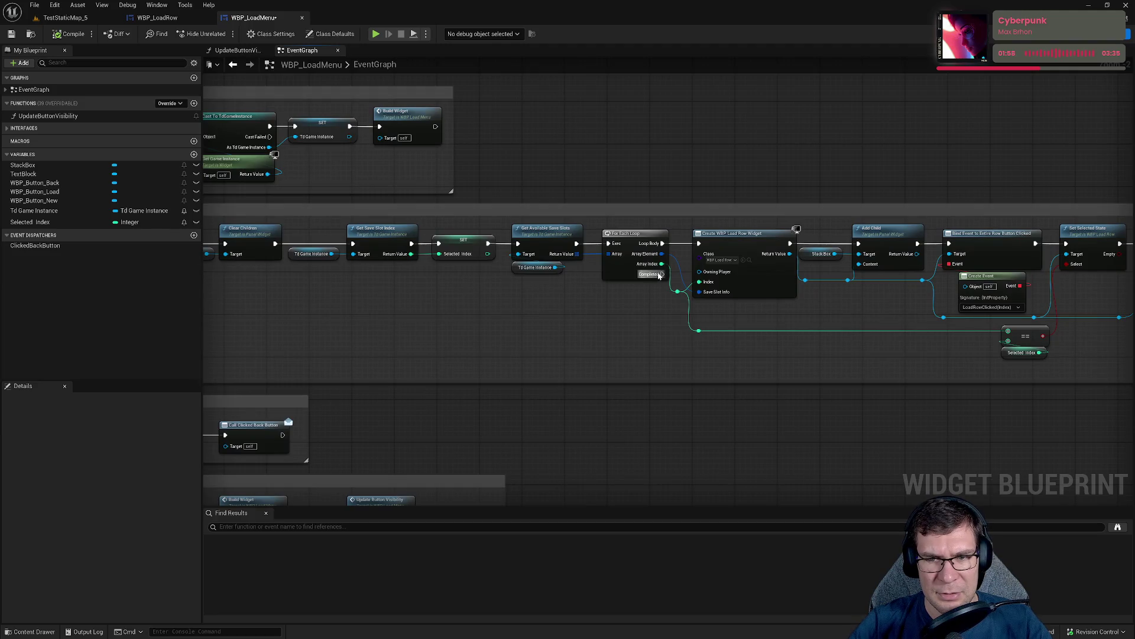
Search for an 'update text' action from the loop's Completed pin, cancel, and compile WBP_LoadMenu.
drag(659, 276, 670, 365)
text(u)
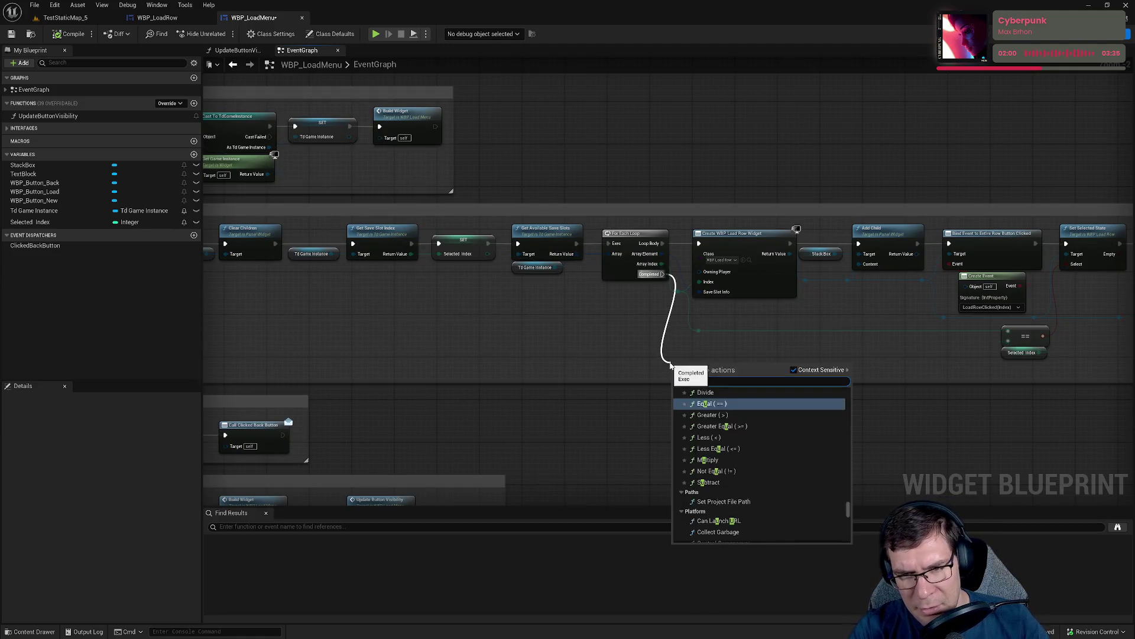
text(pdate text)
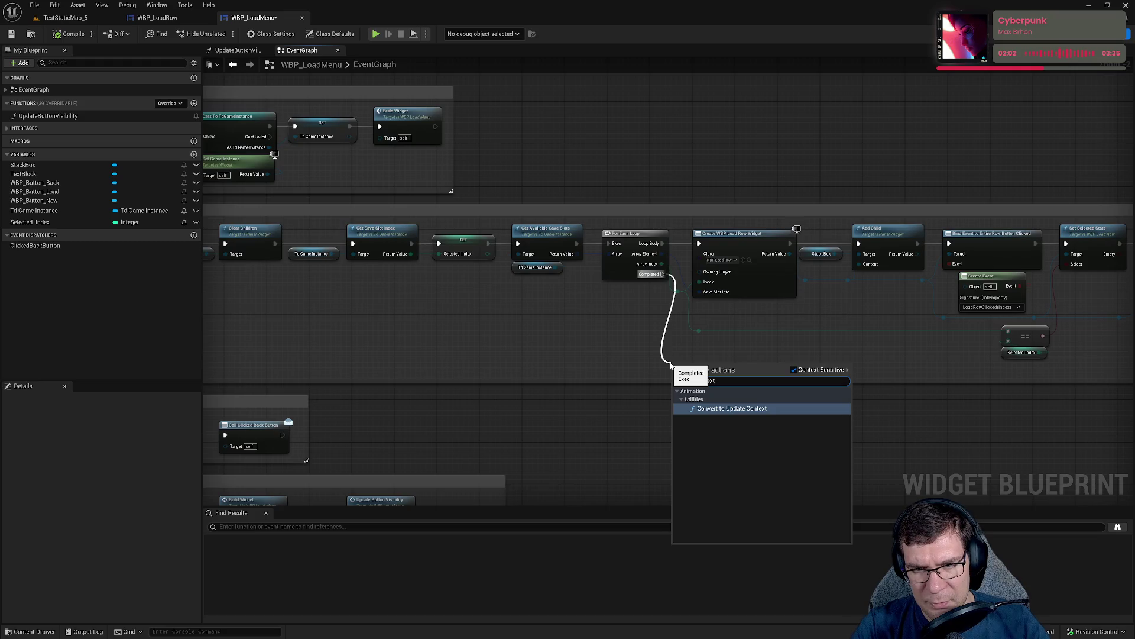
mouse_move(594, 424)
mouse_down()
mouse_move(581, 421)
mouse_move(757, 70)
mouse_move(669, 339)
mouse_move(674, 331)
mouse_move(715, 218)
mouse_move(612, 348)
mouse_up()
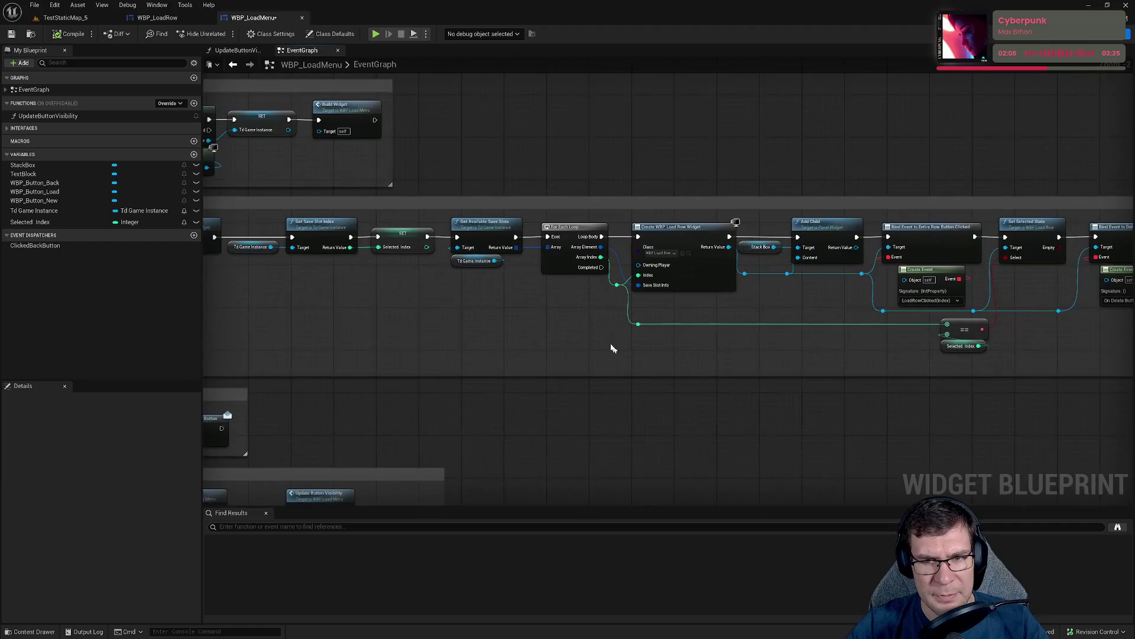
right_click(592, 347)
text(update )
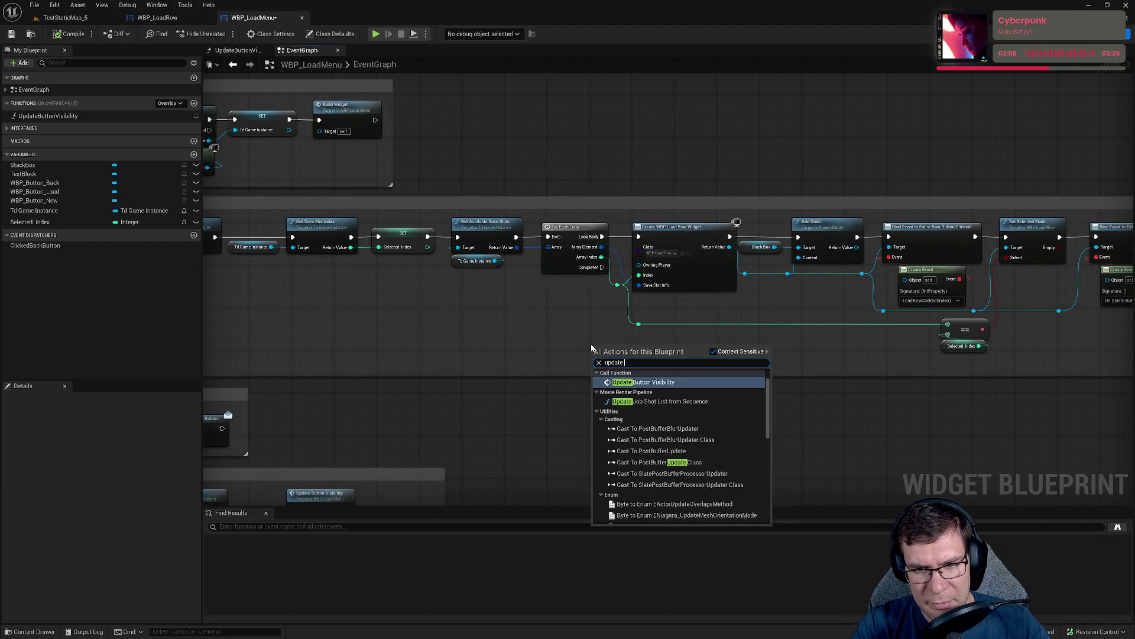
text(text)
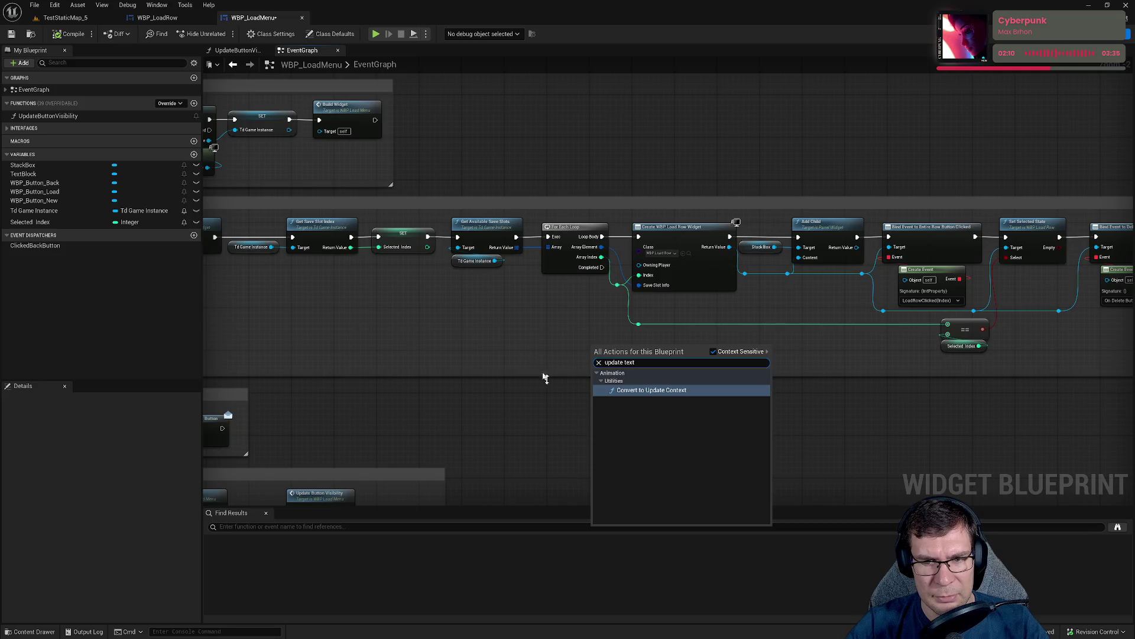
mouse_move(545, 378)
mouse_down()
mouse_move(739, 367)
mouse_move(740, 77)
mouse_up()
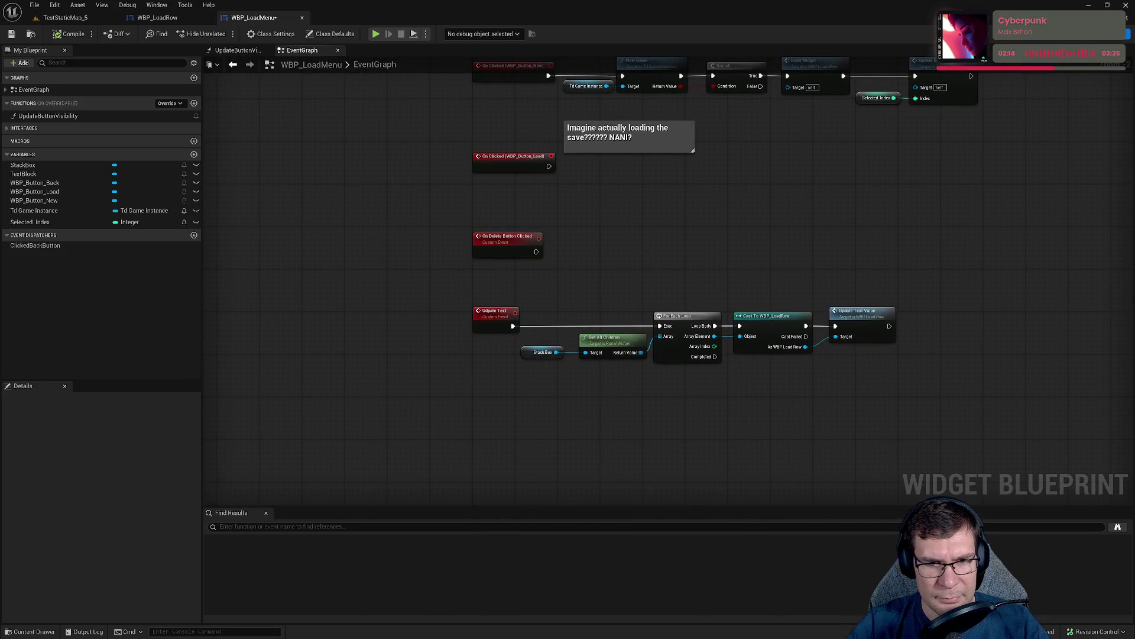
click(488, 324)
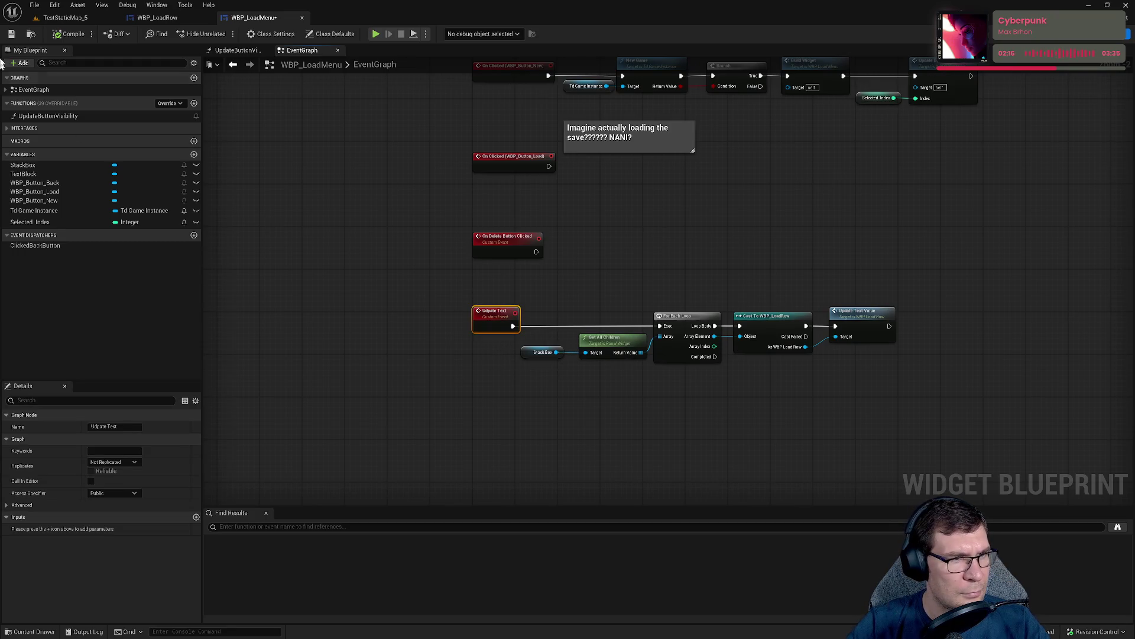
click(68, 36)
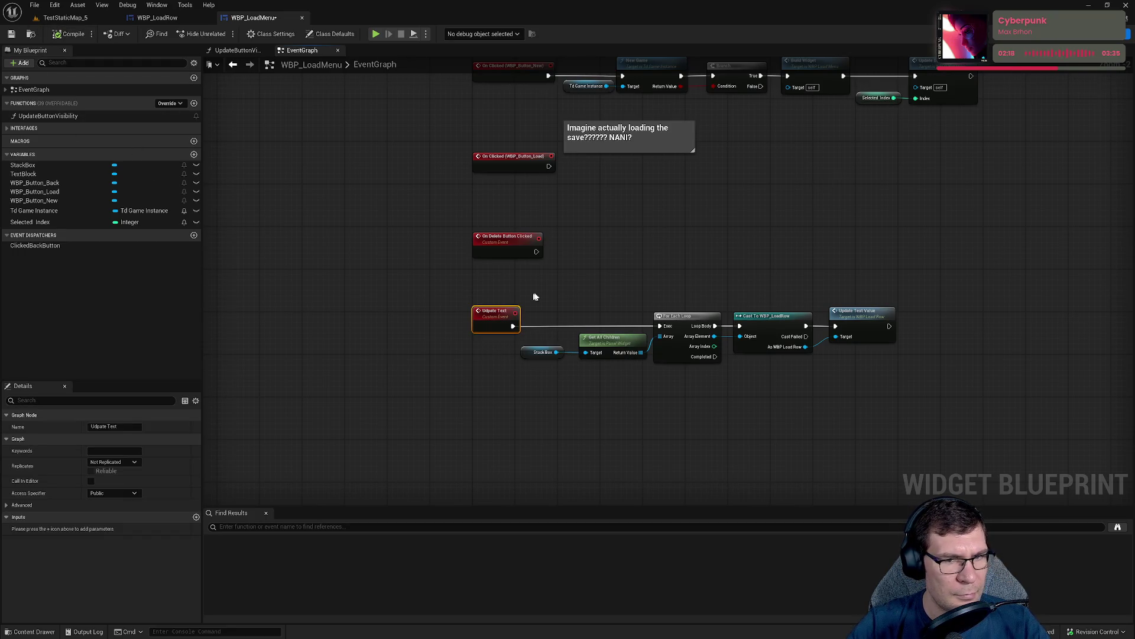
Search the blueprint actions for 'upda' and 'text', cancel, and view the Construct and Build Widget sections.
right_click(776, 234)
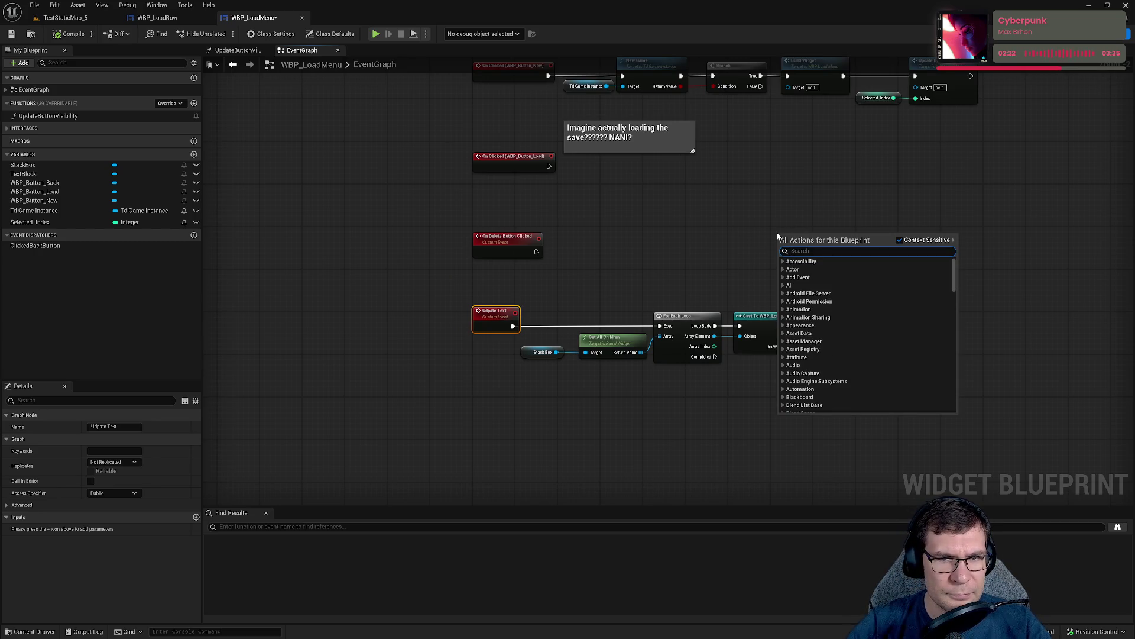
drag(761, 189, 712, 319)
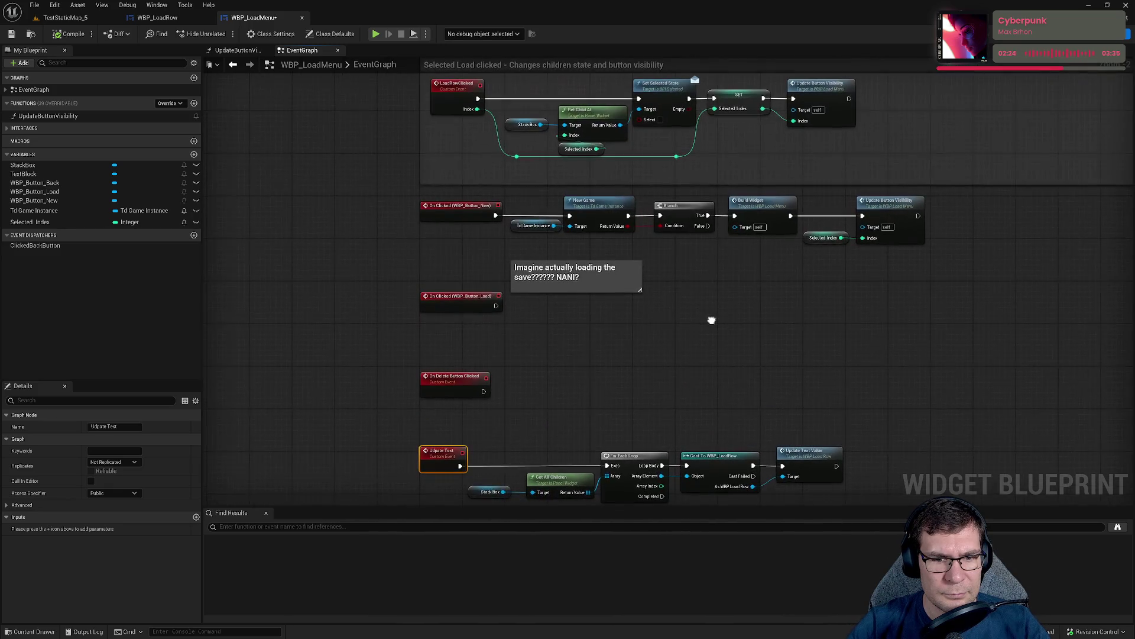
right_click(712, 320)
text(updat)
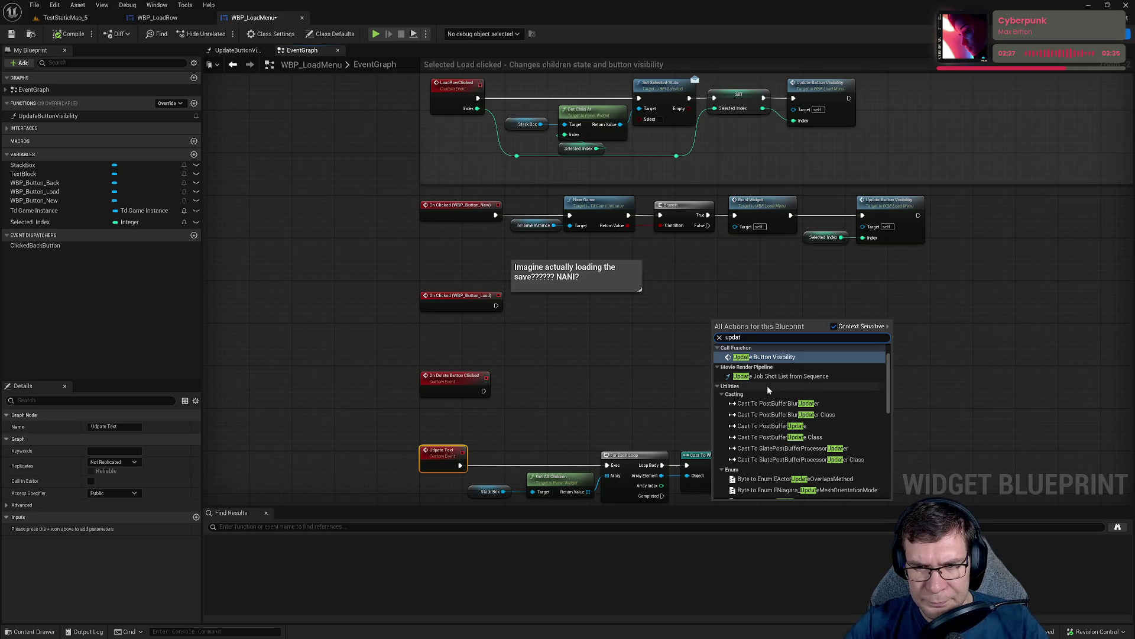
scroll(768, 386, down, 5)
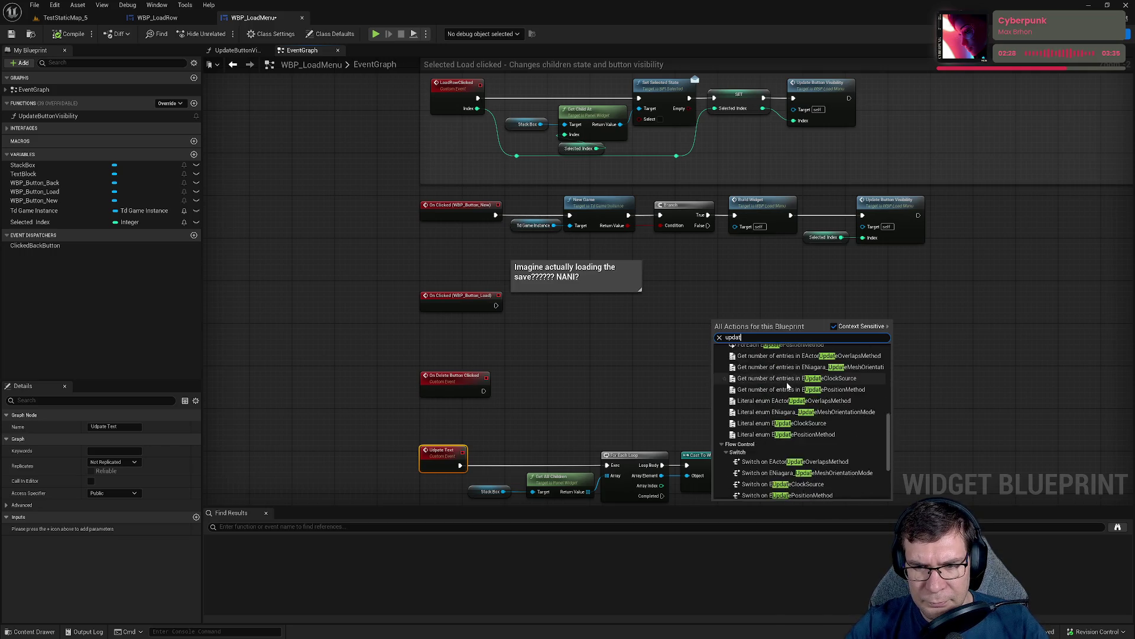
key(BackSpace)
key(BackSpace)
key(BackSpace)
text(text)
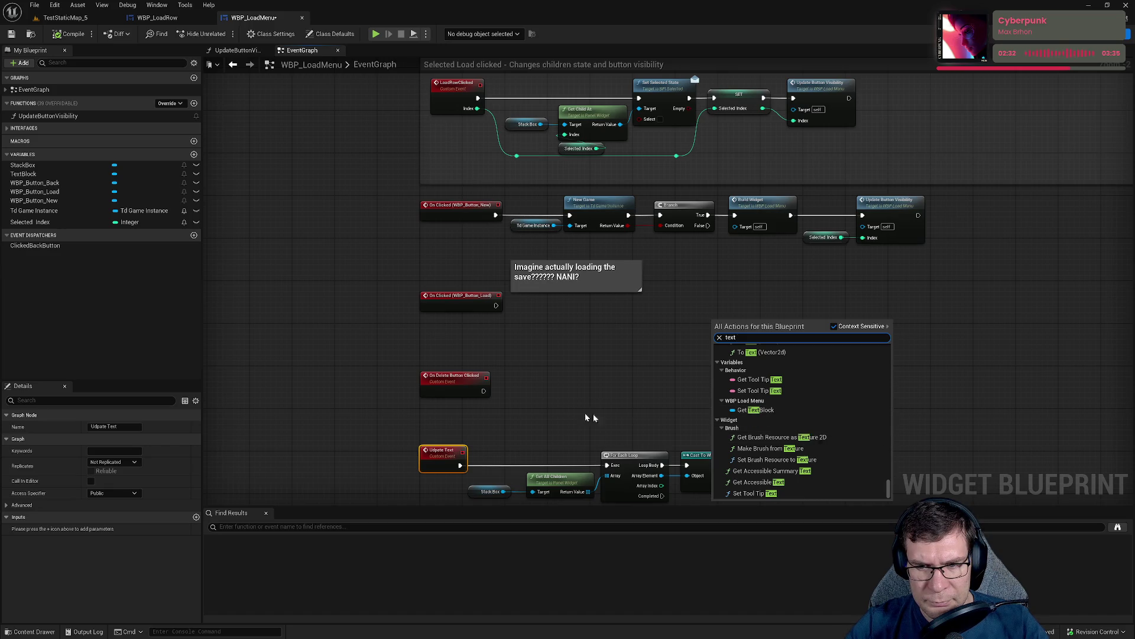
key(Return)
drag(591, 418, 593, 254)
scroll(593, 255, down, 3)
scroll(806, 177, up, 3)
drag(613, 327, 843, 336)
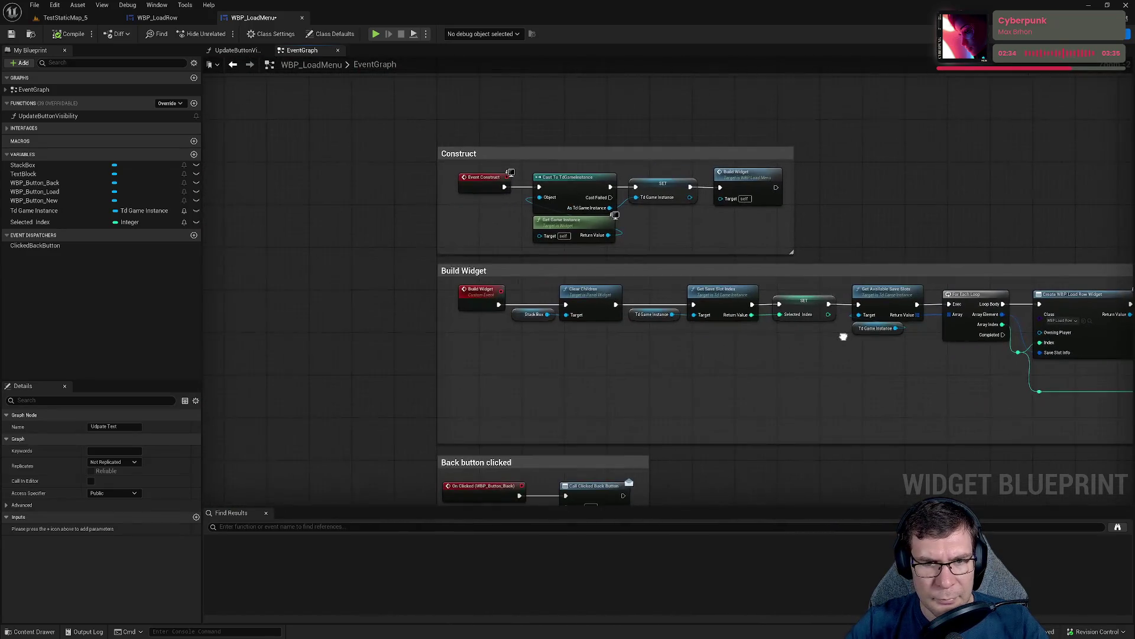
Review the Build Widget and Update Text events, then compile and save WBP_LoadMenu.
click(484, 302)
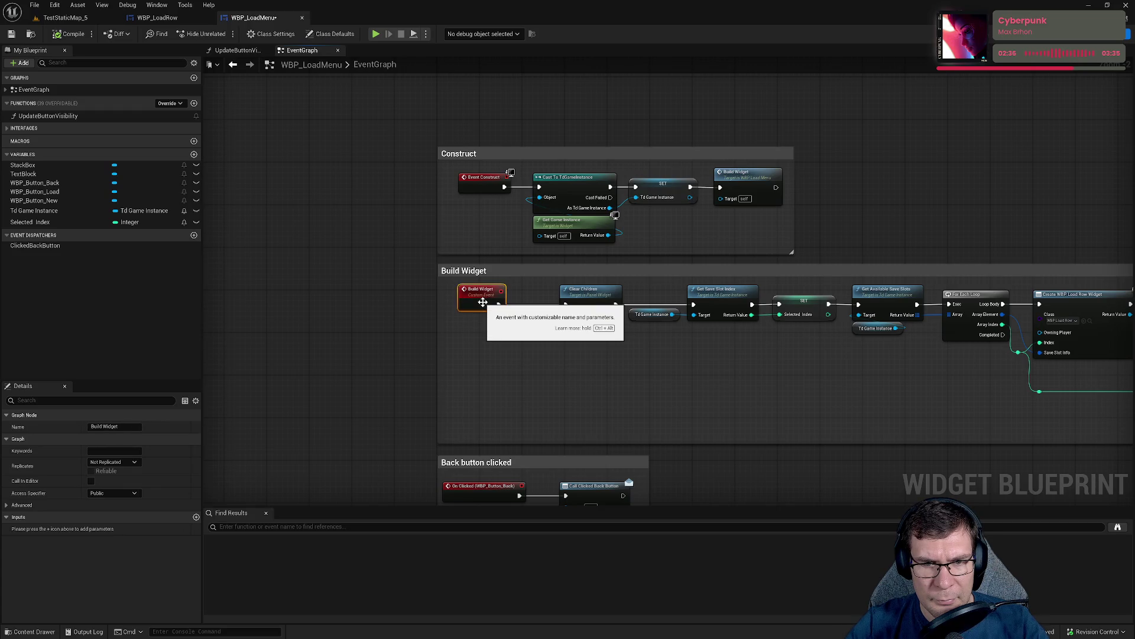
drag(558, 375, 547, 160)
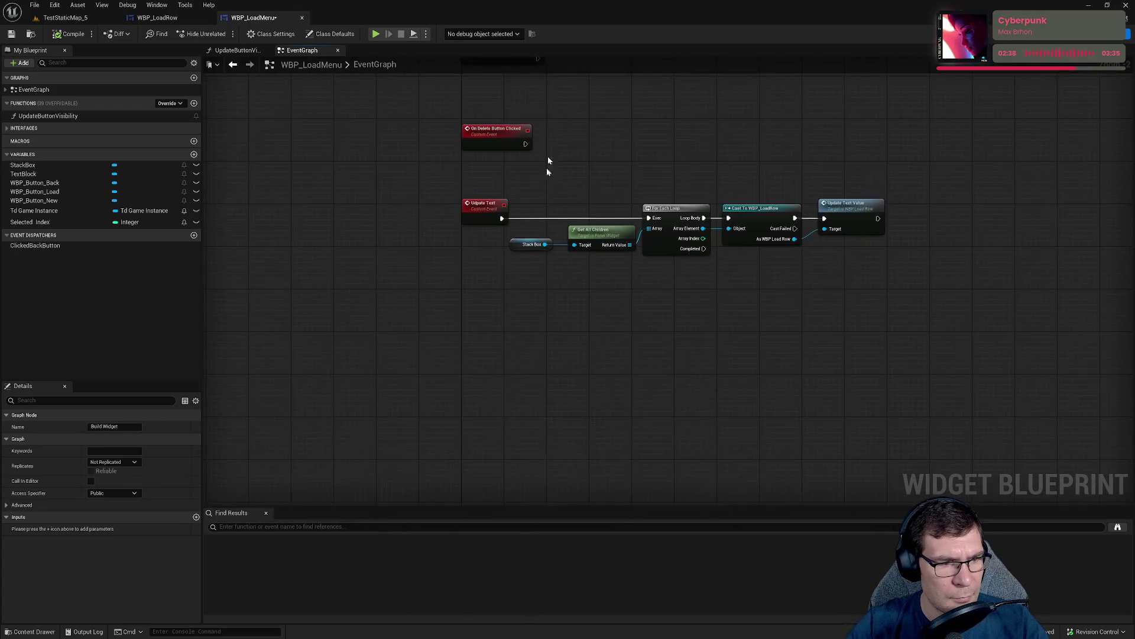
click(482, 210)
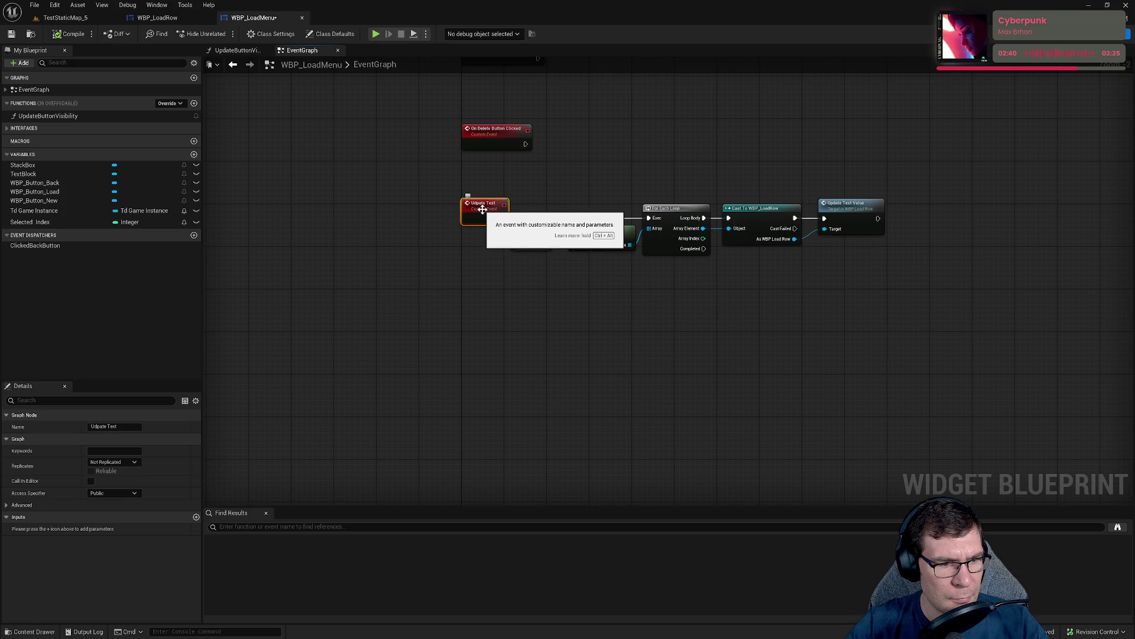
click(73, 35)
click(11, 34)
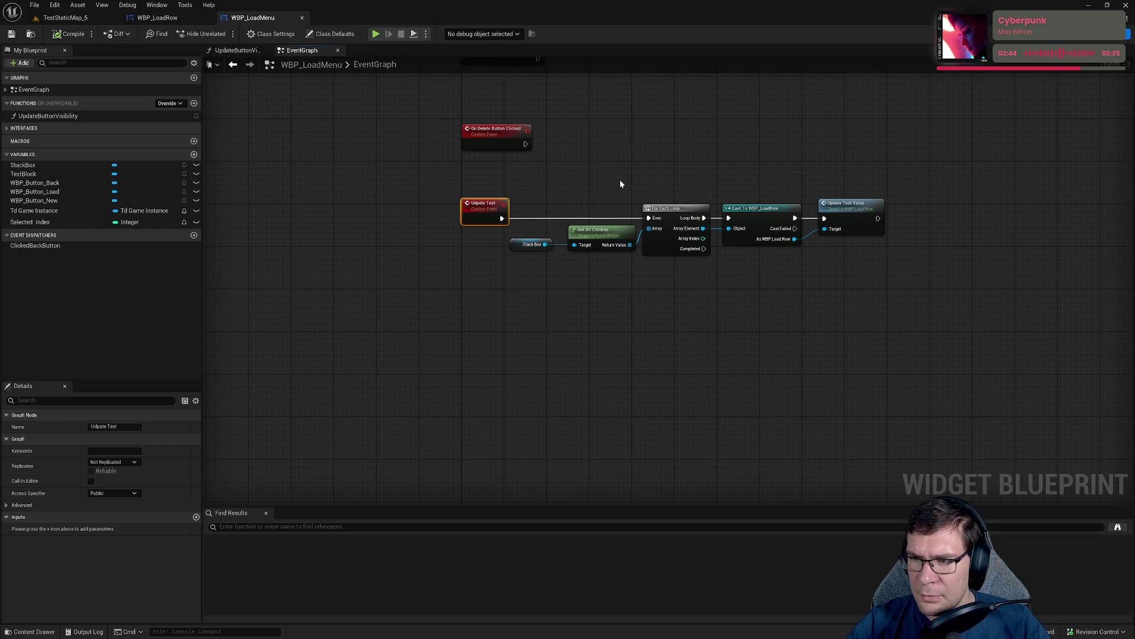
Pan to the widget switch sections and search the blueprint actions for 'build'.
mouse_move(621, 183)
mouse_down()
mouse_move(588, 317)
mouse_move(849, 406)
mouse_move(656, 255)
mouse_up()
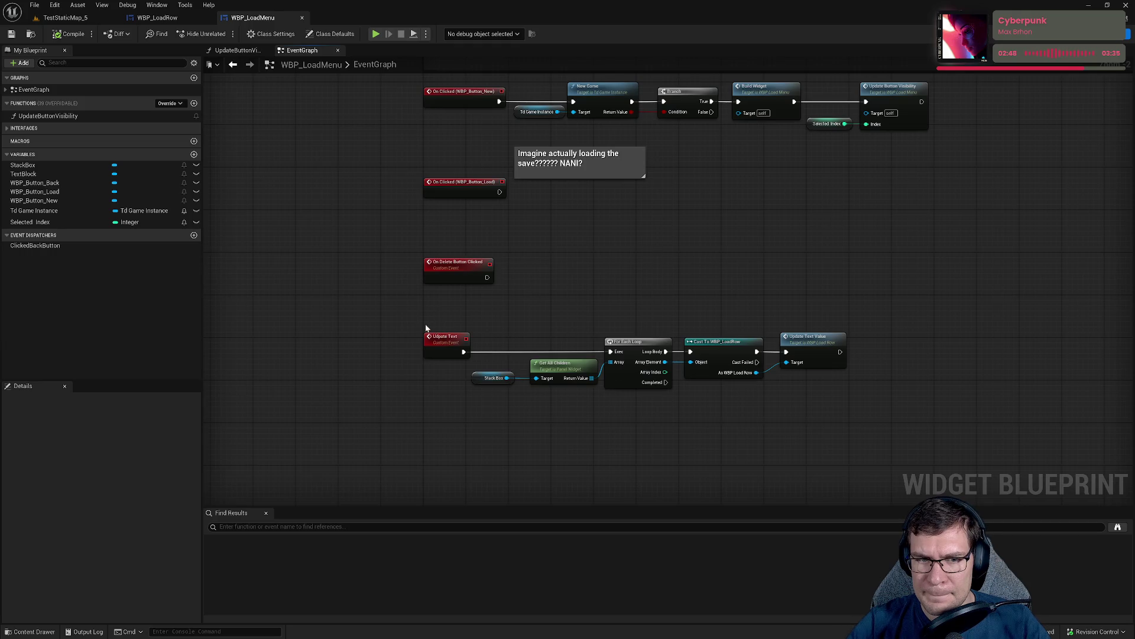
click(444, 341)
mouse_move(469, 362)
mouse_down()
mouse_move(581, 223)
mouse_move(691, 256)
mouse_up()
right_click(776, 279)
click(721, 355)
right_click(722, 355)
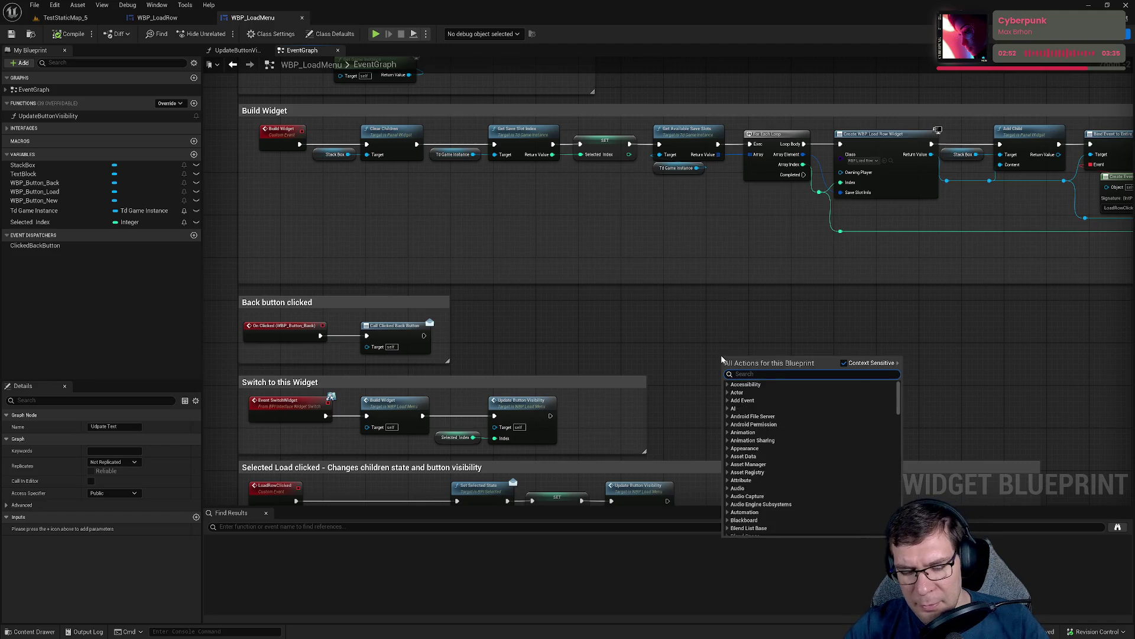
text(buil)
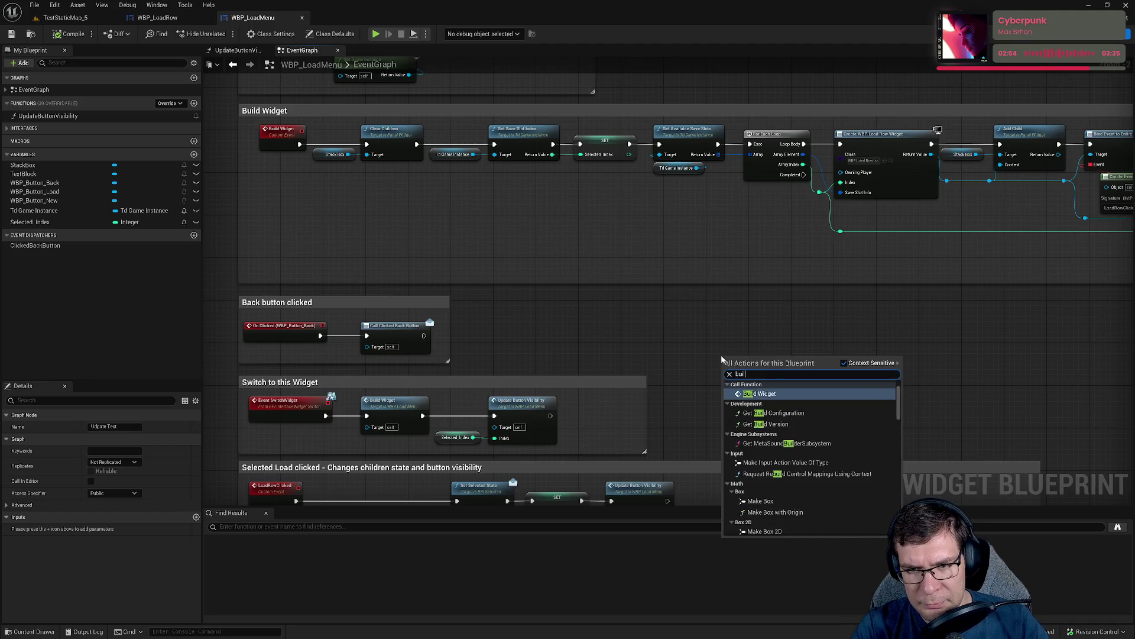
text(d)
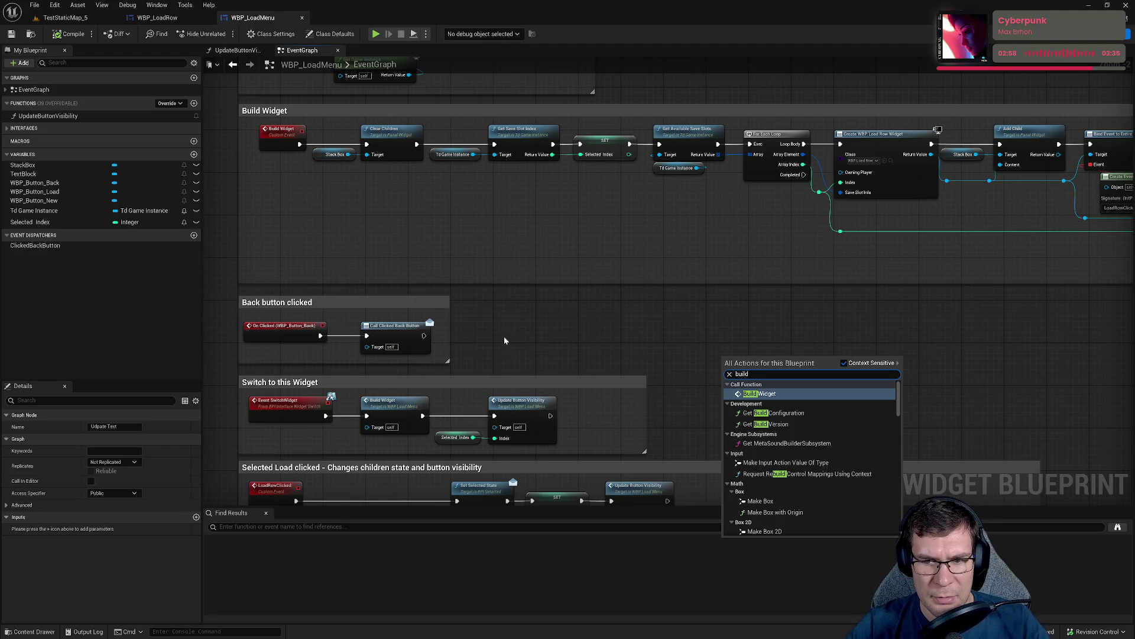
drag(544, 349, 748, 444)
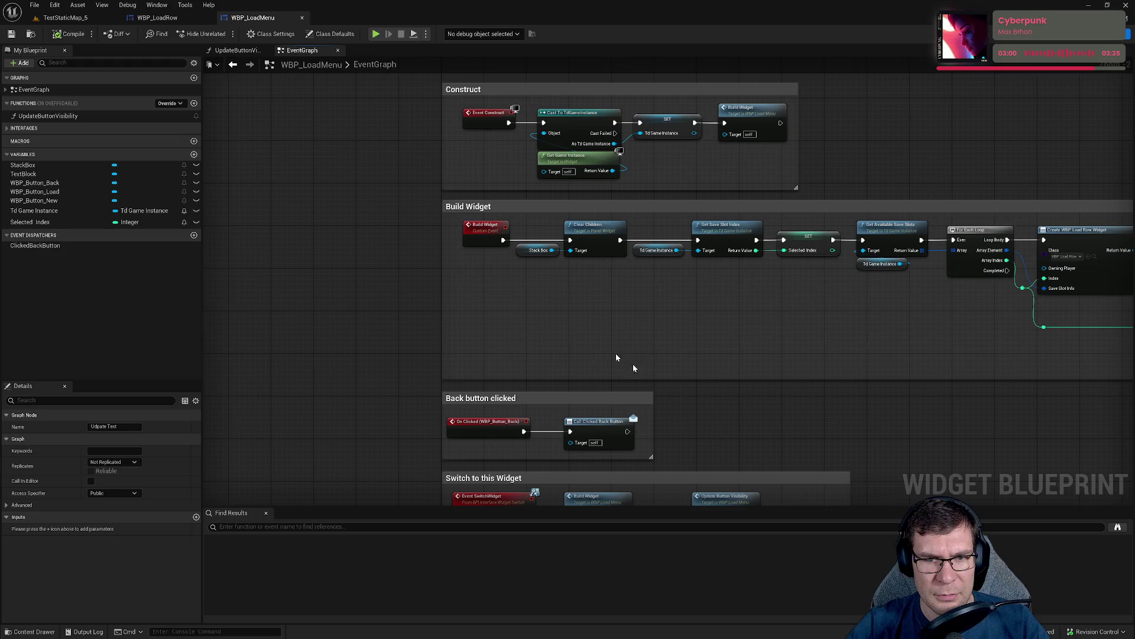
Locate the Build Widget call inside the Construct section.
click(488, 228)
drag(522, 314, 537, 334)
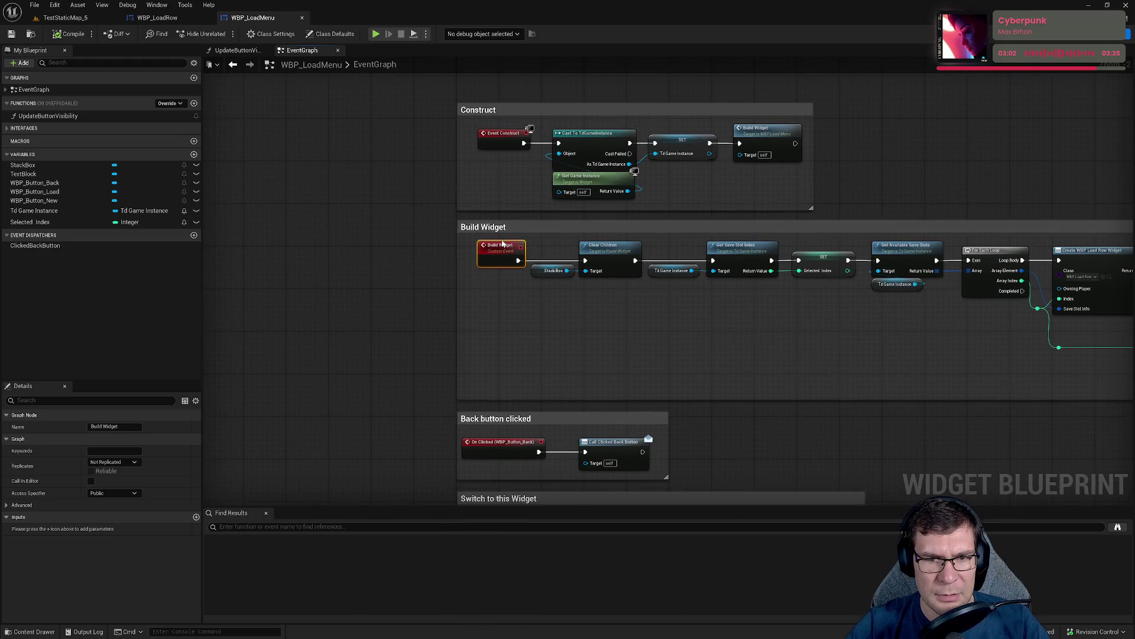
click(769, 130)
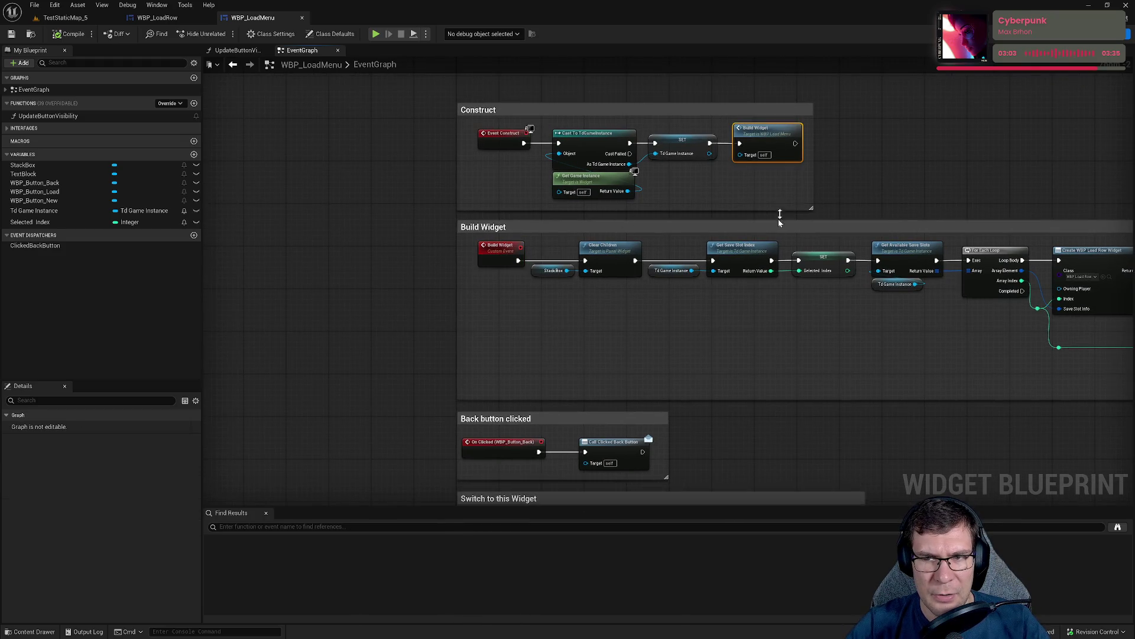
click(507, 254)
mouse_move(541, 369)
mouse_down()
mouse_move(562, 110)
mouse_move(537, 346)
mouse_move(513, 307)
mouse_up()
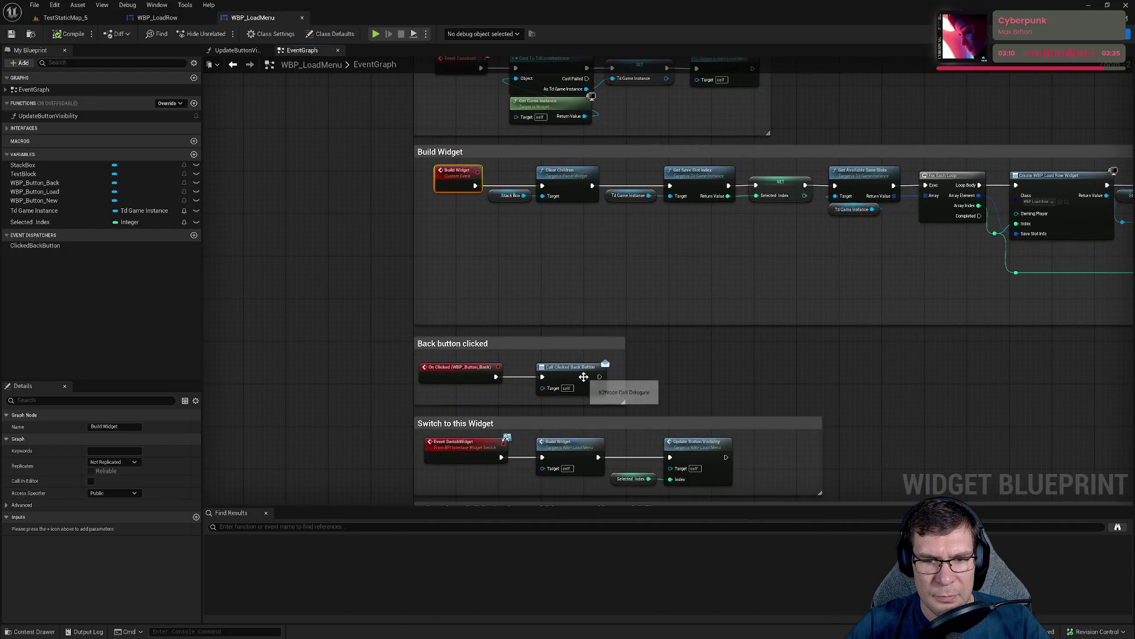
Jump from the Build Widget call to its event definition and save via File > Save.
double_click(587, 451)
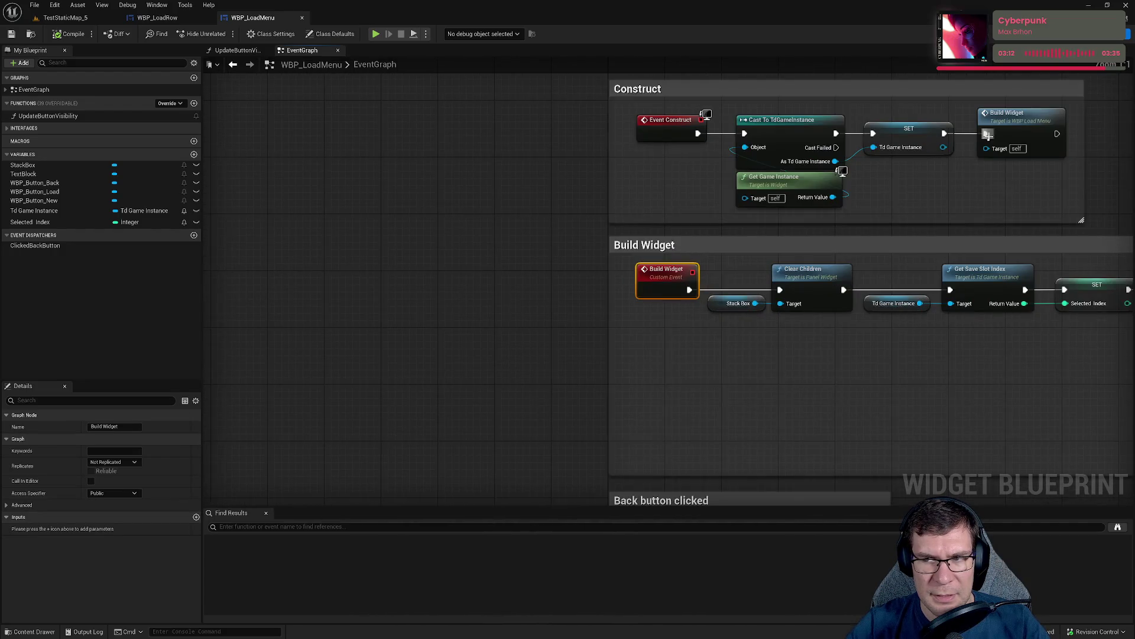
scroll(612, 203, up, 2)
scroll(613, 204, down, 3)
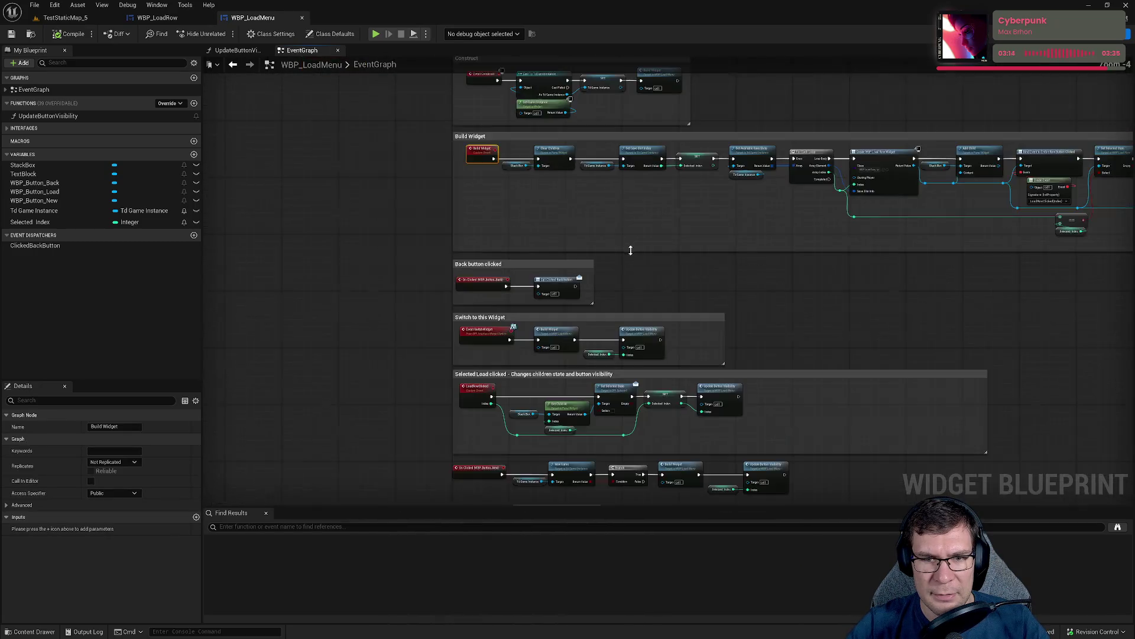
click(492, 304)
double_click(492, 304)
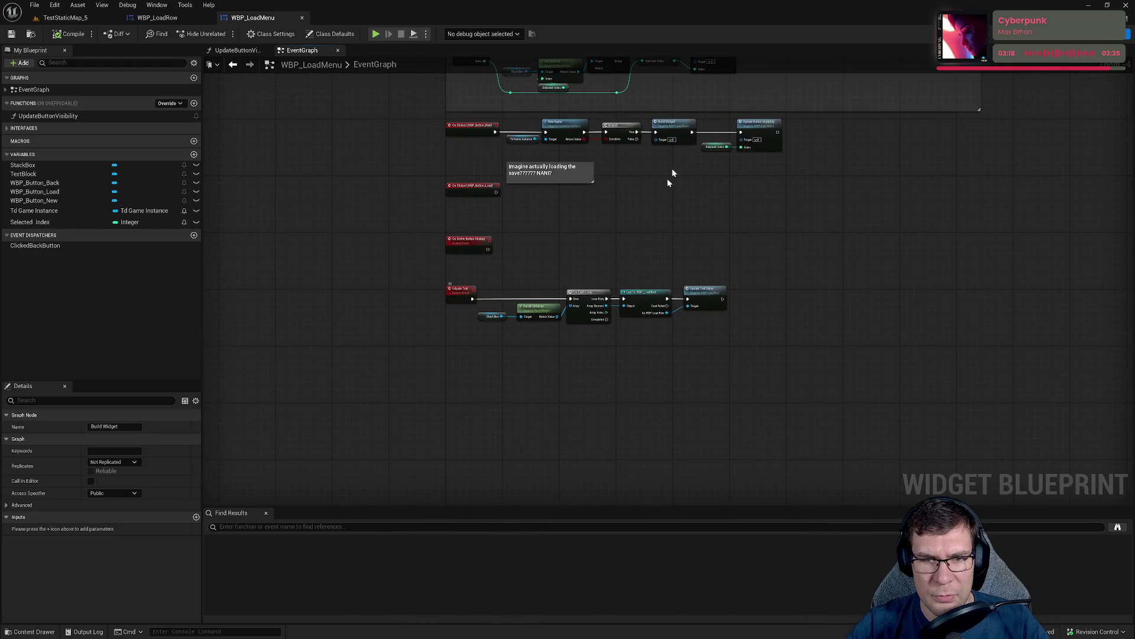
click(35, 5)
click(54, 88)
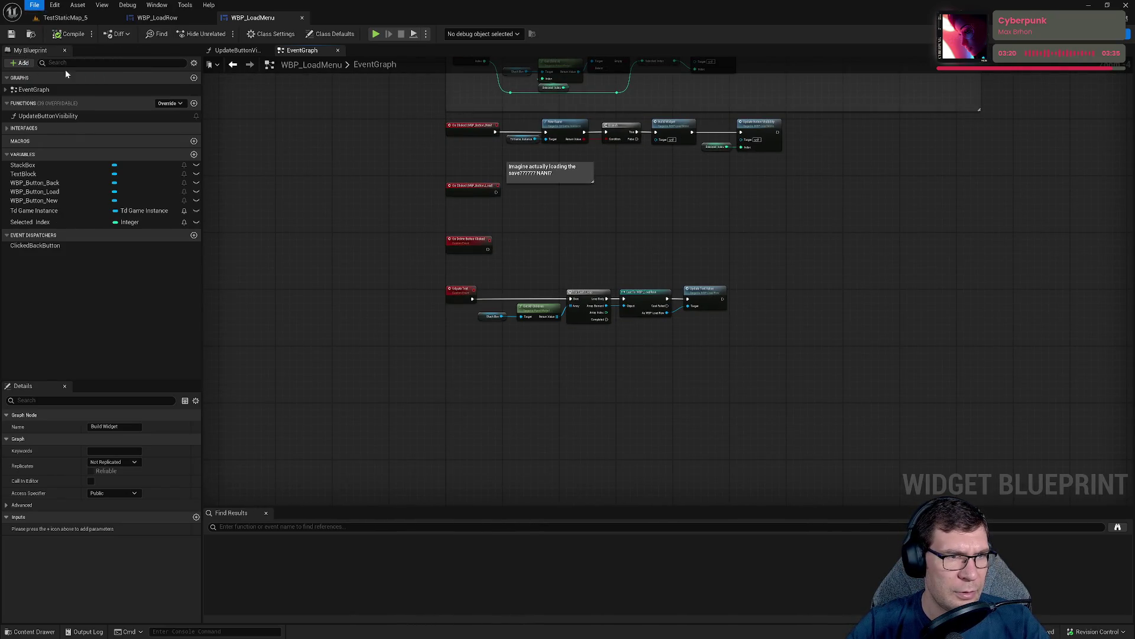
Close Unreal Editor, bring Rider's SaveGameToSlot code forward, and start a debug build.
click(1124, 6)
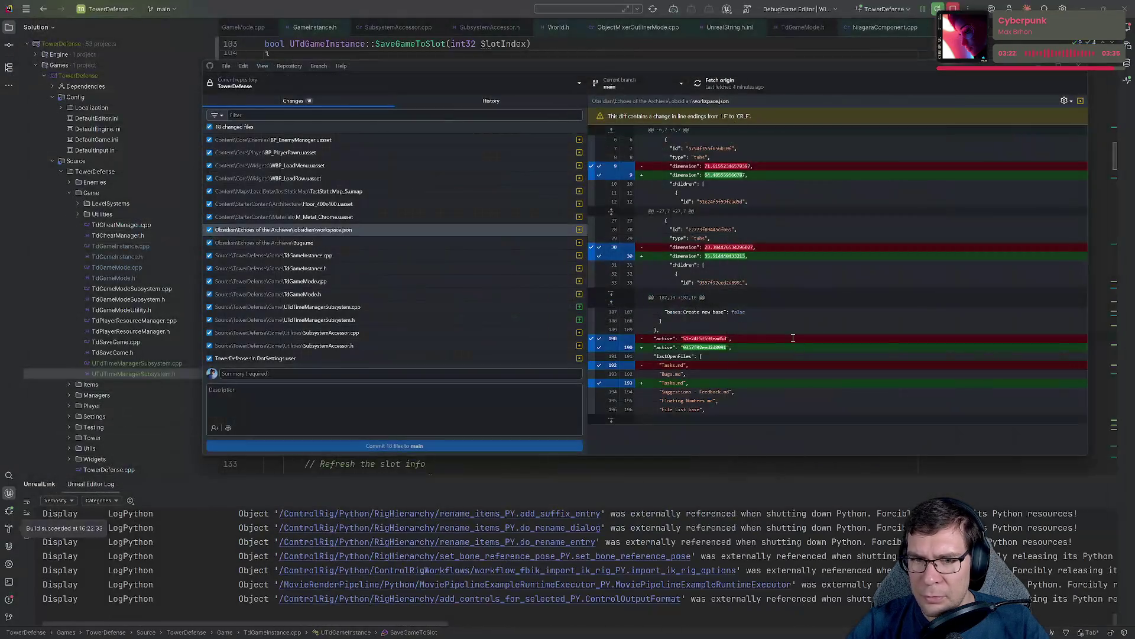
click(459, 3)
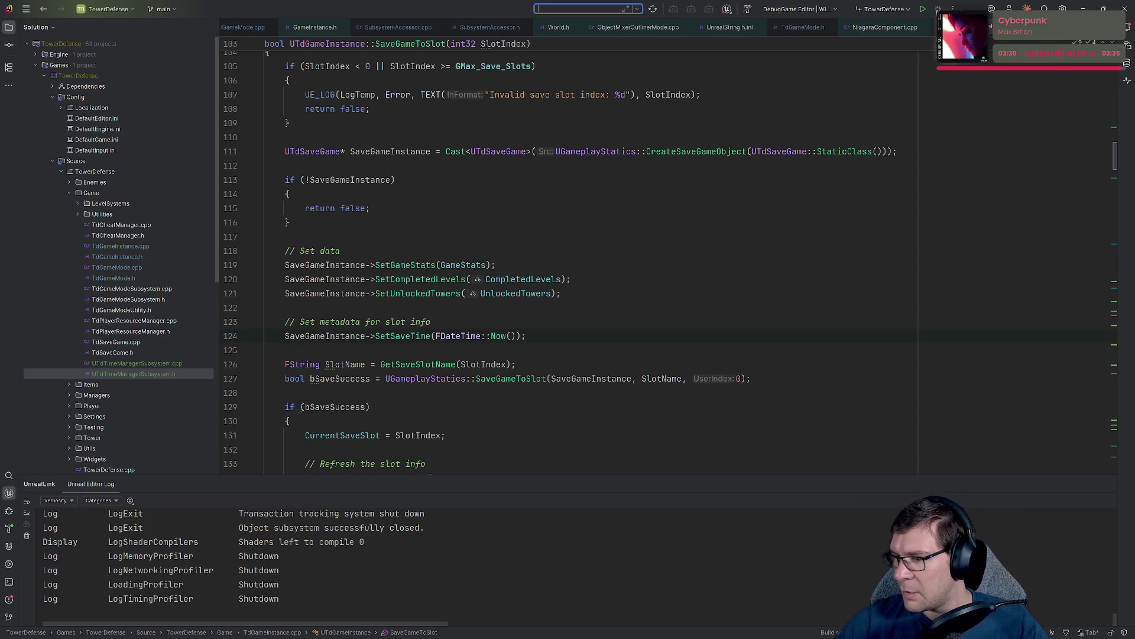
click(937, 9)
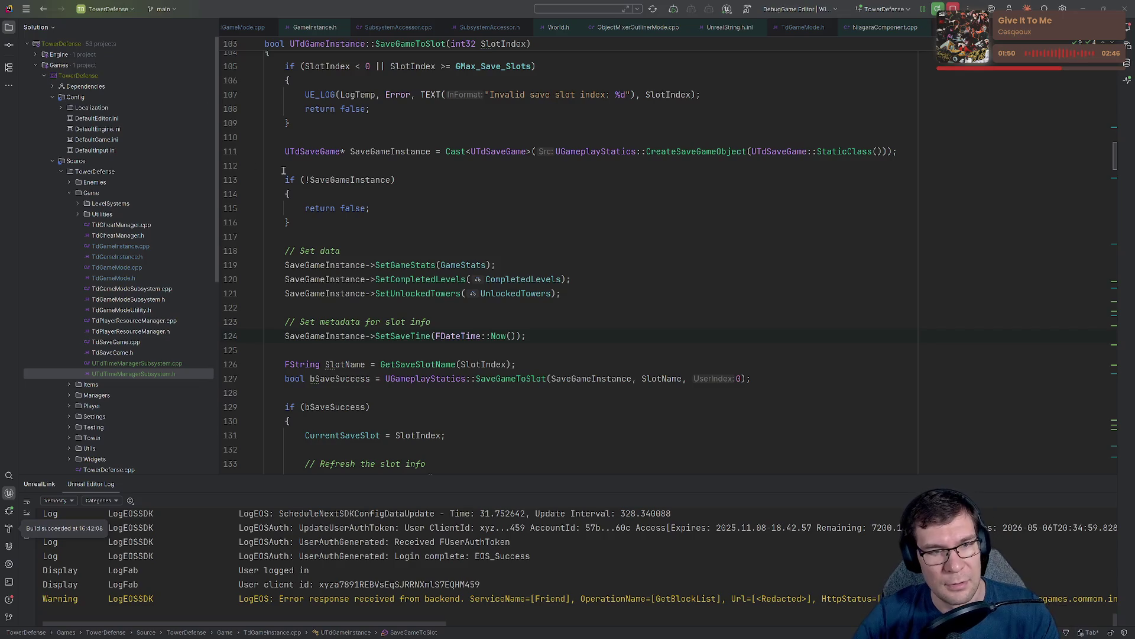
Save all open files in Rider with Ctrl+S while reviewing SaveGameToSlot's data-setting lines.
click(616, 248)
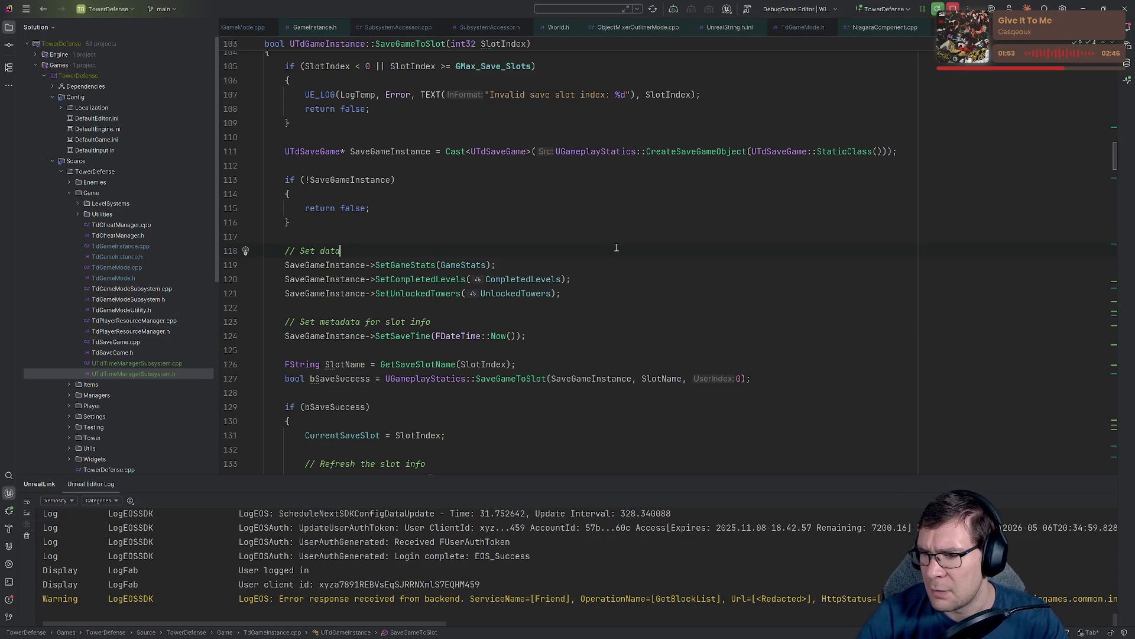
key(ctrl+s)
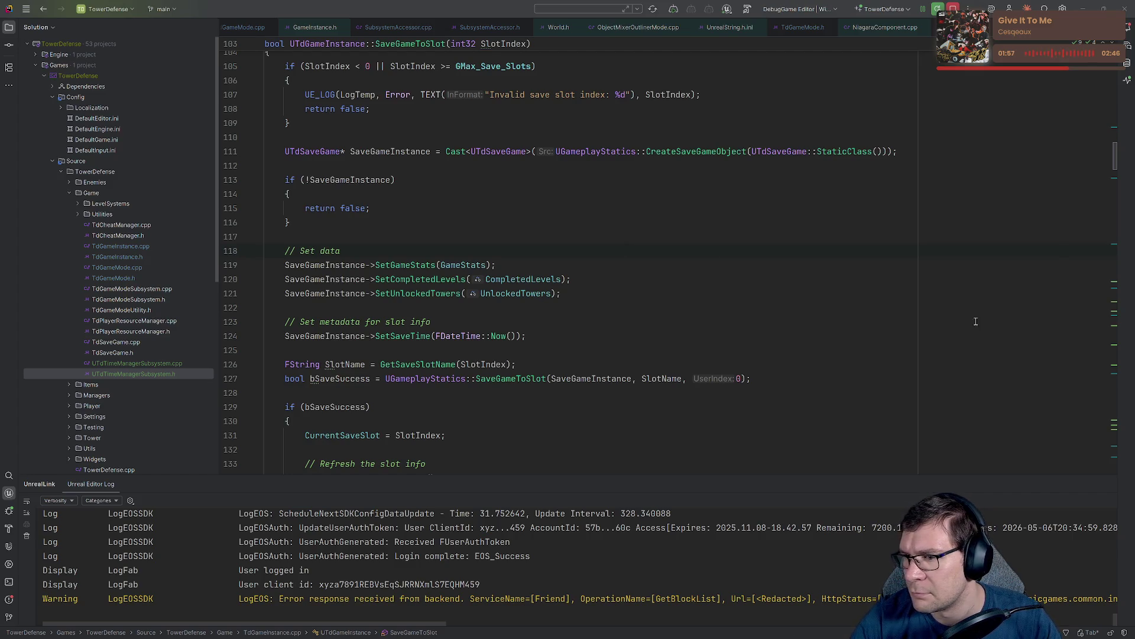
click(666, 273)
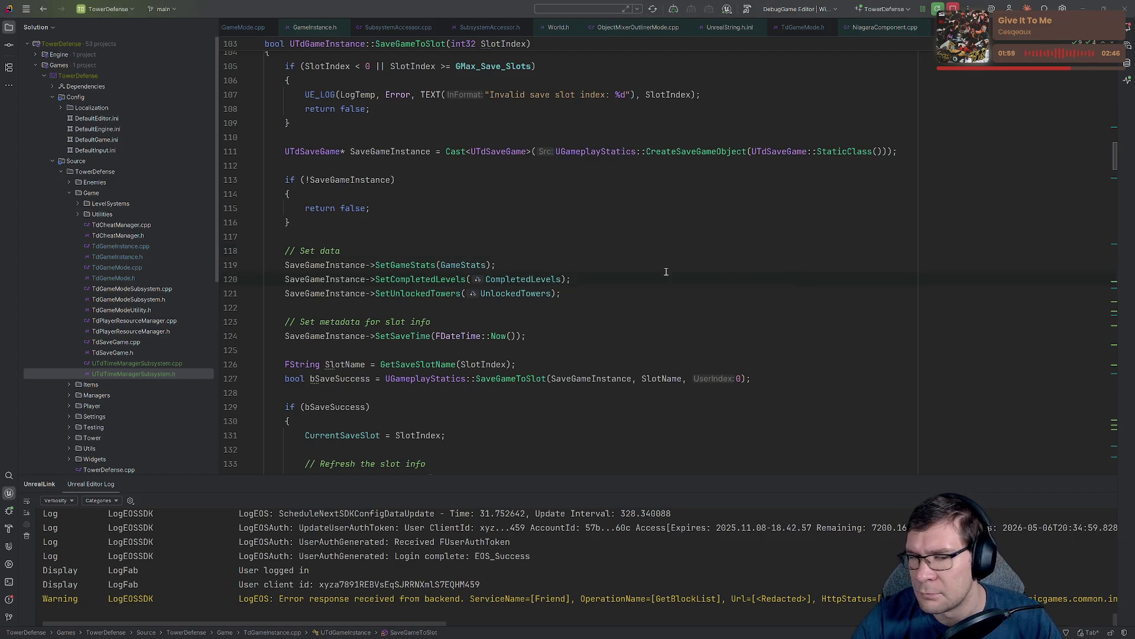
click(660, 269)
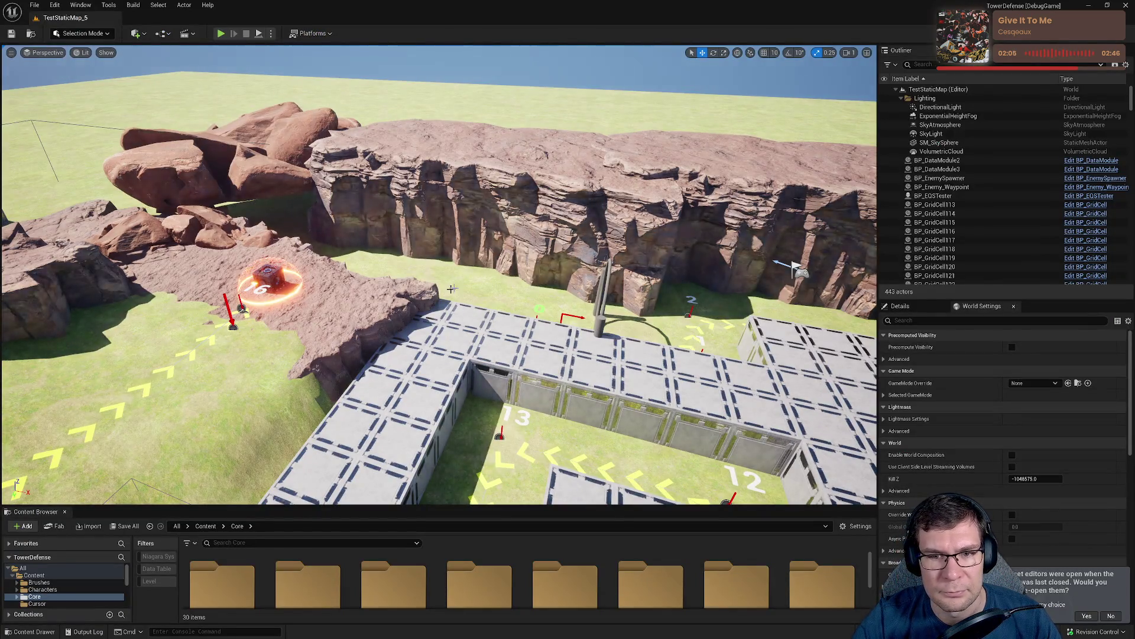
Reopen WBP_LoadMenu's event graph and rename the 'Udpate Text' event to 'Update Text'.
click(452, 289)
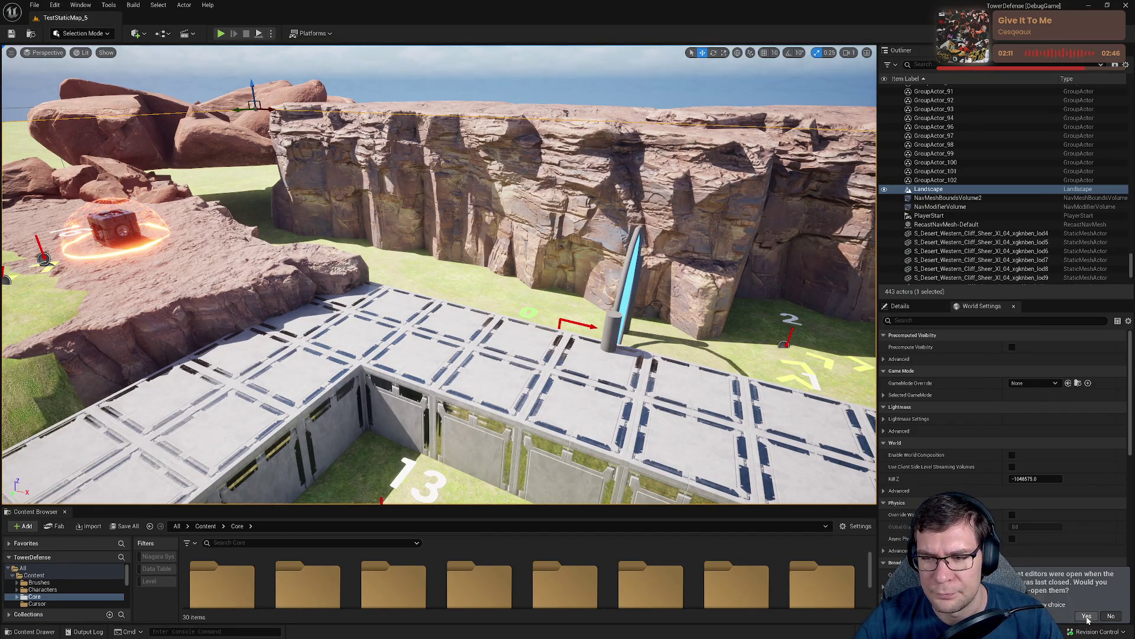
click(1087, 617)
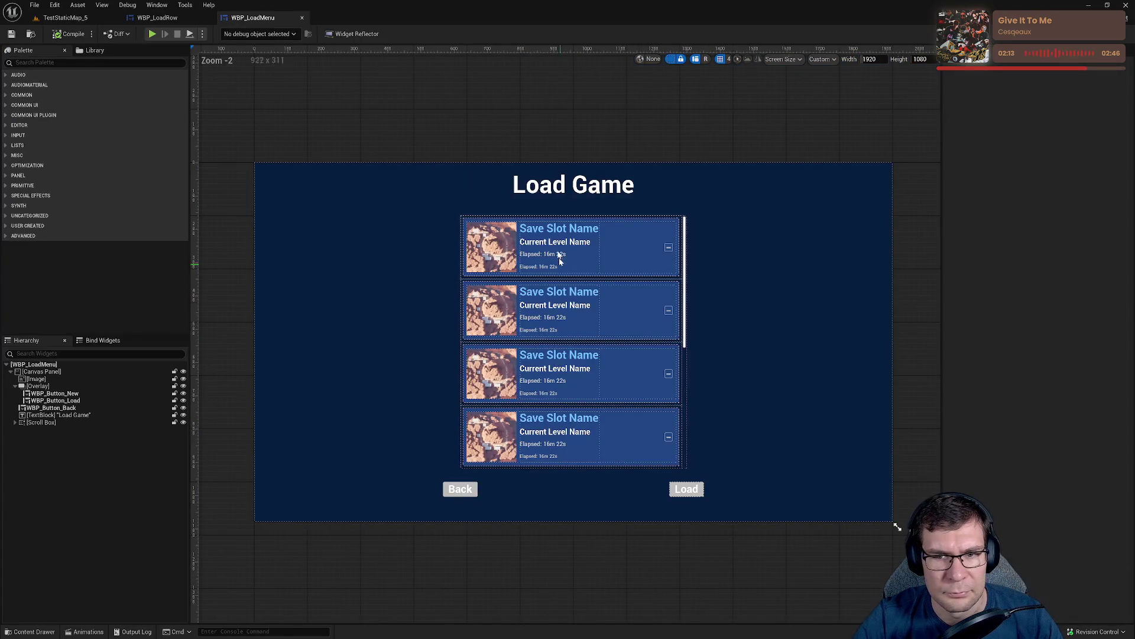
click(1121, 33)
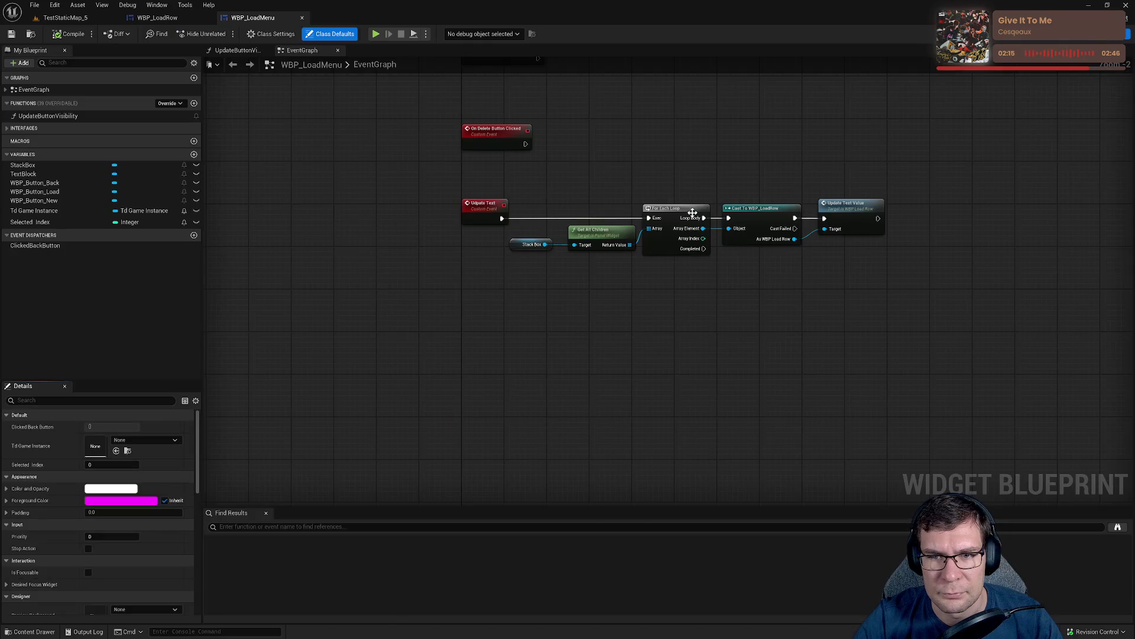
mouse_move(692, 212)
mouse_down()
mouse_move(731, 310)
mouse_move(748, 198)
mouse_move(697, 218)
mouse_up()
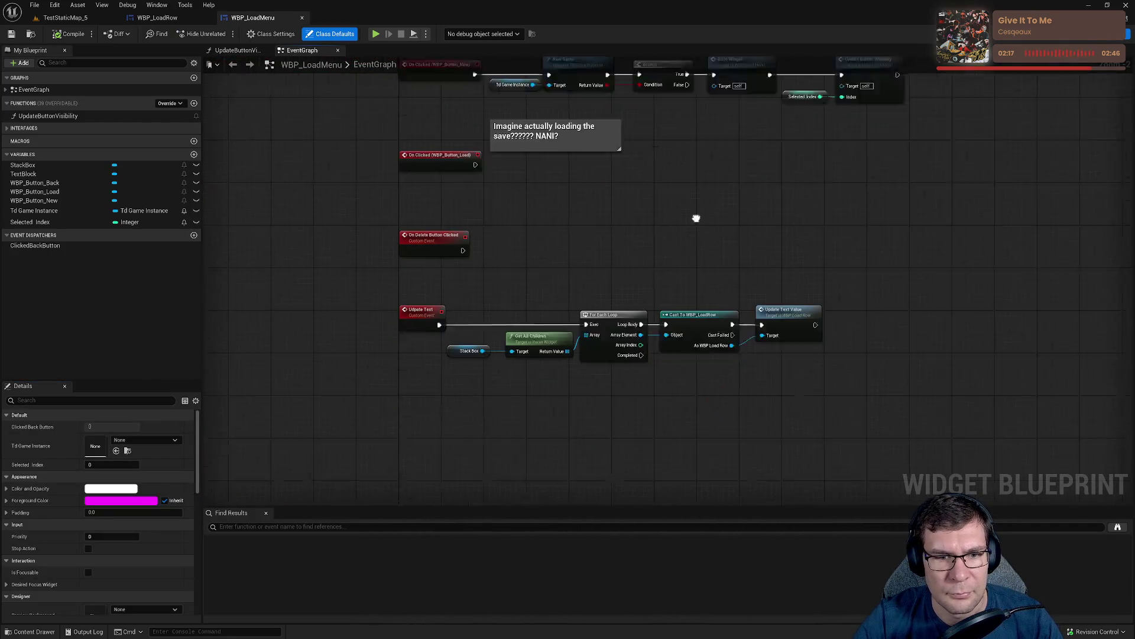
scroll(470, 381, up, 2)
right_click(470, 381)
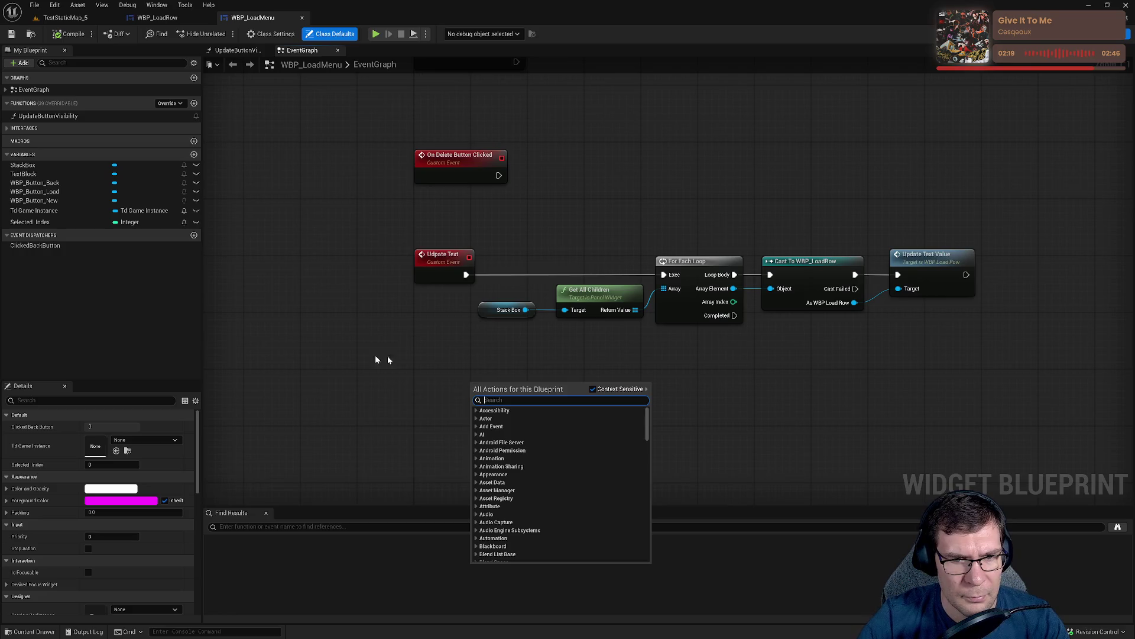
click(445, 259)
double_click(444, 257)
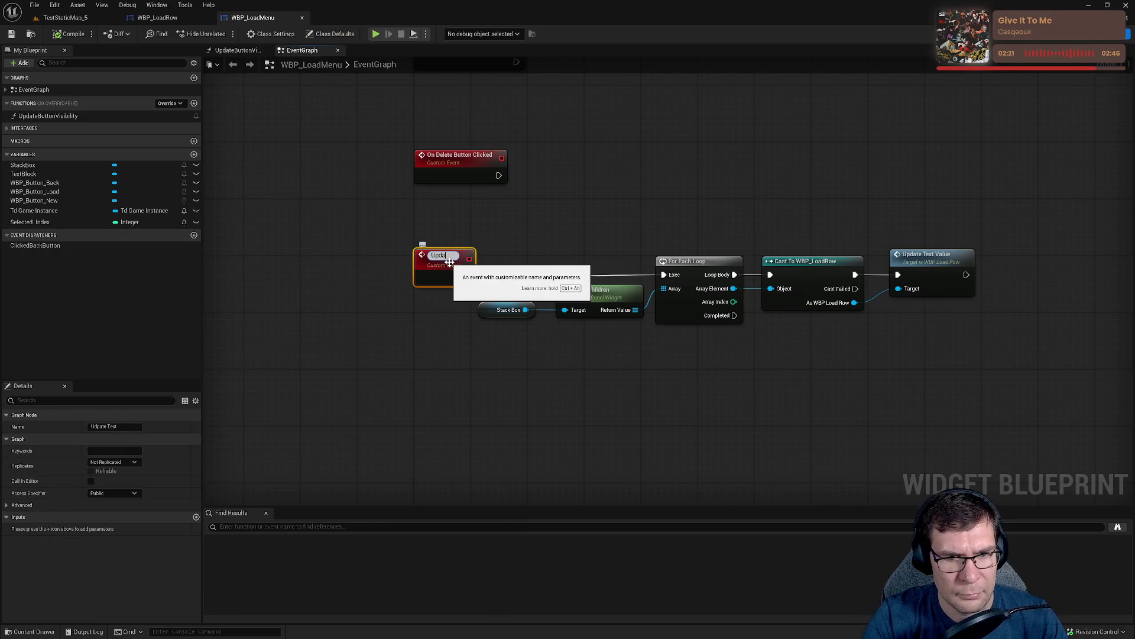
text(te Text)
key(Return)
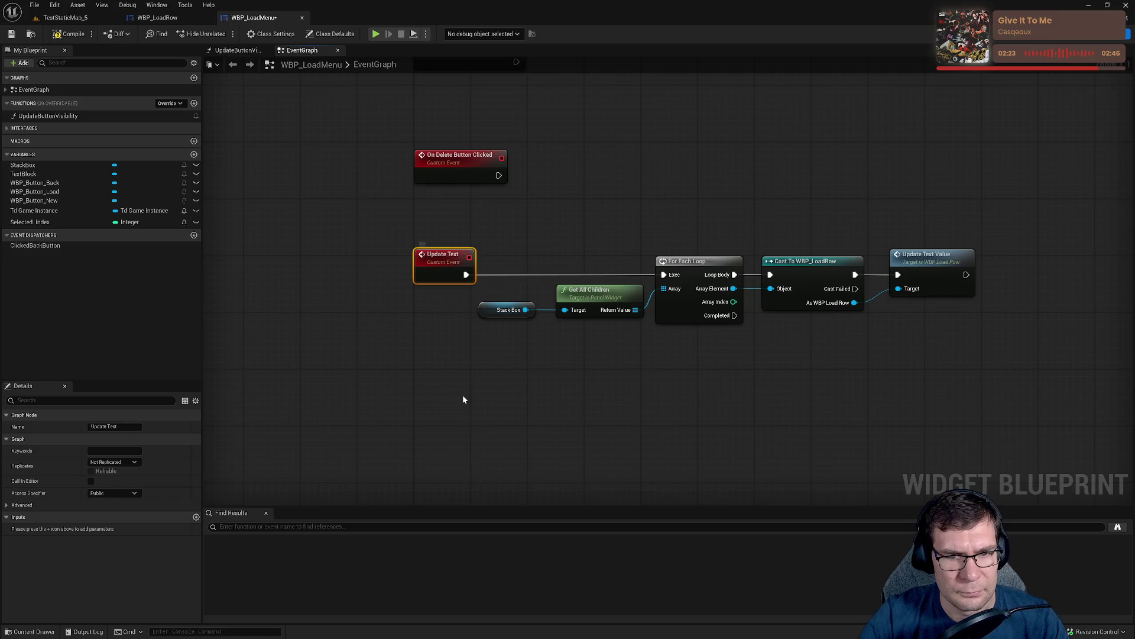
Call Update Text from the save-slot loop's Completed output, save, and switch to WBP_LoadRow.
right_click(463, 399)
text(update text)
key(Return)
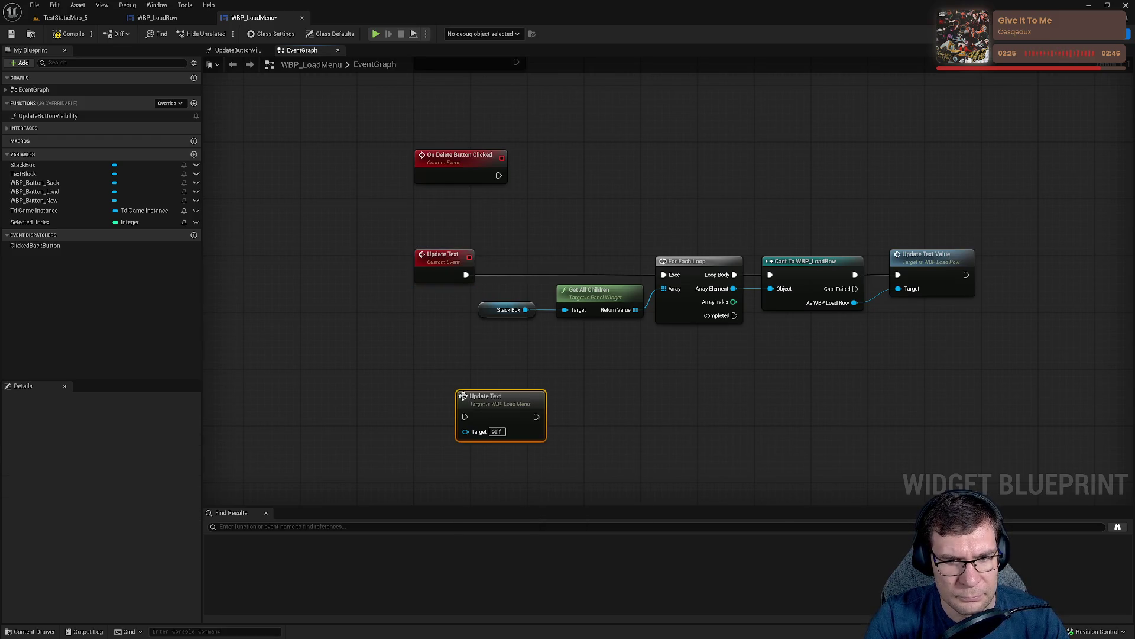
mouse_move(510, 409)
mouse_down()
mouse_move(653, 322)
mouse_move(508, 449)
mouse_move(814, 85)
mouse_move(619, 424)
mouse_move(783, 197)
mouse_move(602, 438)
mouse_up()
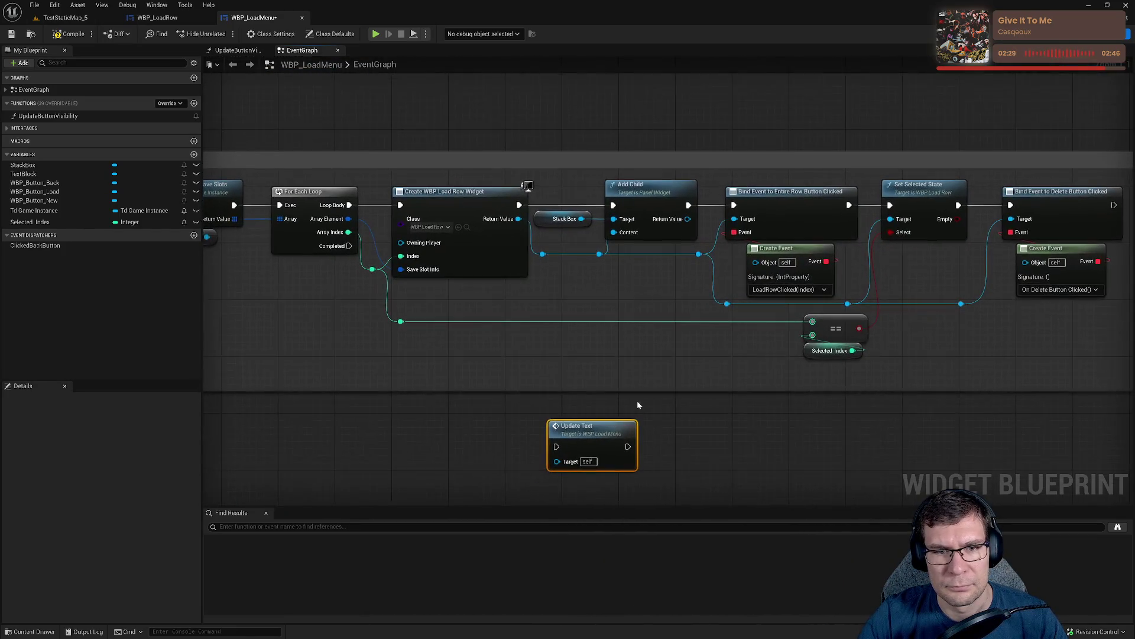
drag(637, 405, 355, 378)
mouse_move(536, 219)
mouse_down()
mouse_move(489, 381)
mouse_move(632, 368)
mouse_move(613, 319)
mouse_move(640, 309)
mouse_move(644, 321)
mouse_up()
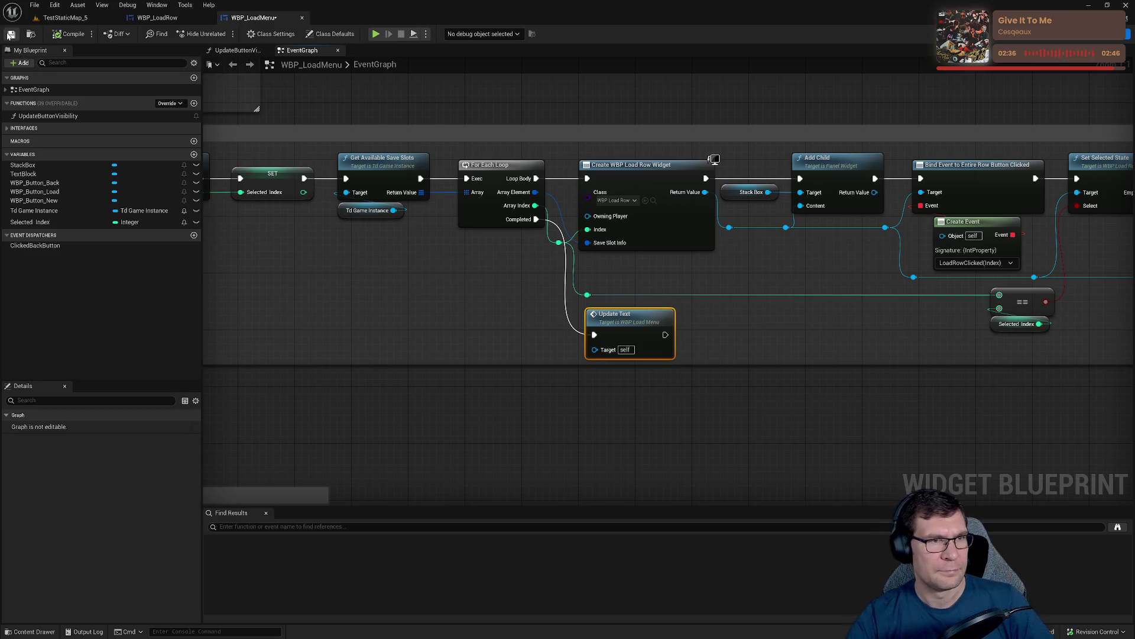
click(10, 33)
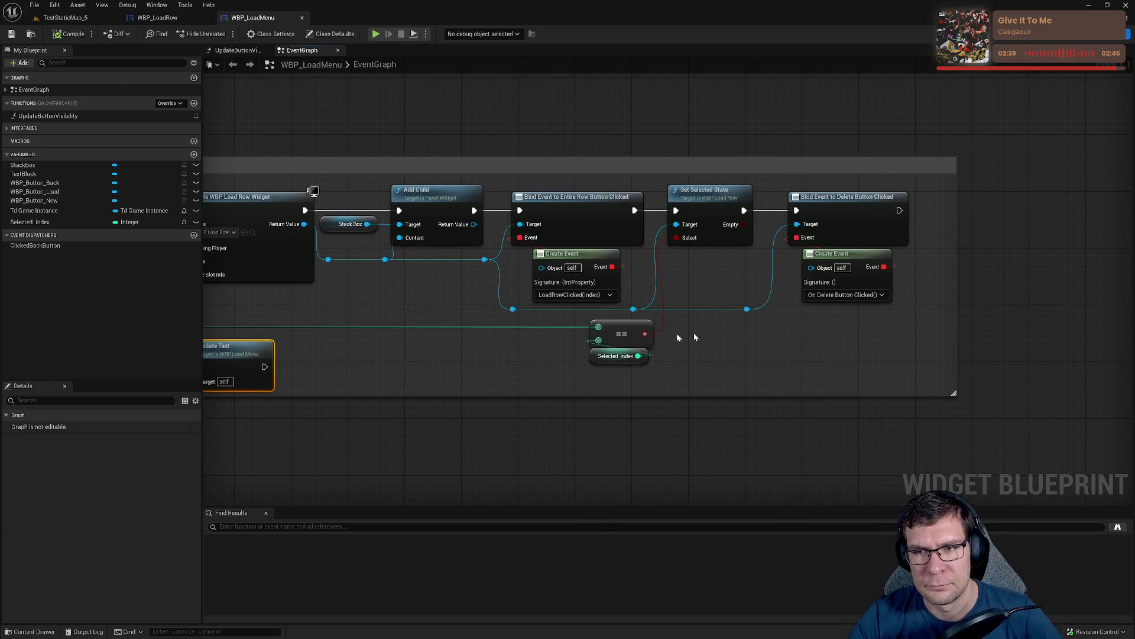
drag(678, 337, 751, 338)
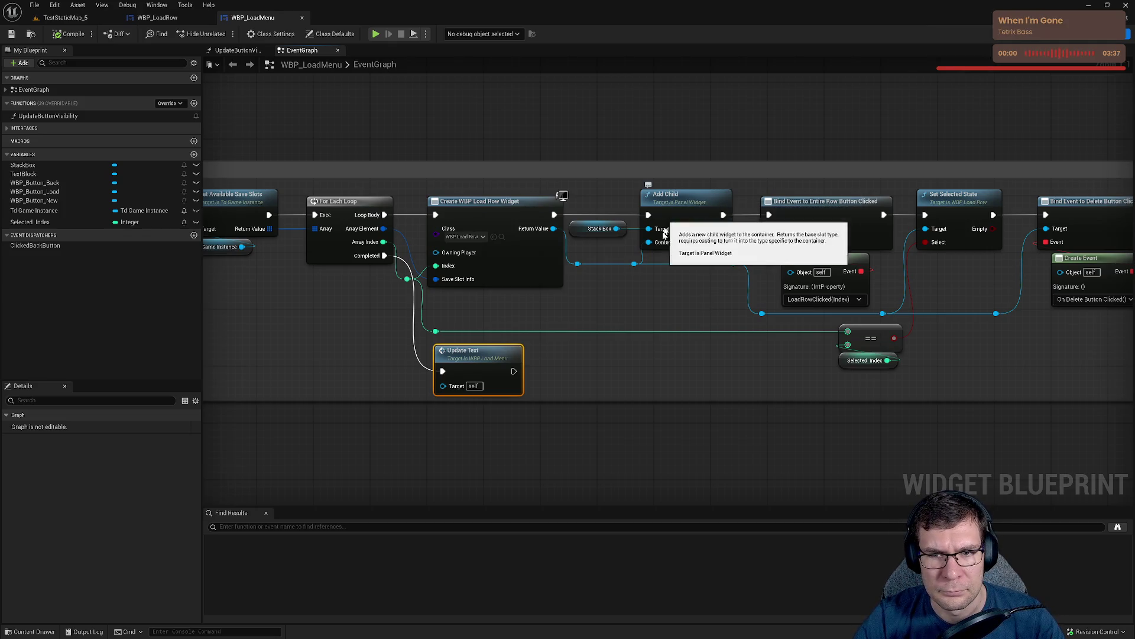
click(168, 19)
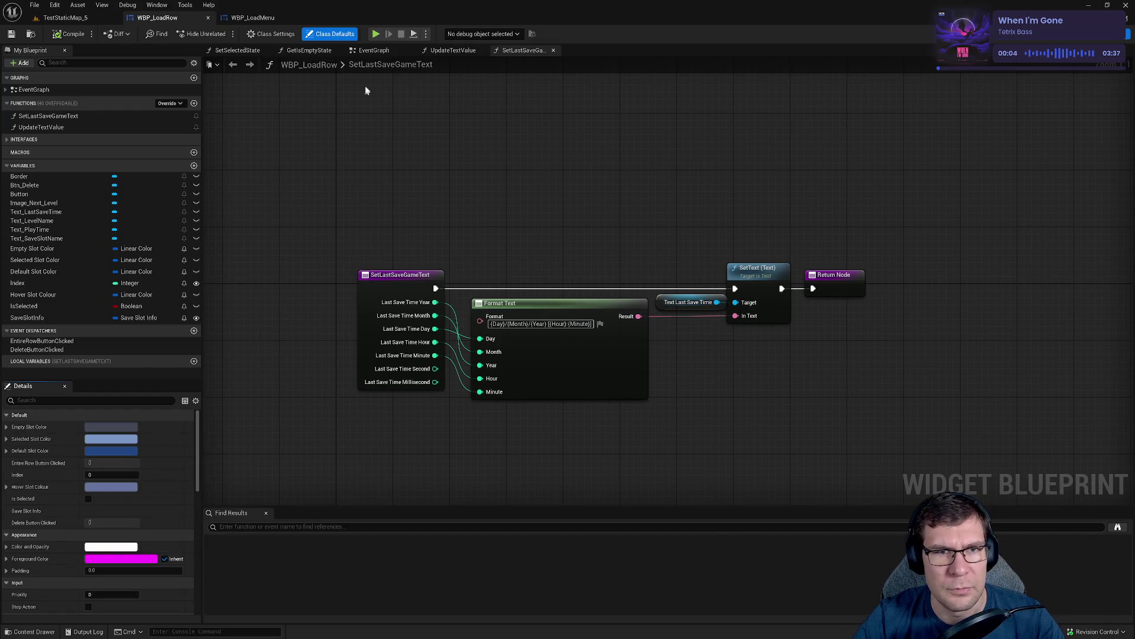
Delete the Set Last Save Game Text call and leftover reroute node in WBP_LoadRow, then compile and save.
click(374, 50)
drag(769, 341, 661, 248)
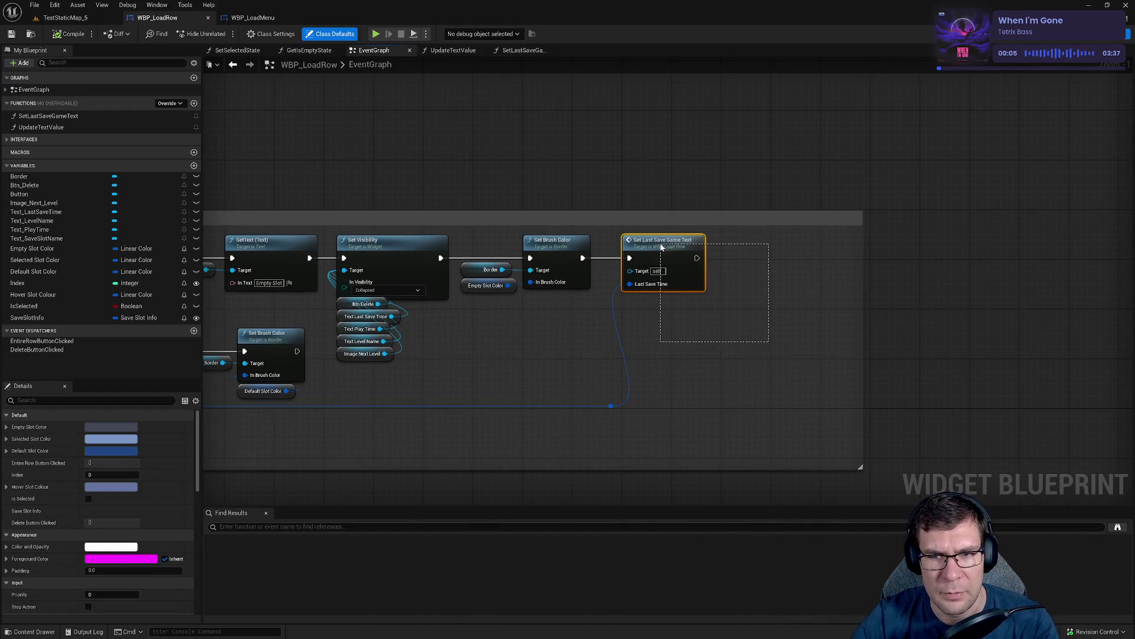
key(Delete)
drag(600, 378, 594, 354)
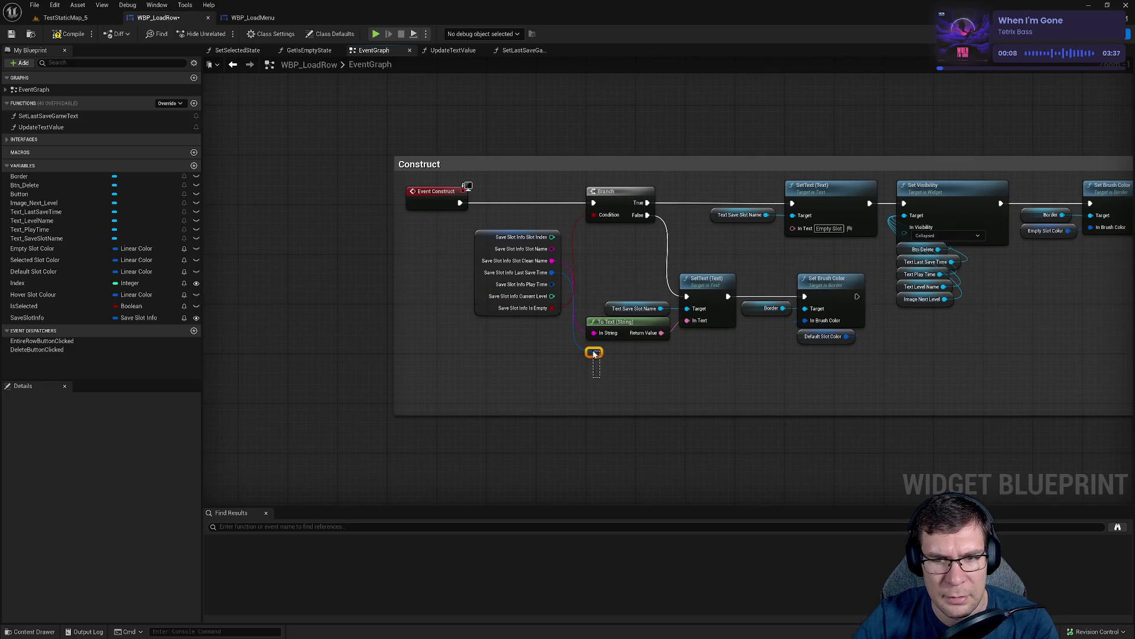
key(Delete)
click(69, 34)
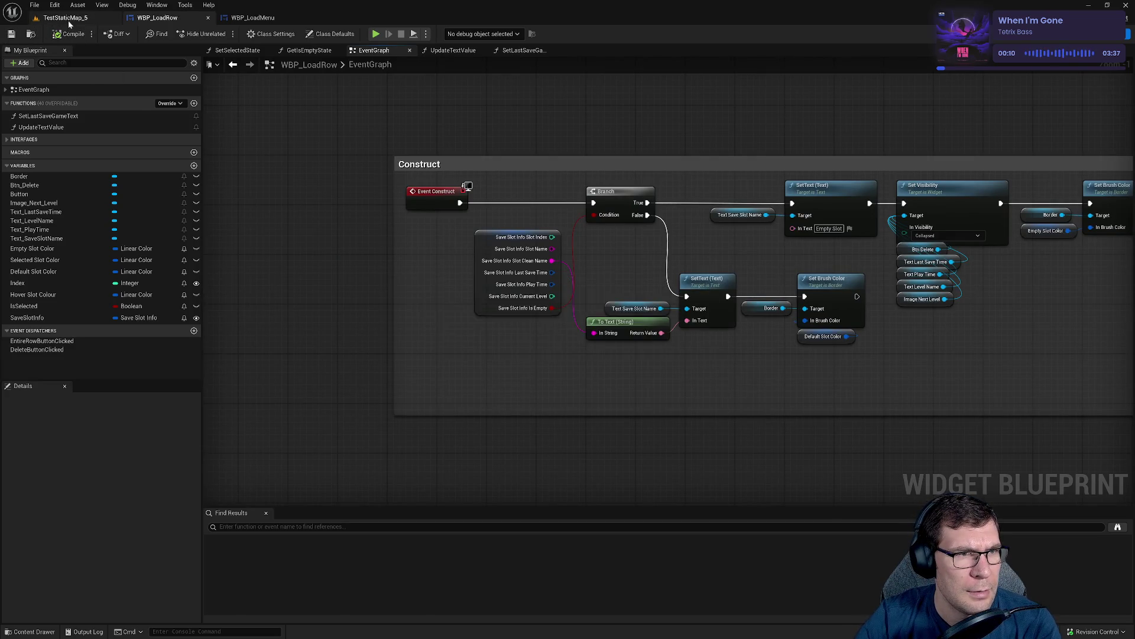
Play-test TestStaticMap_5 through to the Load Game screen, stop, and open WBP_LoadMenu.
click(65, 18)
click(221, 34)
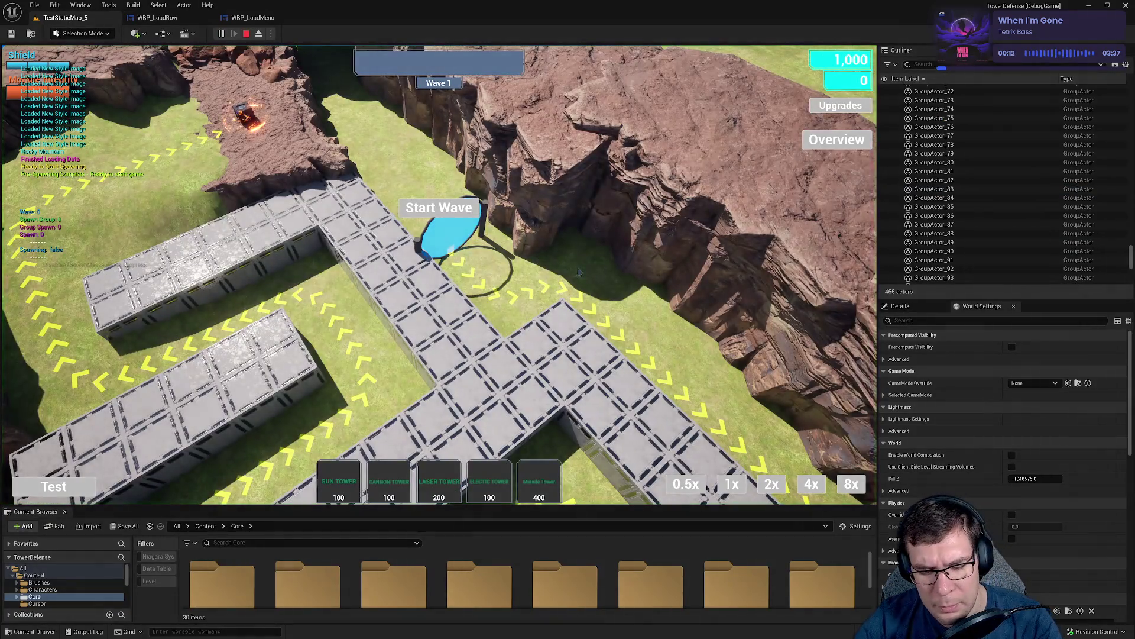
key(Escape)
click(473, 302)
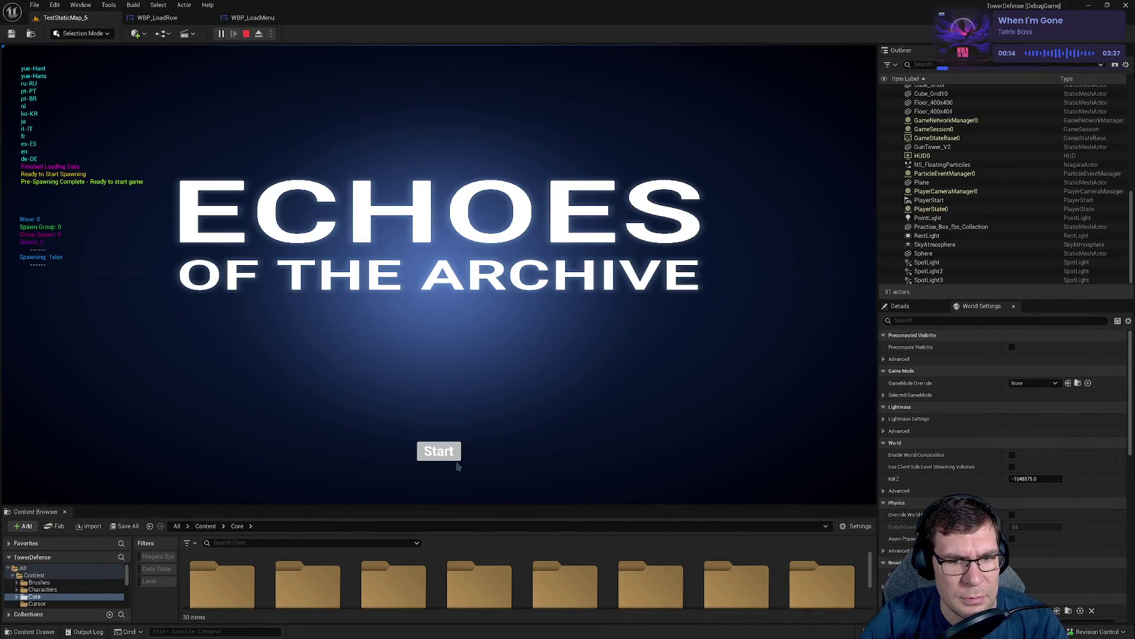
click(457, 465)
click(242, 232)
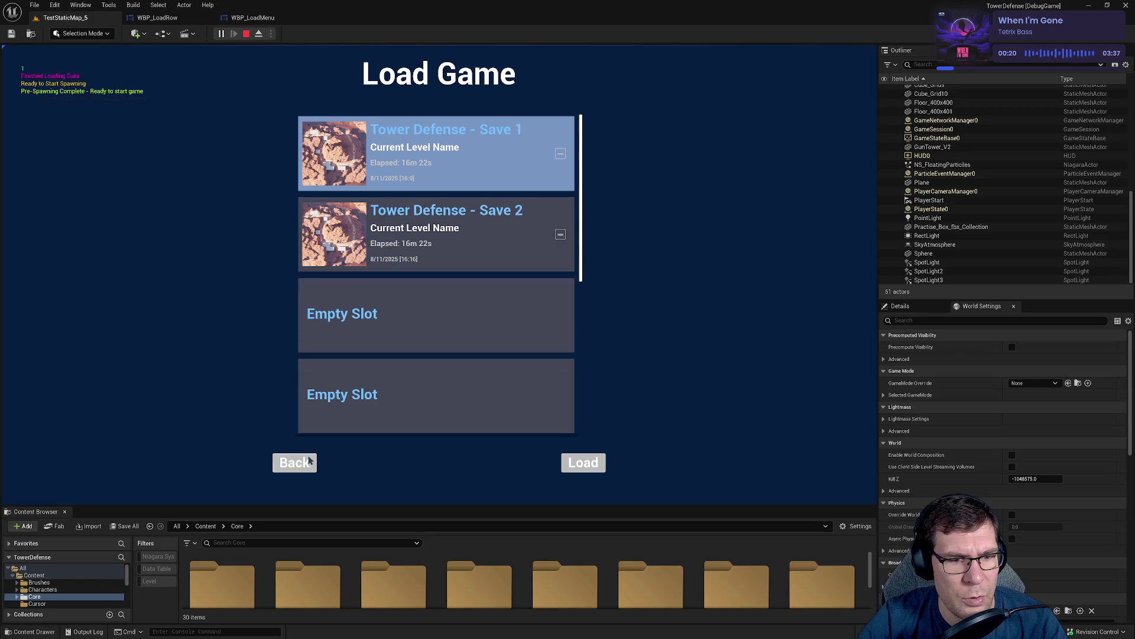
click(307, 456)
click(246, 33)
click(253, 17)
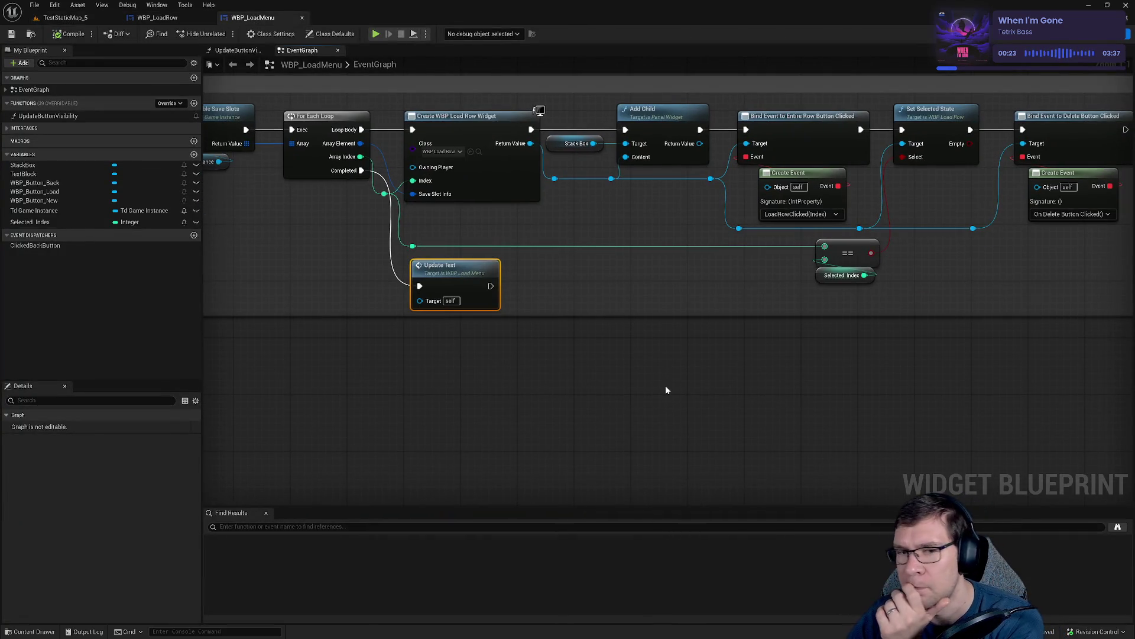
Open Update Text Value and then the SetLastSaveGameText function graph.
scroll(606, 250, down, 6)
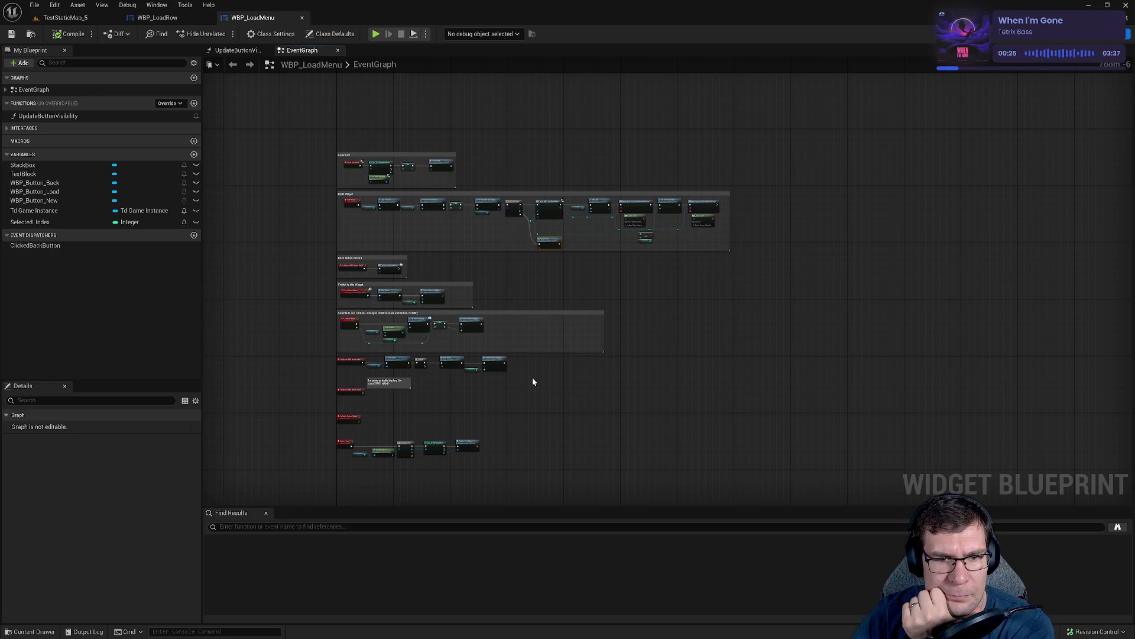
scroll(532, 377, up, 5)
drag(622, 367, 645, 380)
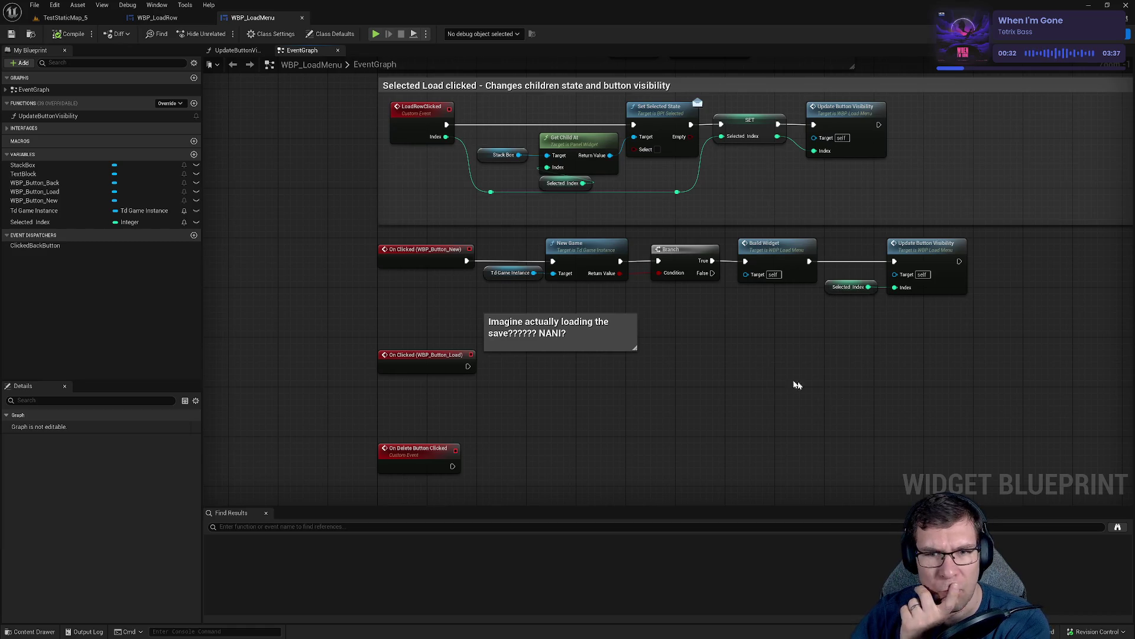
mouse_move(393, 340)
mouse_down()
mouse_move(527, 421)
mouse_move(650, 189)
mouse_up()
double_click(851, 362)
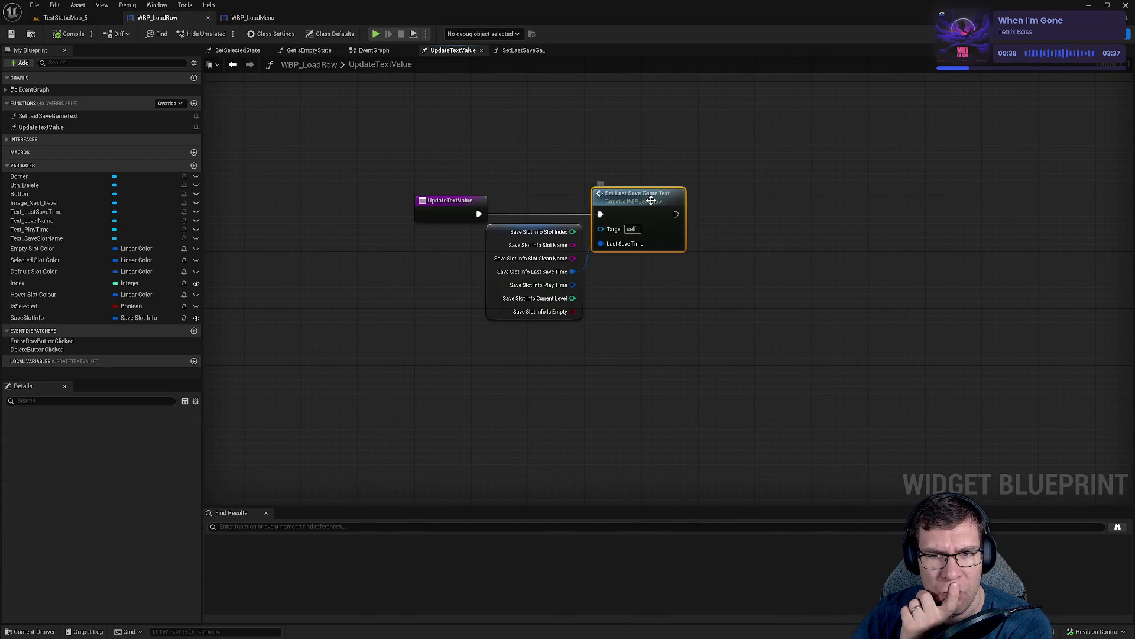
double_click(649, 219)
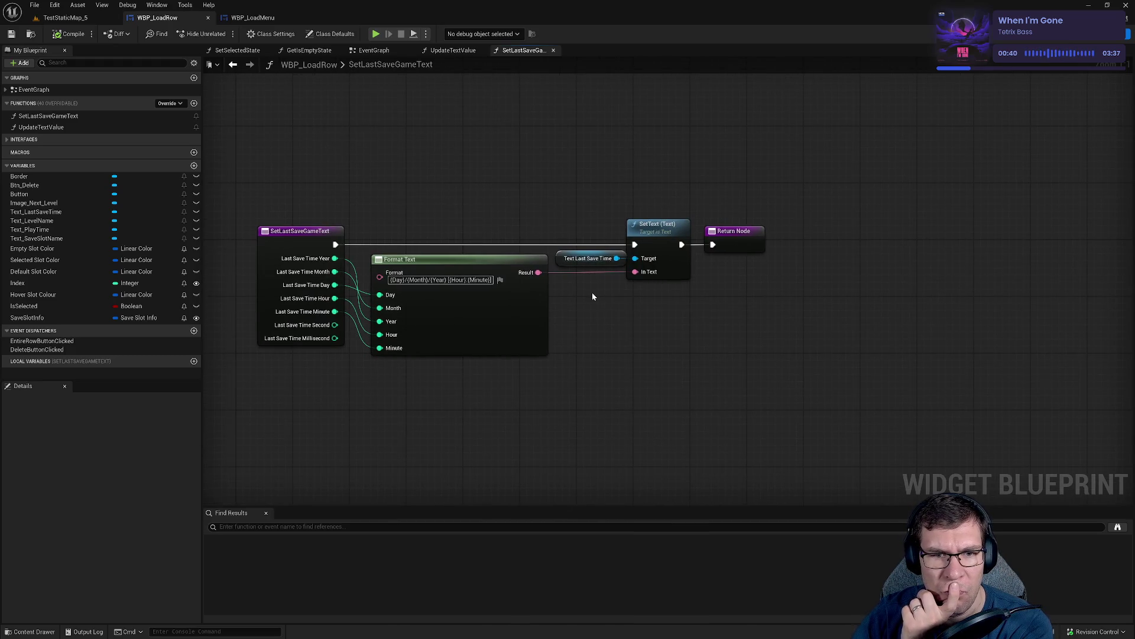
Move Format Text, SetText and Return Node right to widen the gap after the entry node.
drag(593, 296, 768, 283)
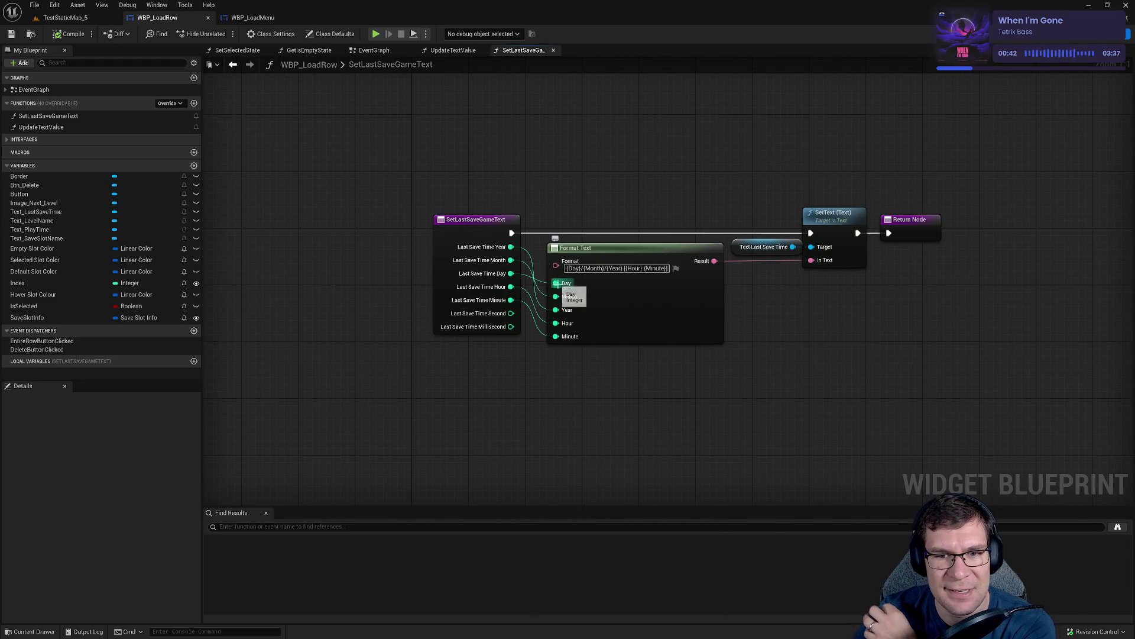
drag(723, 238, 589, 219)
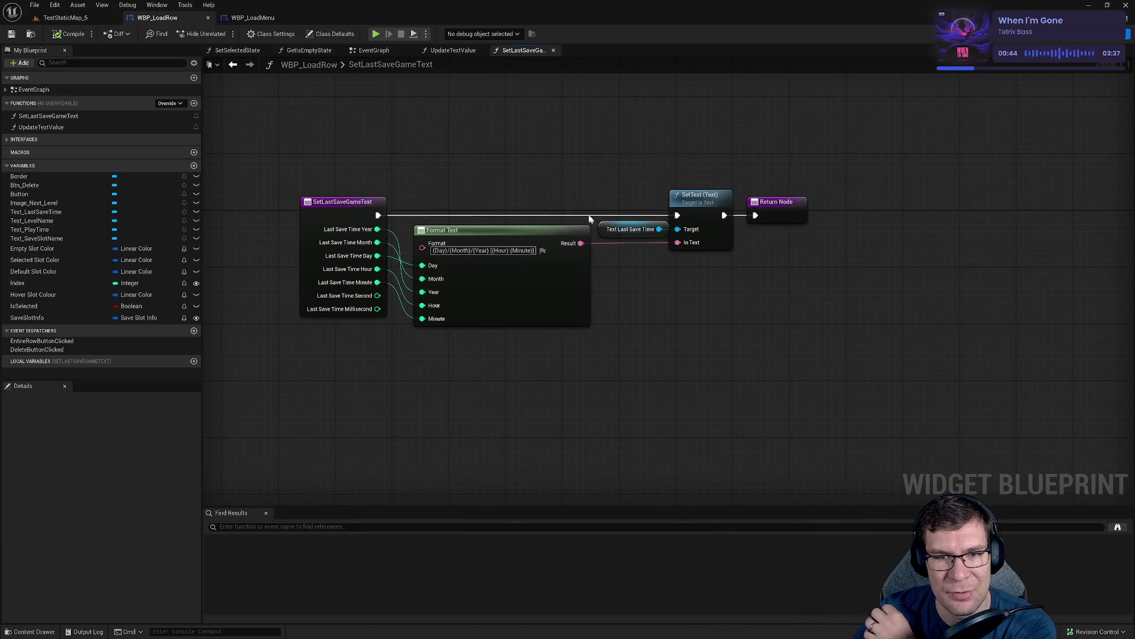
drag(521, 157, 826, 325)
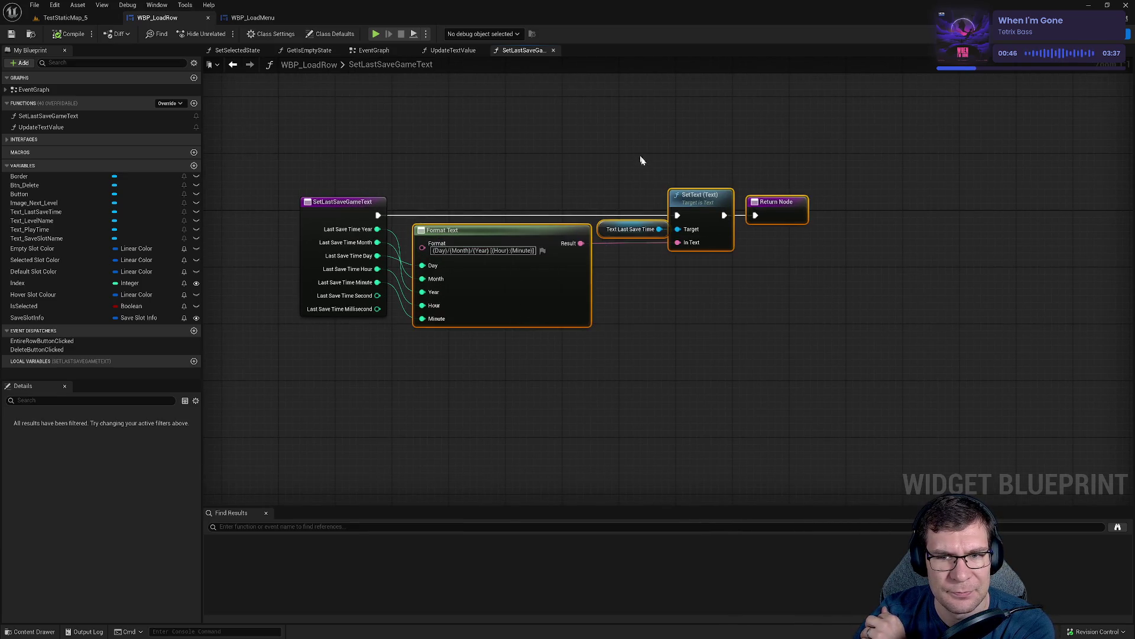
drag(703, 202, 767, 201)
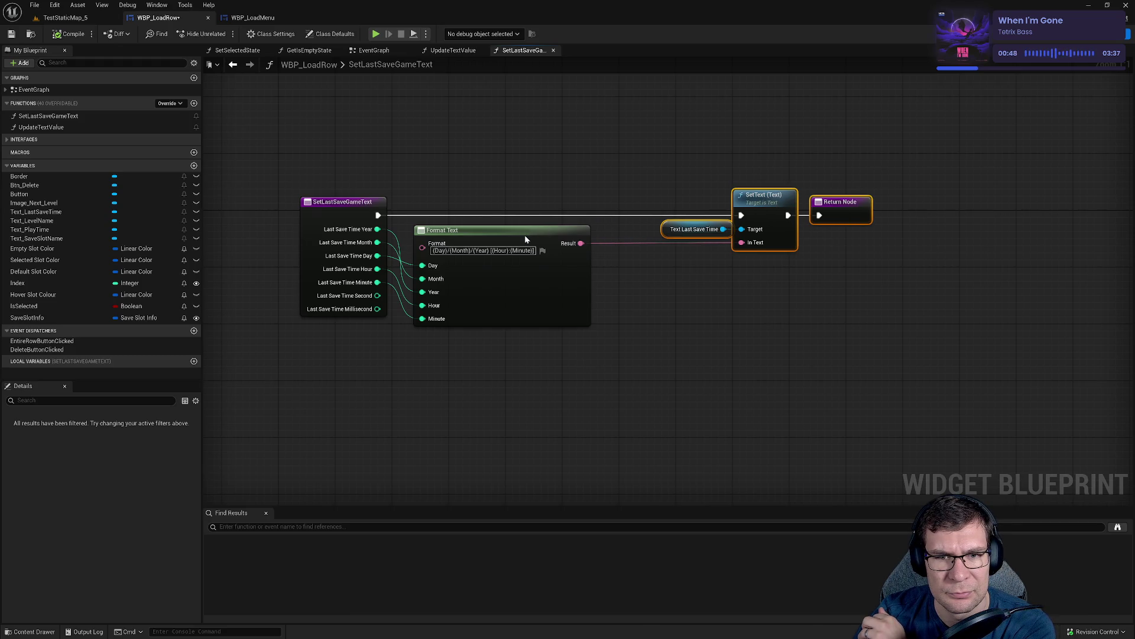
drag(526, 238, 556, 234)
drag(507, 311, 732, 273)
mouse_move(556, 169)
mouse_down()
mouse_move(383, 184)
mouse_move(356, 169)
mouse_move(495, 156)
mouse_up()
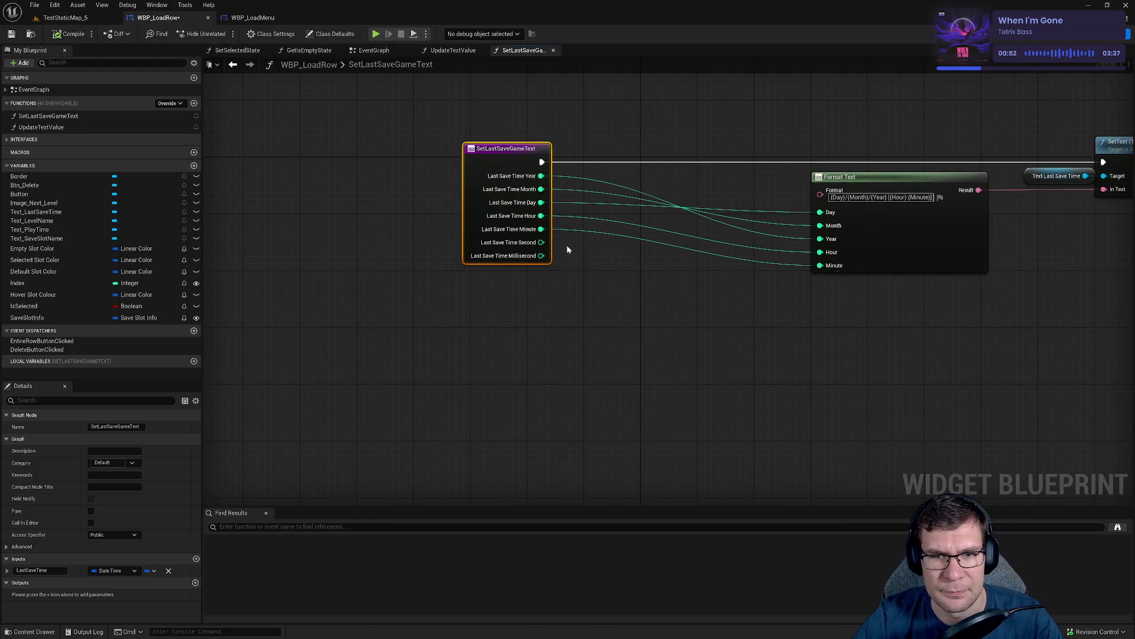
Break the Minute wire into Format Text and add a Less node on Last Save Time Minute.
alt+click(820, 265)
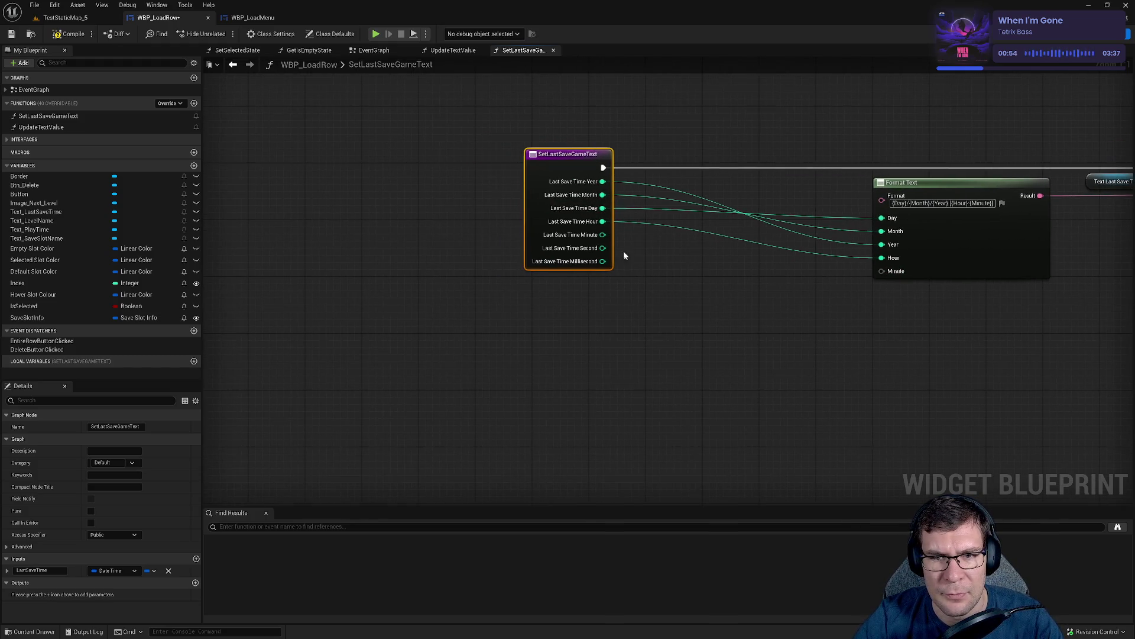
drag(603, 235, 677, 309)
text(if)
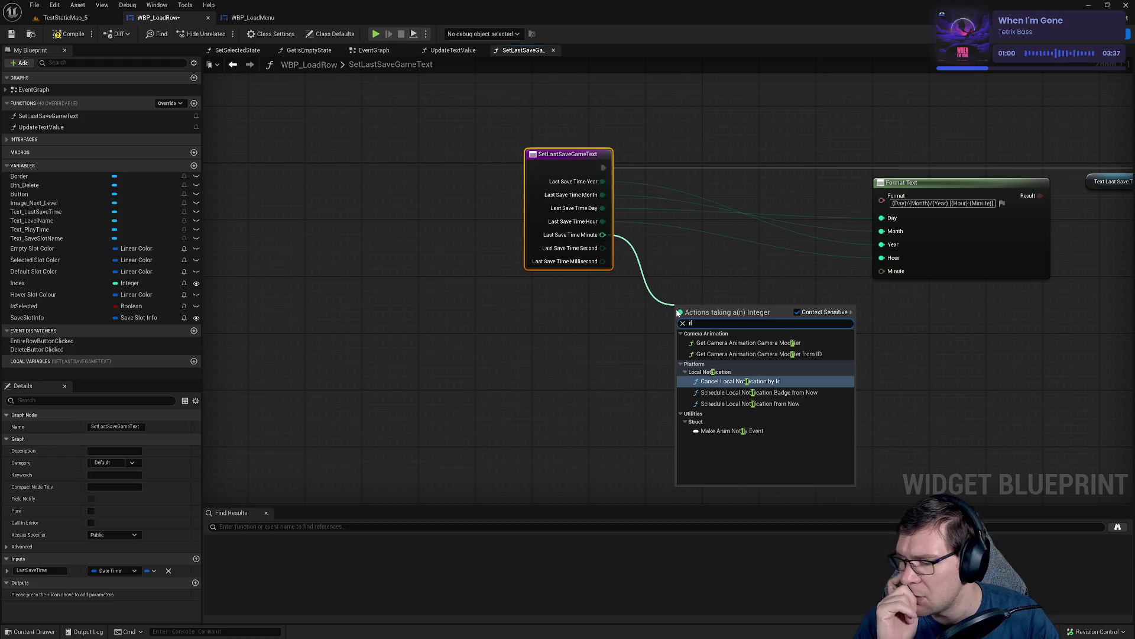
key(BackSpace)
key(BackSpace)
text(swi)
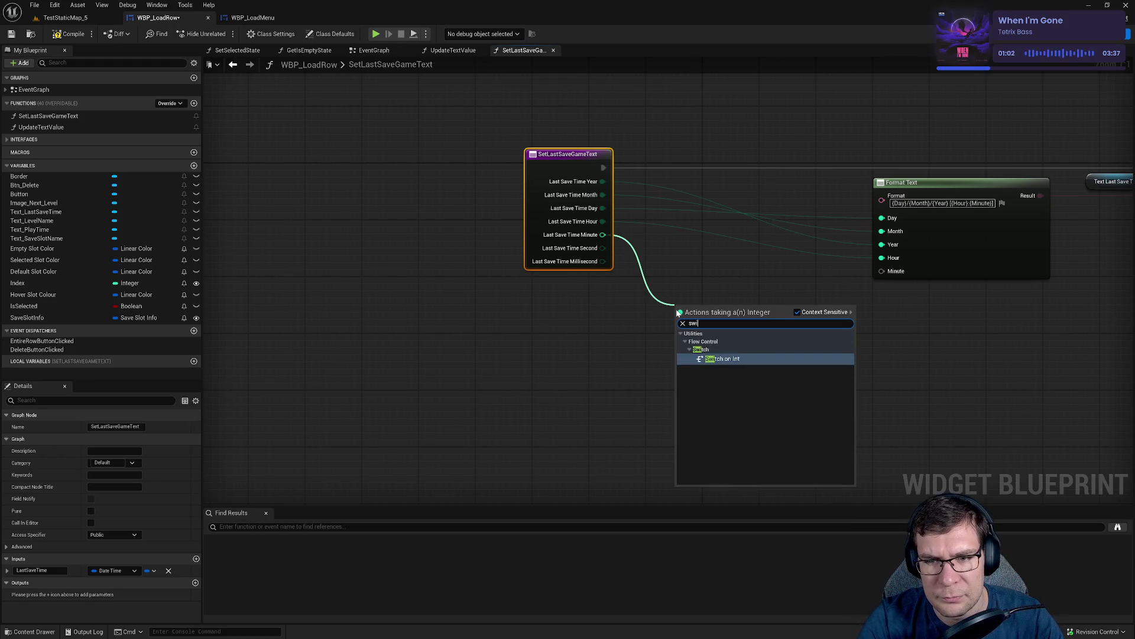
text(t)
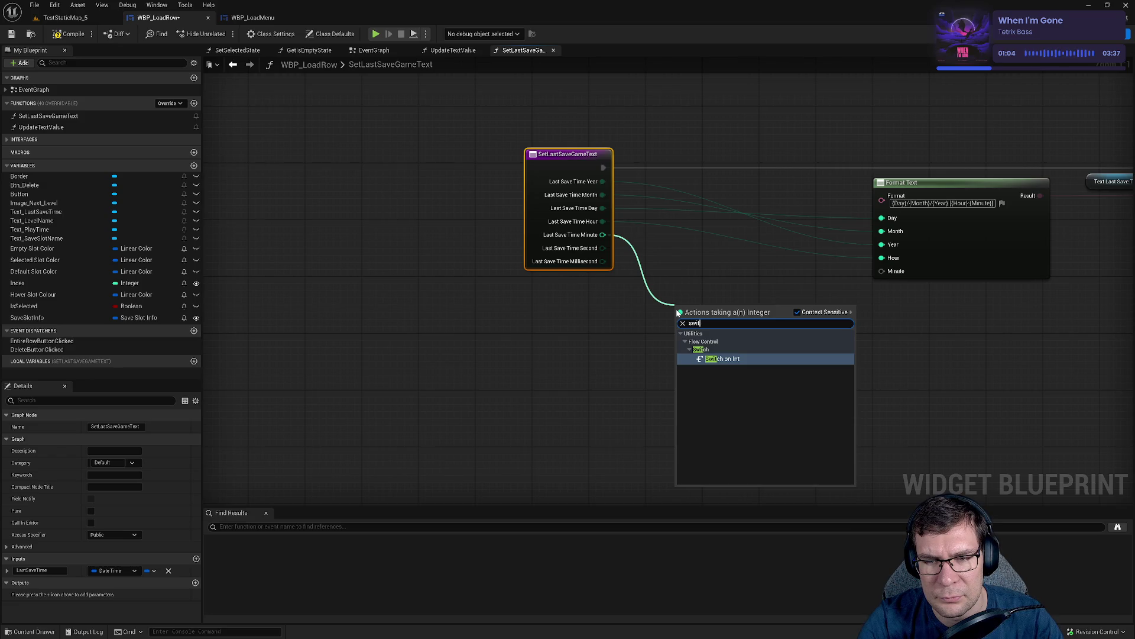
key(BackSpace)
key(BackSpace)
key(BackSpace)
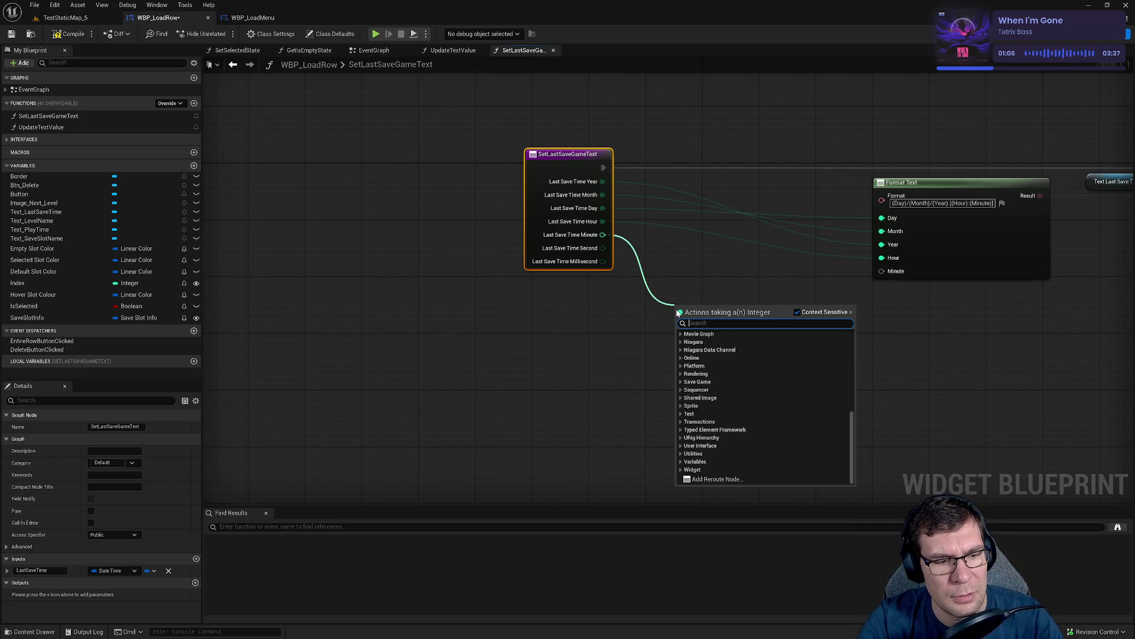
text(less)
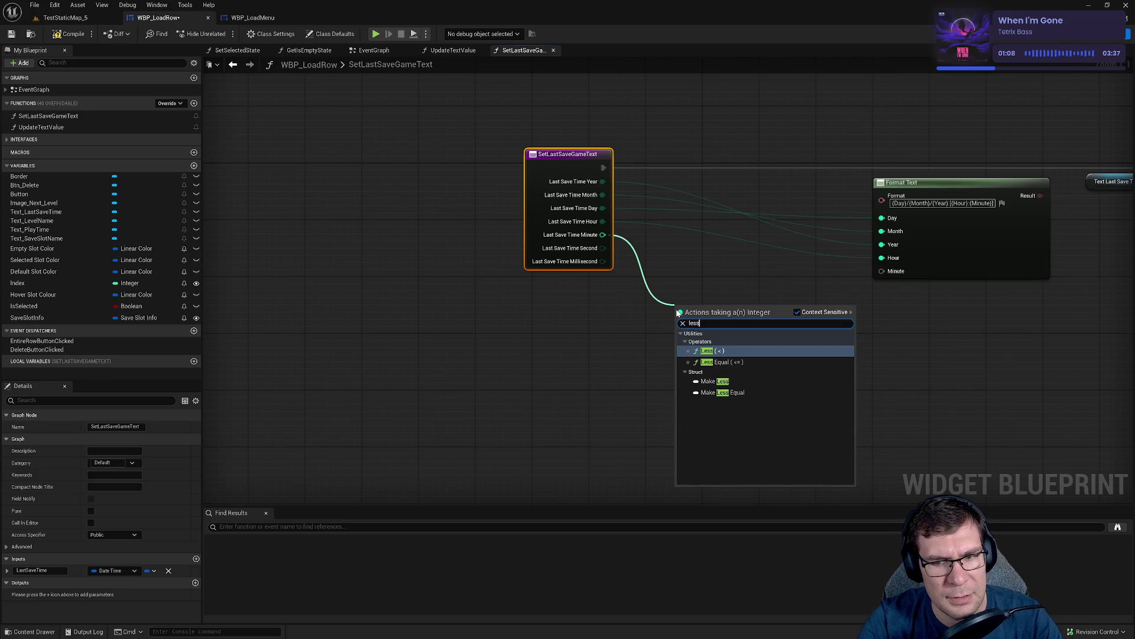
key(Return)
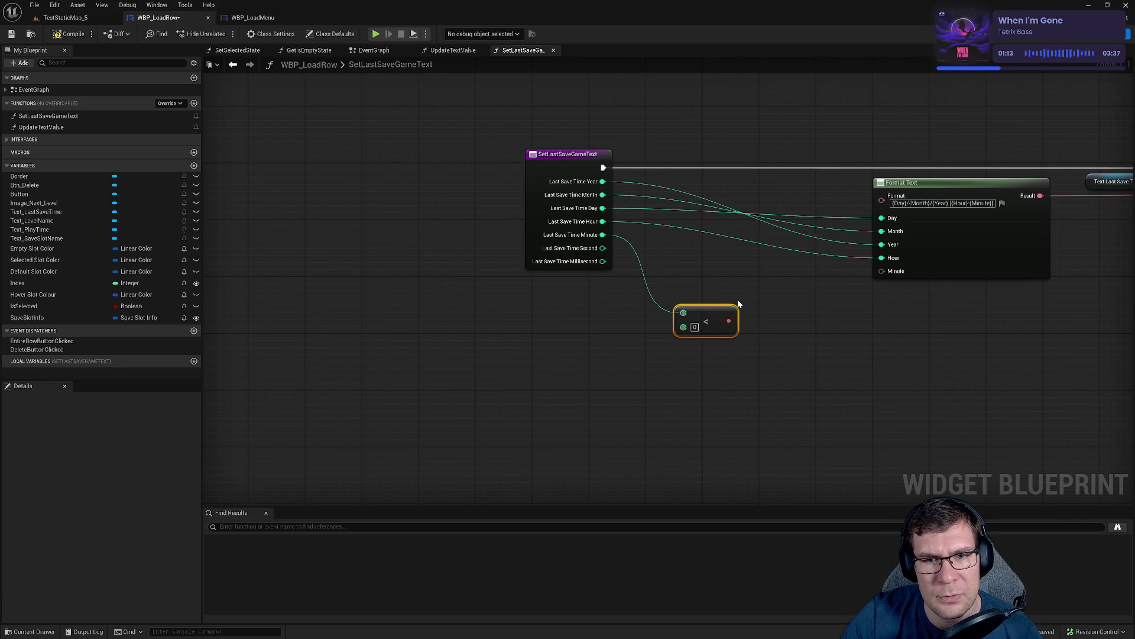
Add a To String (Integer) node for Last Save Time Minute, delete the Less node, and compile.
mouse_move(603, 235)
mouse_down()
mouse_move(633, 370)
mouse_move(619, 364)
mouse_up()
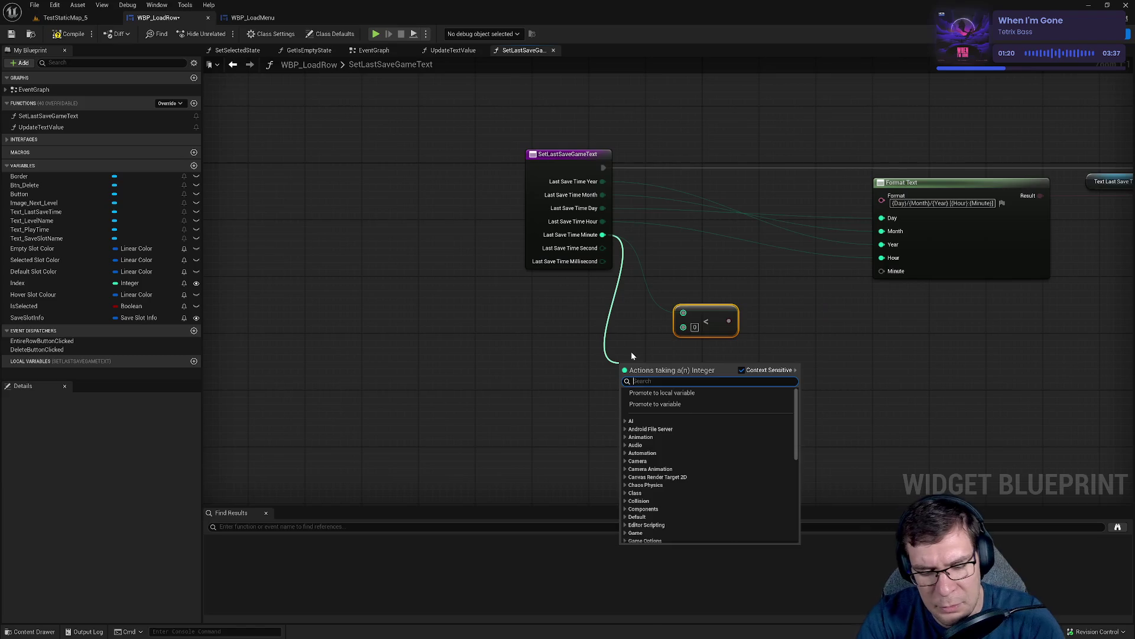
text(to string)
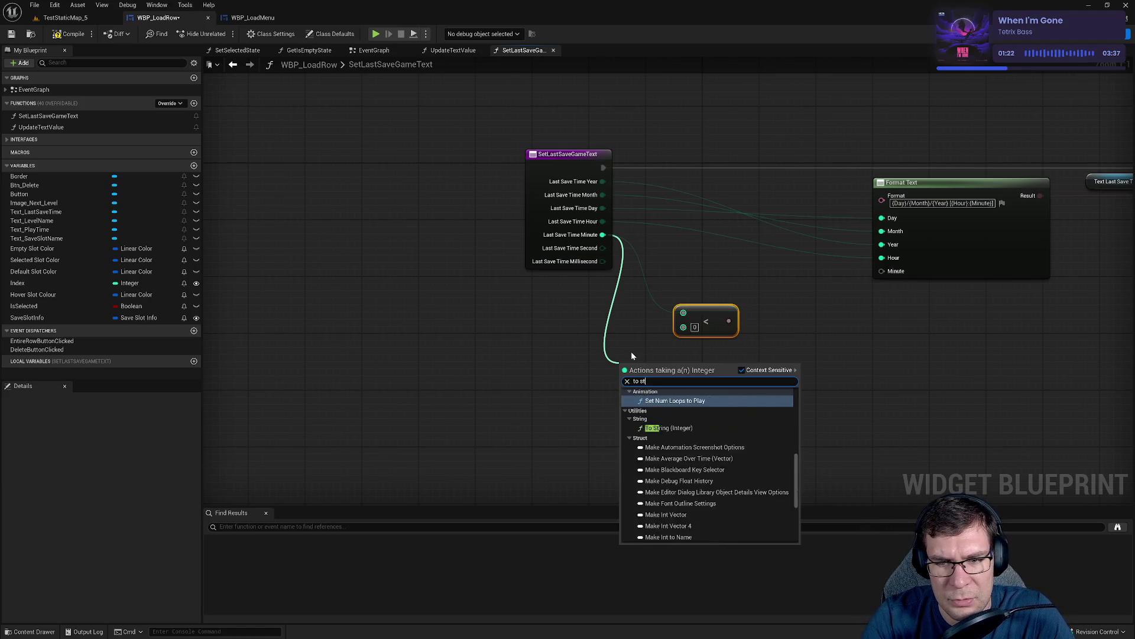
key(Return)
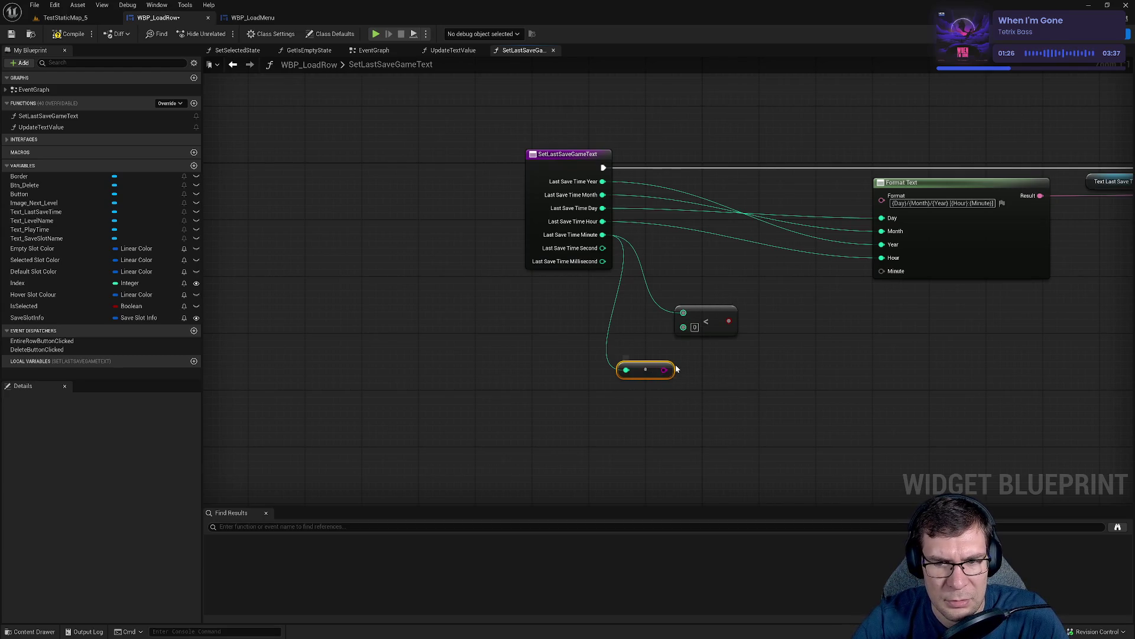
mouse_move(671, 368)
mouse_down()
mouse_move(887, 294)
mouse_move(785, 395)
mouse_move(821, 365)
mouse_move(882, 271)
mouse_up()
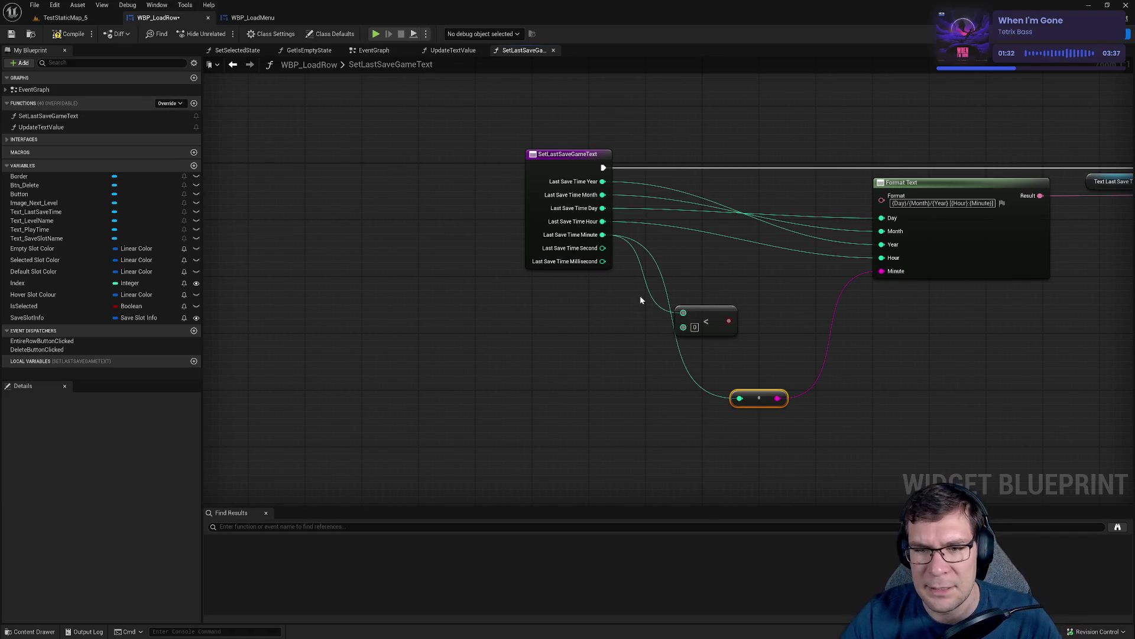
mouse_move(694, 275)
mouse_down()
mouse_move(726, 309)
mouse_move(719, 331)
mouse_up()
key(Delete)
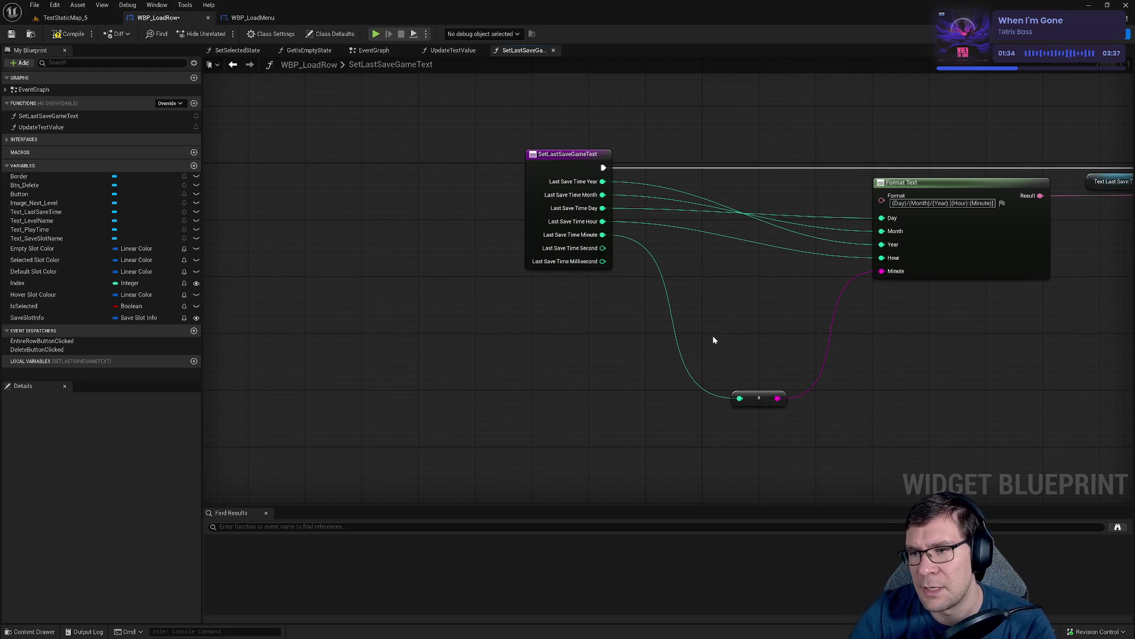
click(58, 40)
click(65, 17)
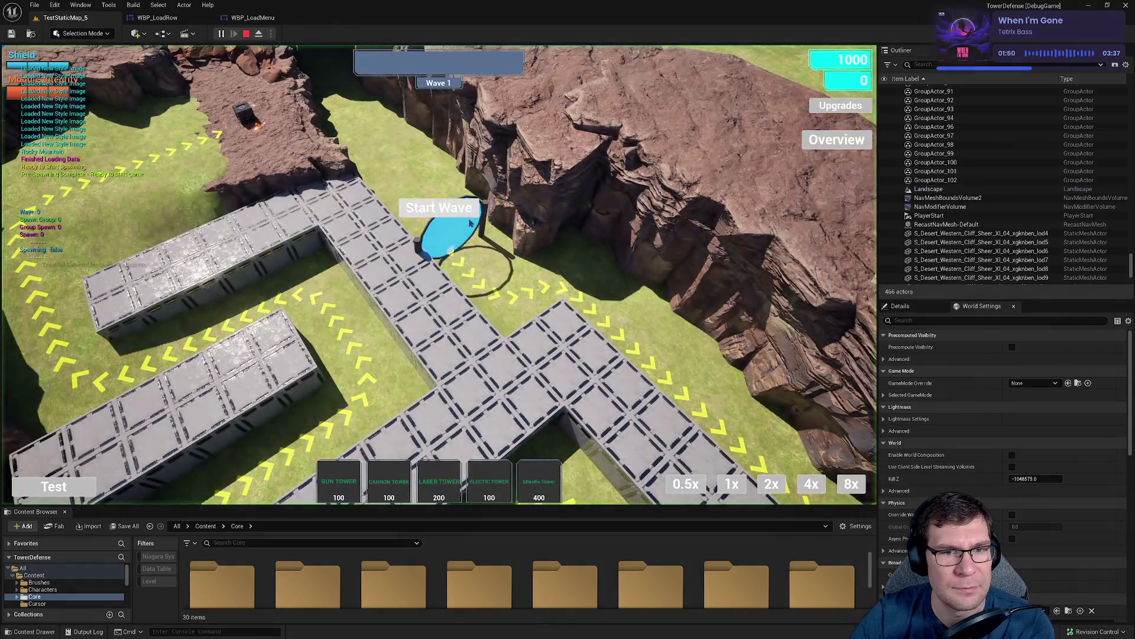
Go from the pause menu to the Load Game screen to check the save times, then end play.
key(Escape)
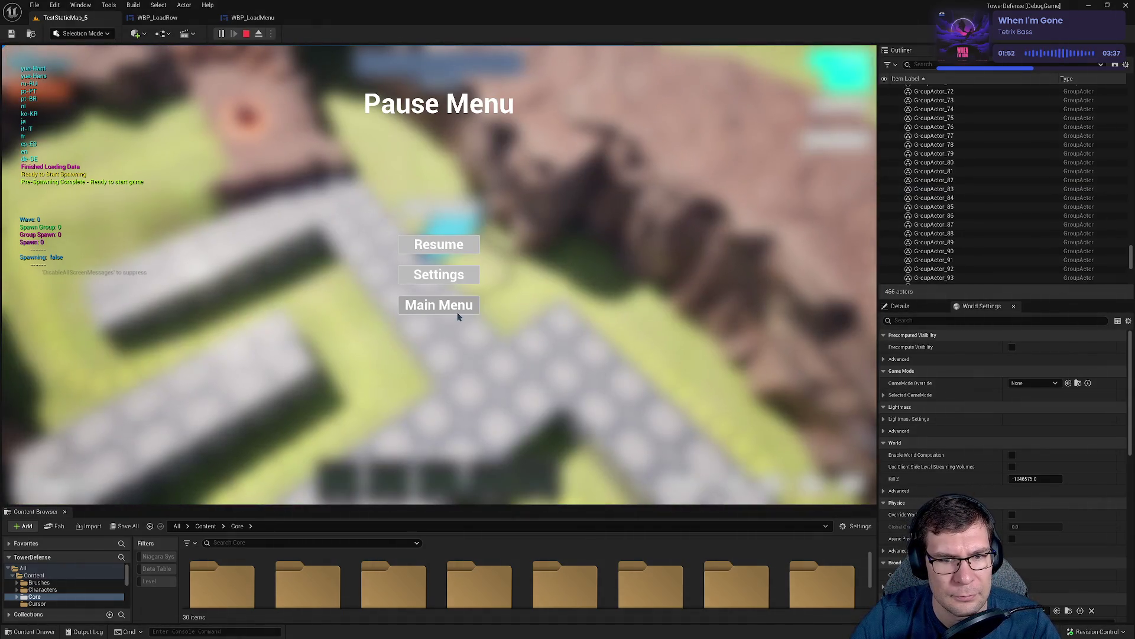
click(458, 316)
click(449, 451)
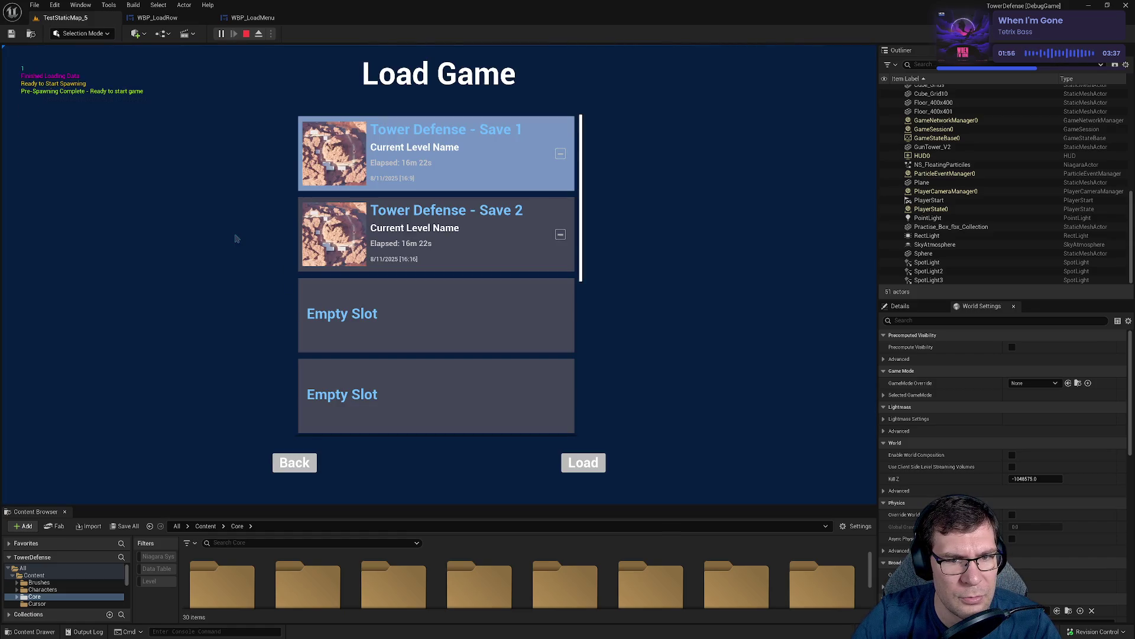
key(Escape)
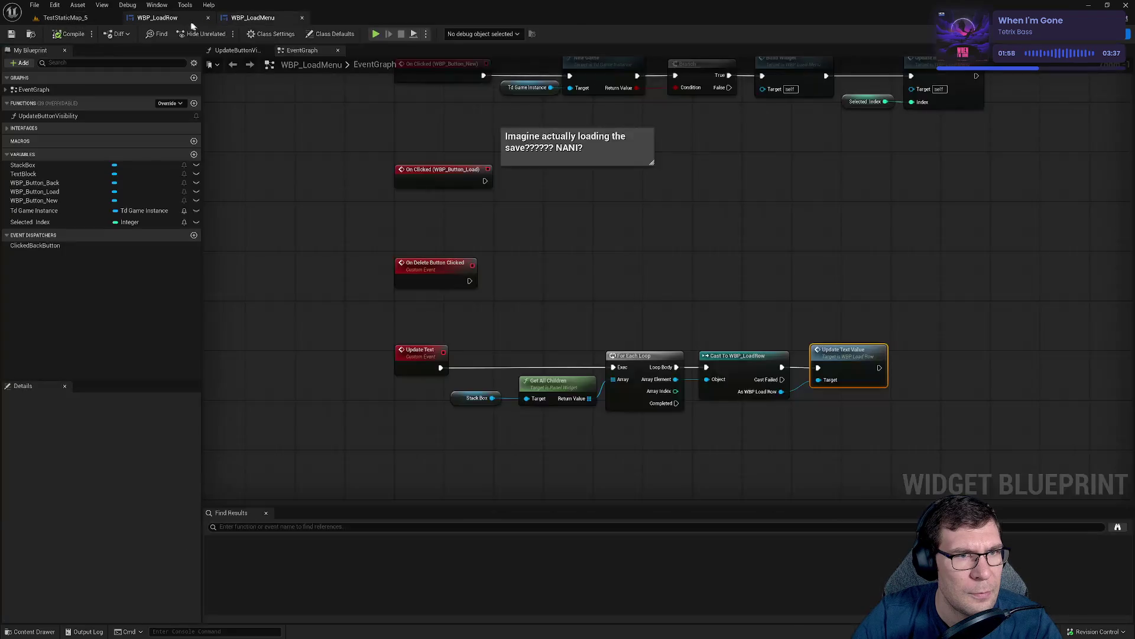
Delete the To String node between Last Save Time Minute and Format Text.
drag(545, 300, 665, 405)
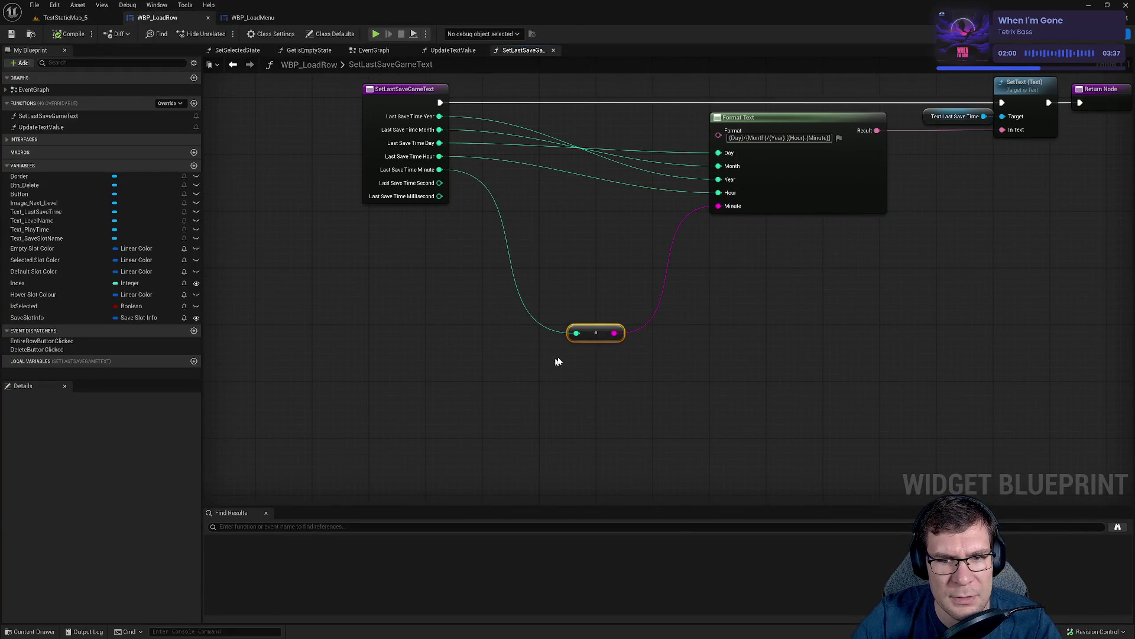
key(Delete)
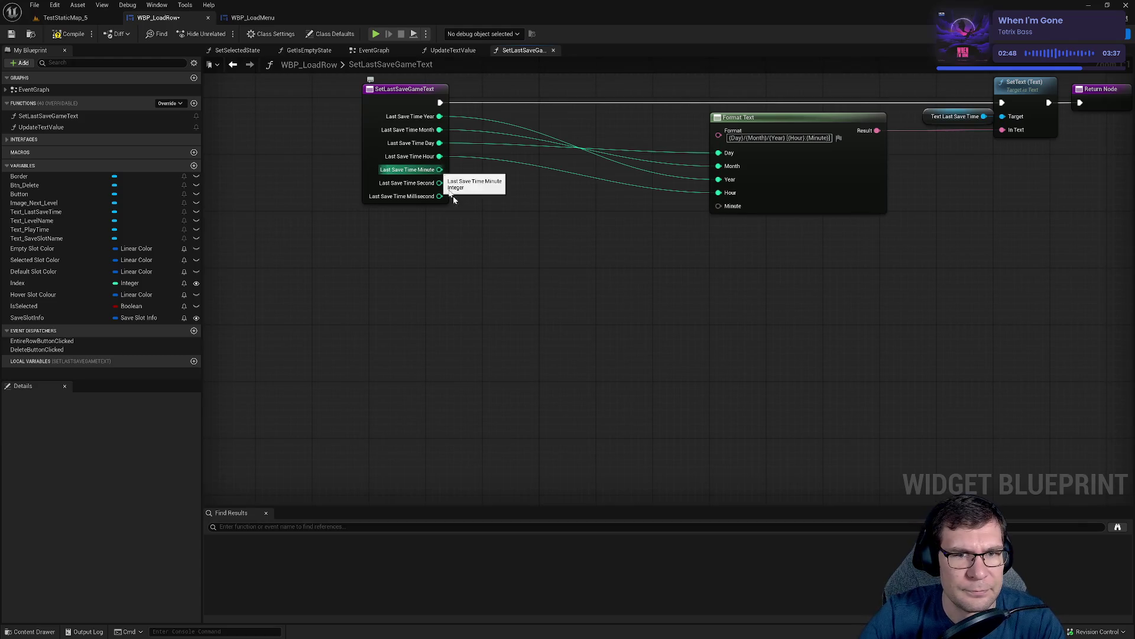
Try a Left Pad node on Last Save Time Minute, then disconnect it.
drag(440, 170, 512, 280)
text(Left)
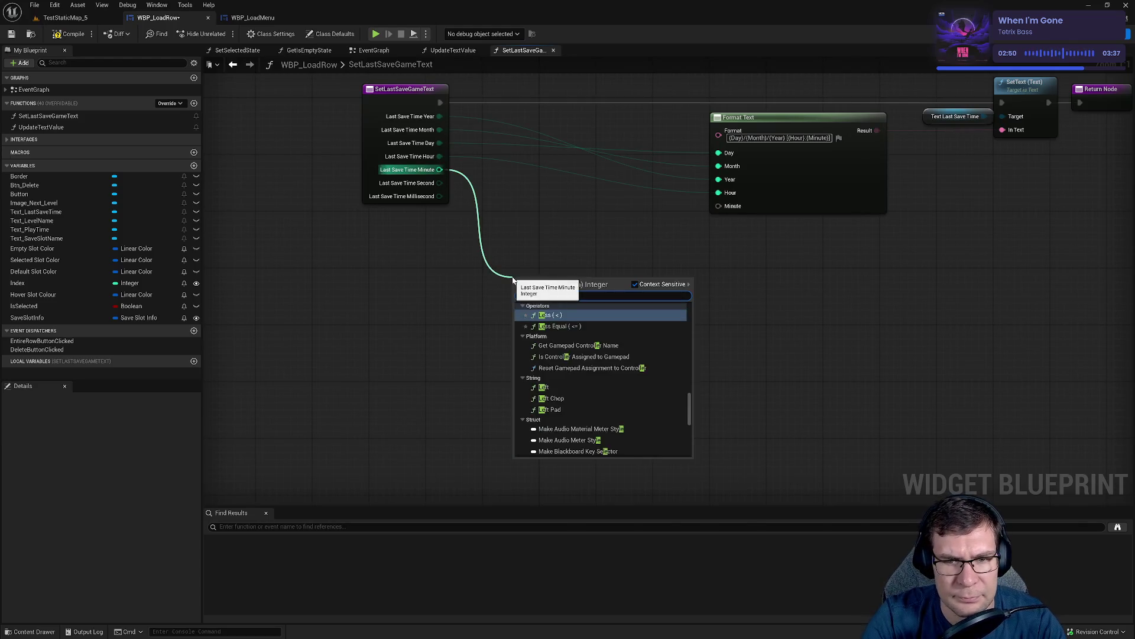
key(Down)
key(Down)
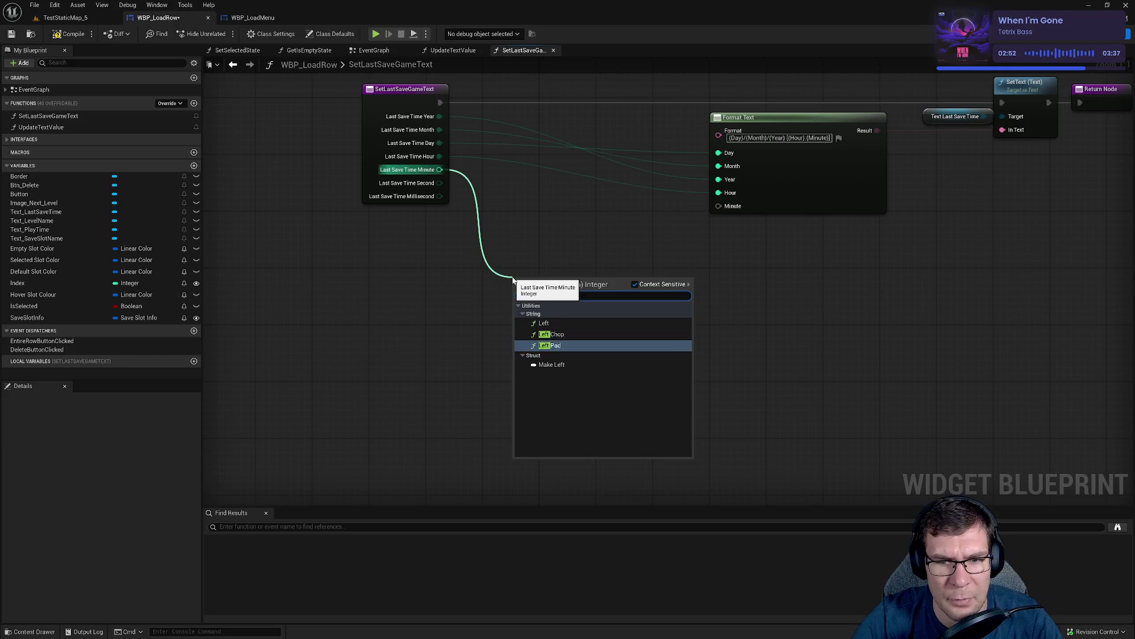
key(Return)
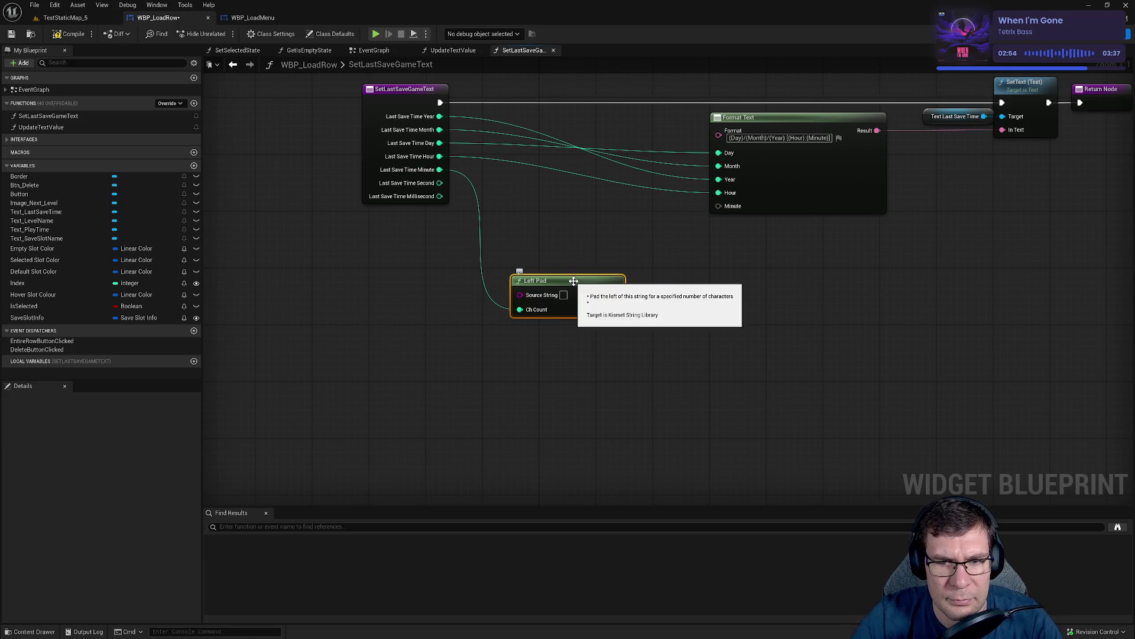
alt+click(519, 310)
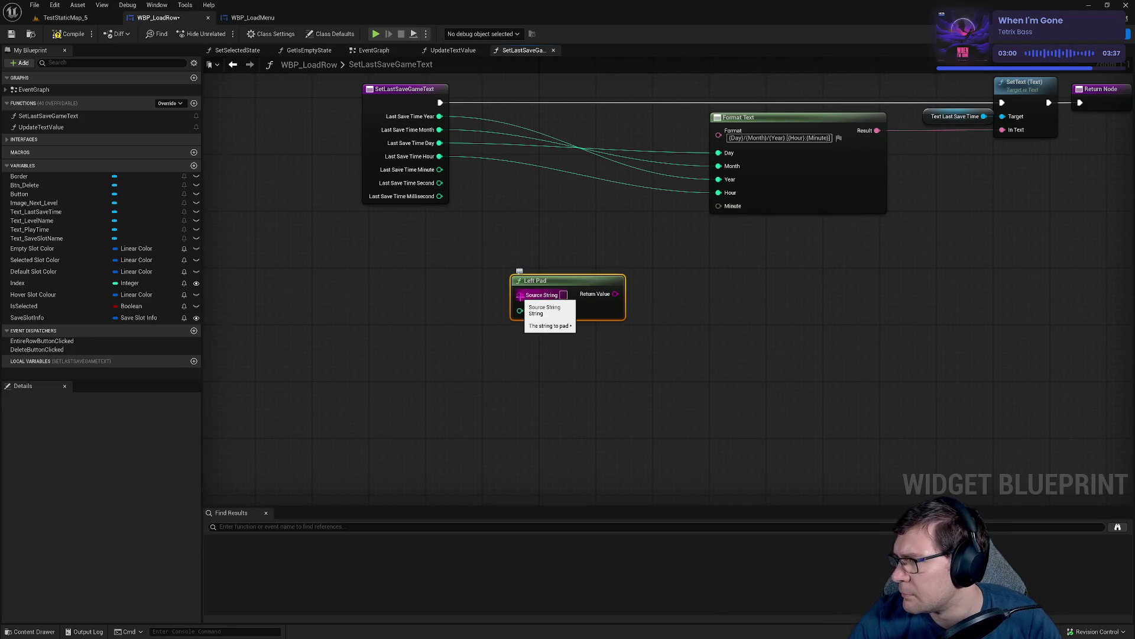
Add a To Text (Integer) node for Last Save Time Minute and delete the unused Left Pad.
drag(439, 170, 478, 218)
text(tex)
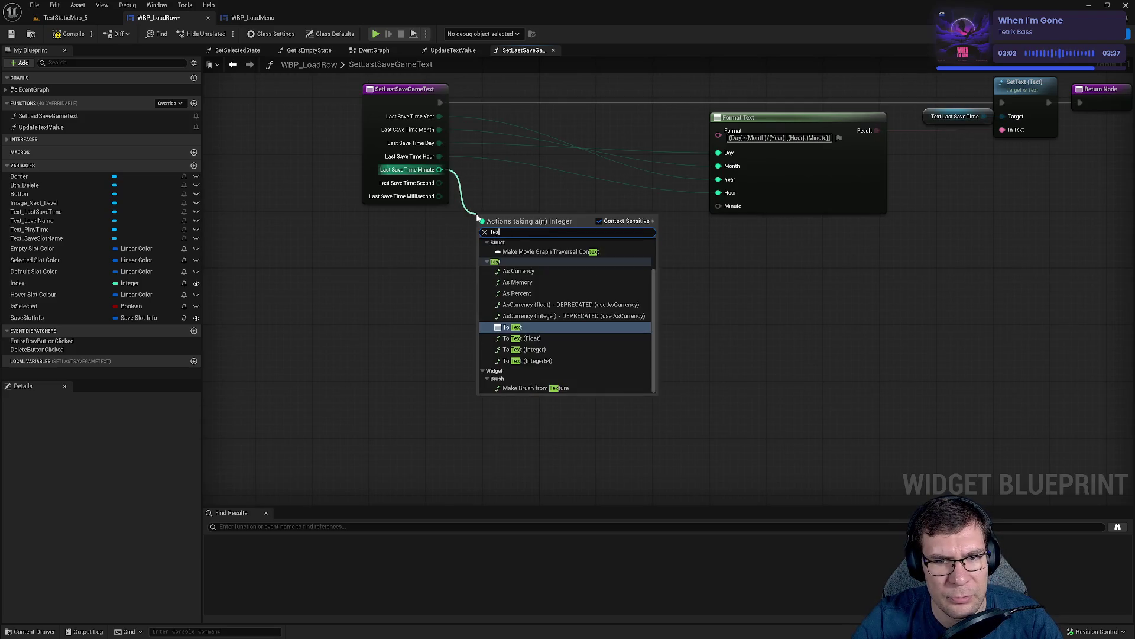
key(BackSpace)
key(BackSpace)
key(BackSpace)
text(totext)
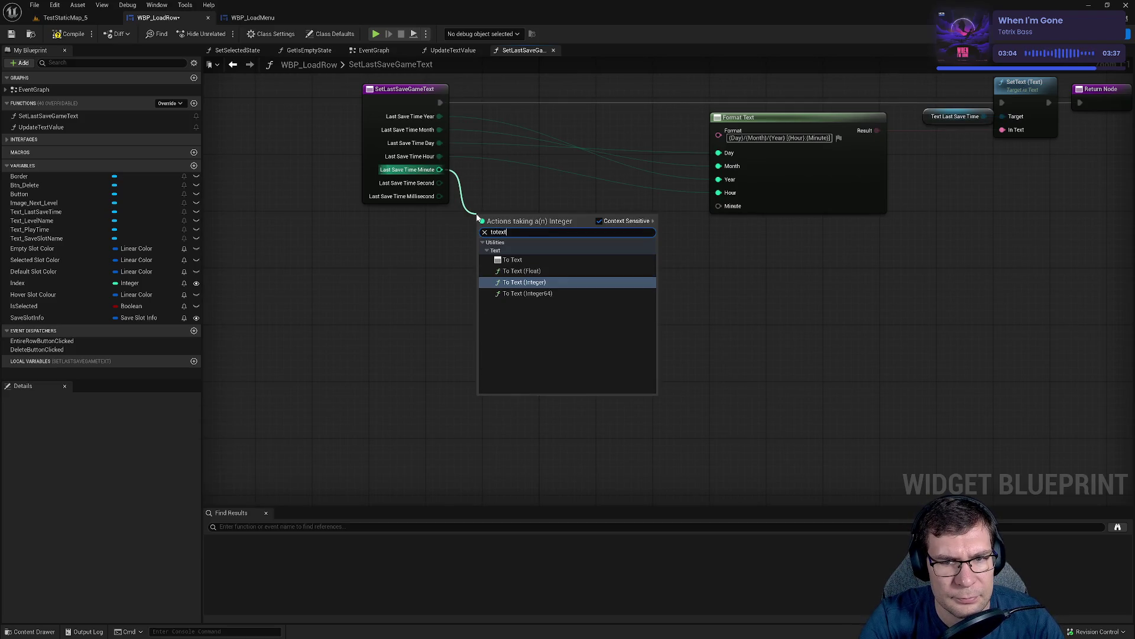
key(Return)
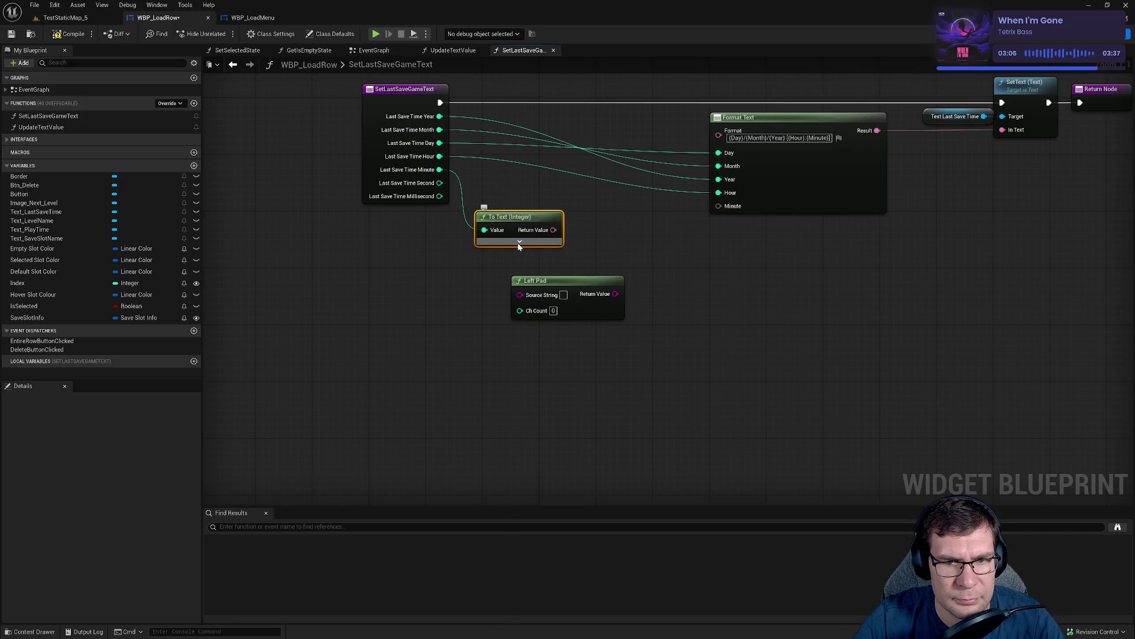
click(520, 247)
mouse_move(589, 294)
mouse_down()
mouse_move(612, 414)
mouse_move(677, 435)
mouse_up()
key(Delete)
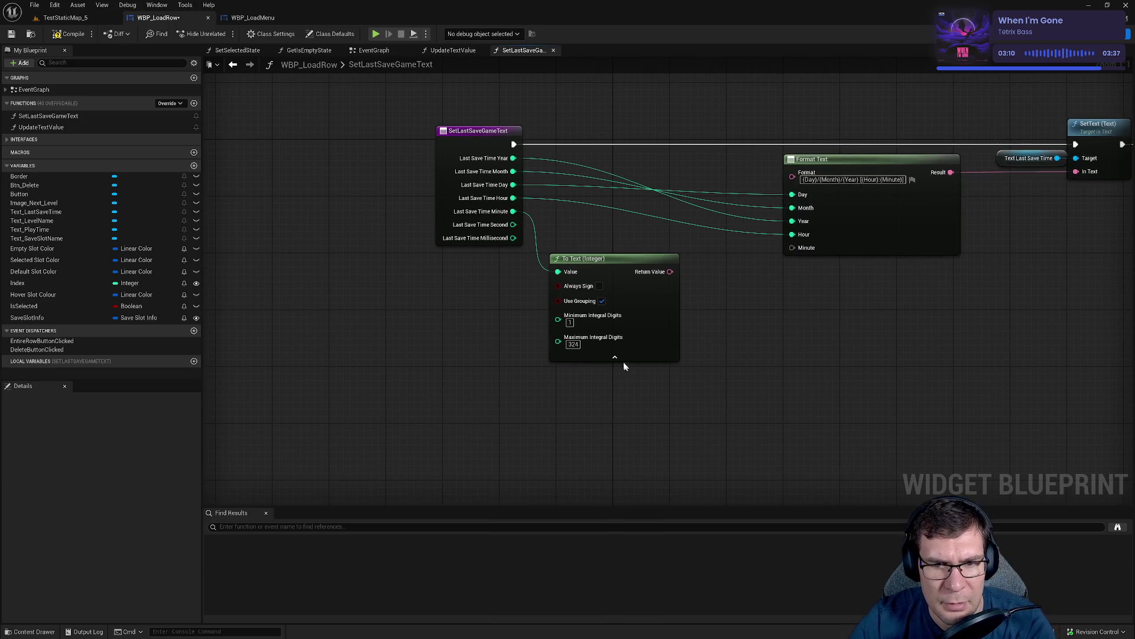
Set Minimum Integral Digits to 2, wire the result into Format Text's Minute, and save.
click(569, 322)
text(2)
key(Return)
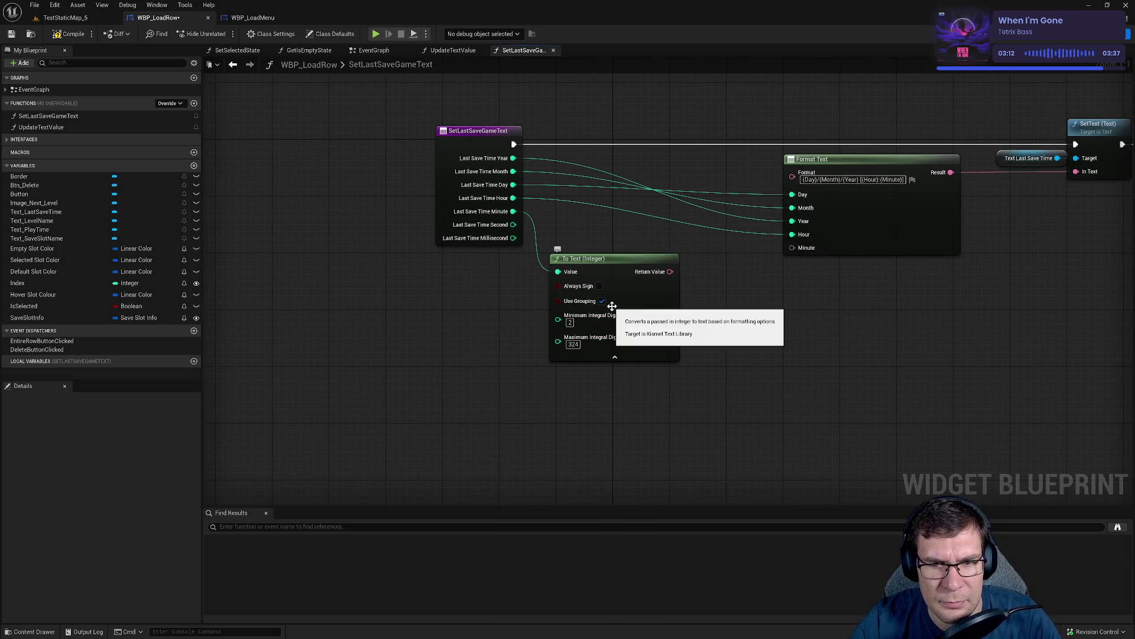
drag(624, 261, 657, 261)
mouse_move(723, 285)
mouse_down()
mouse_move(640, 344)
mouse_move(736, 321)
mouse_move(722, 308)
mouse_up()
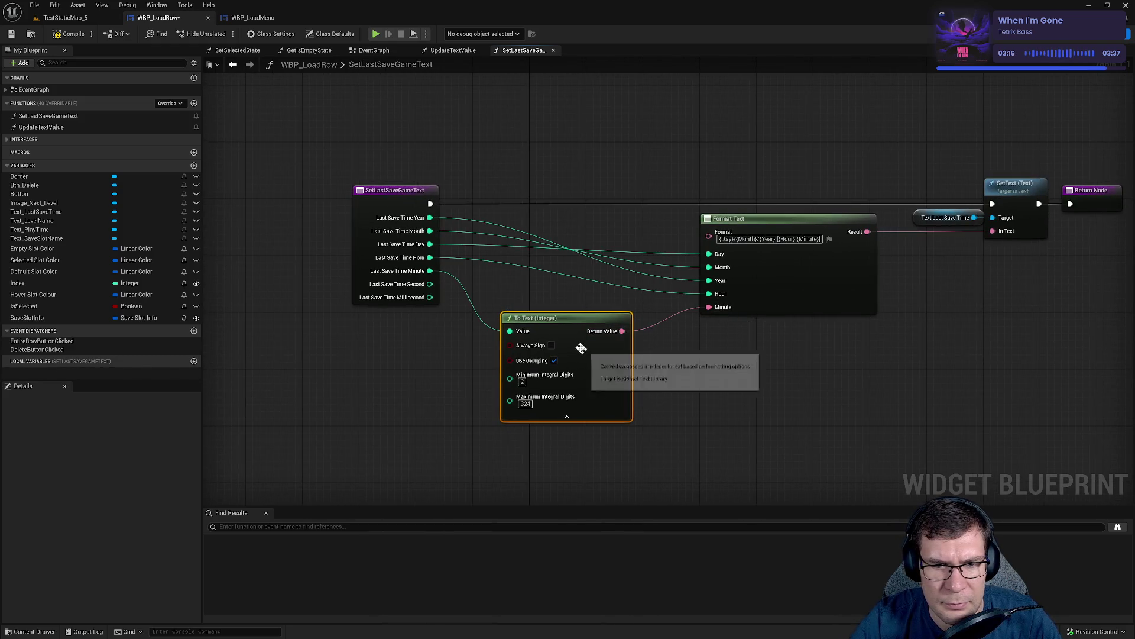
drag(579, 349, 579, 342)
click(10, 33)
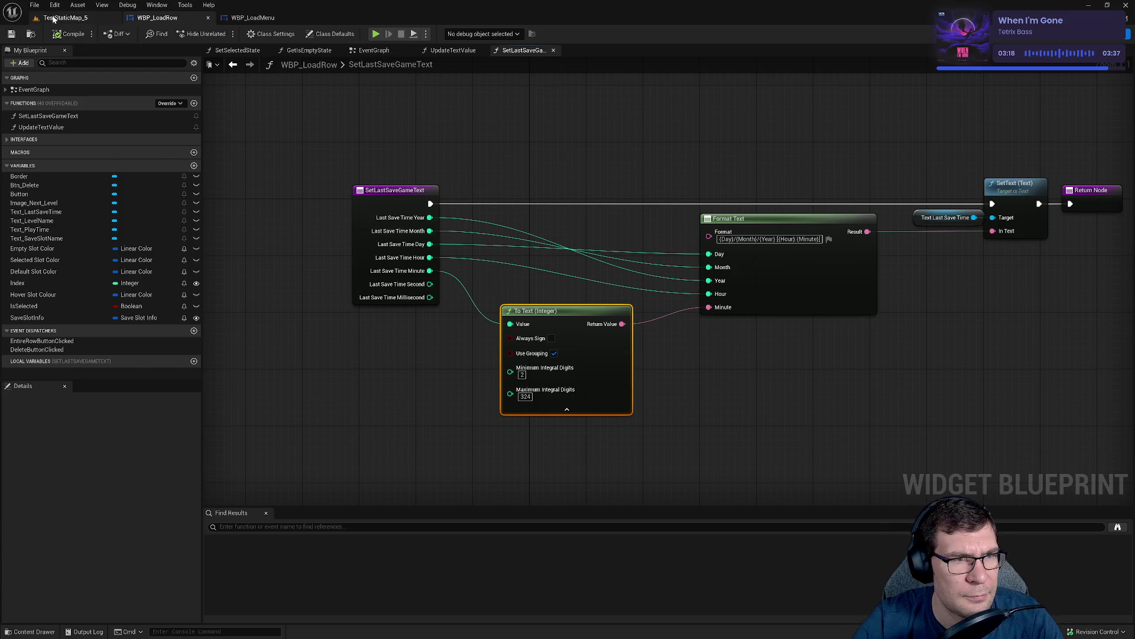
Play-test TestStaticMap_5 through Main Menu to Load Game, check Save 1's 16:09 stamp, then return to WBP_LoadMenu.
click(65, 17)
click(221, 33)
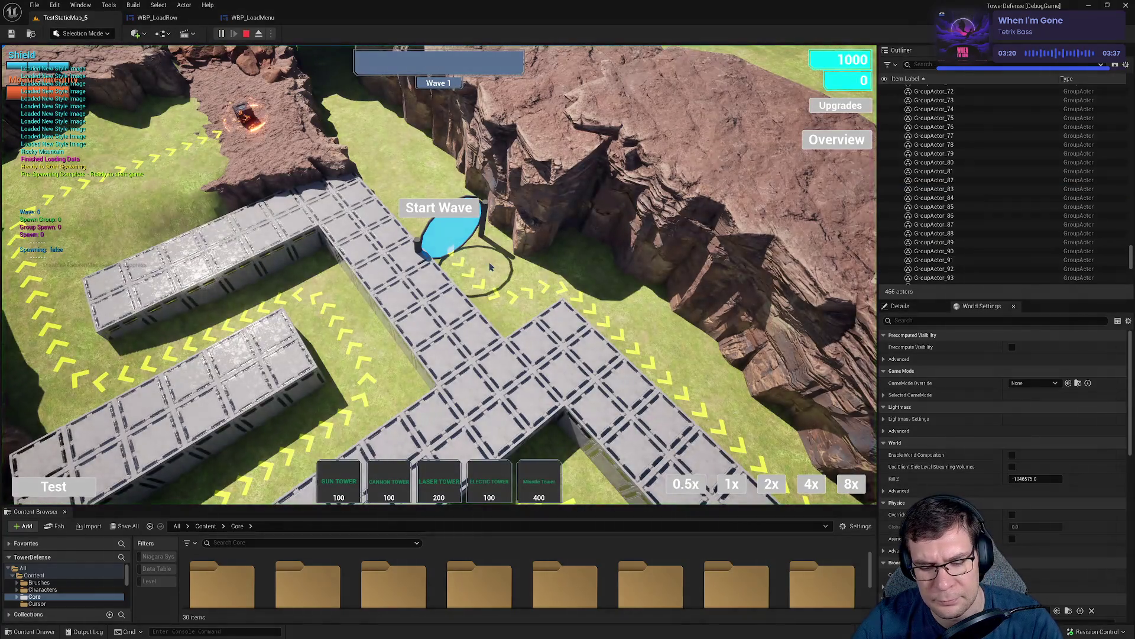
key(p)
click(453, 314)
click(439, 452)
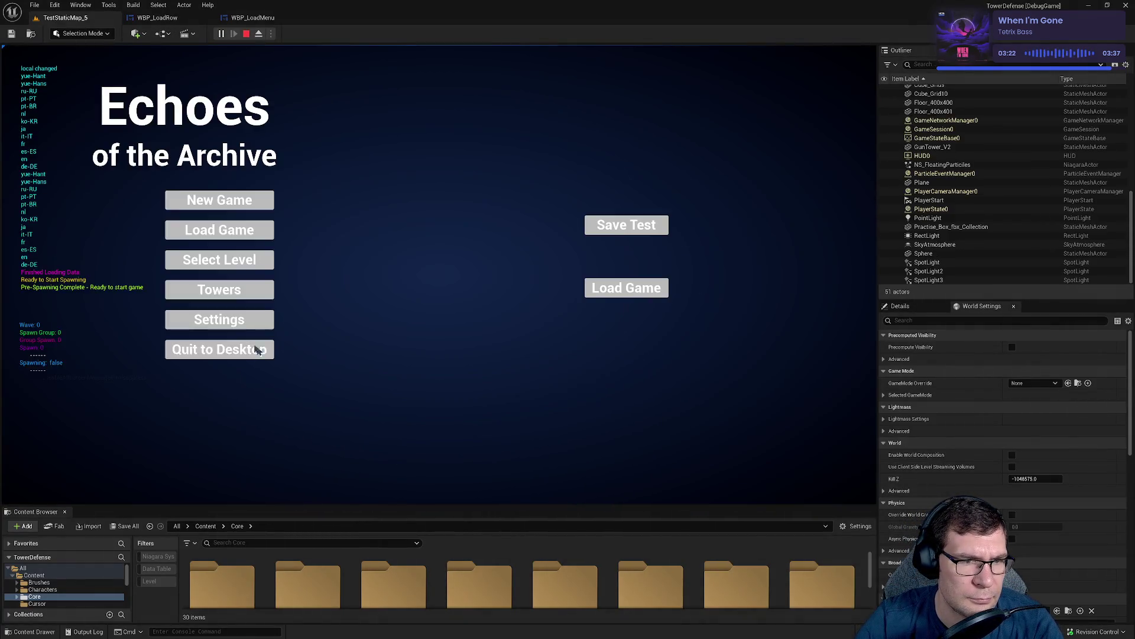
click(245, 231)
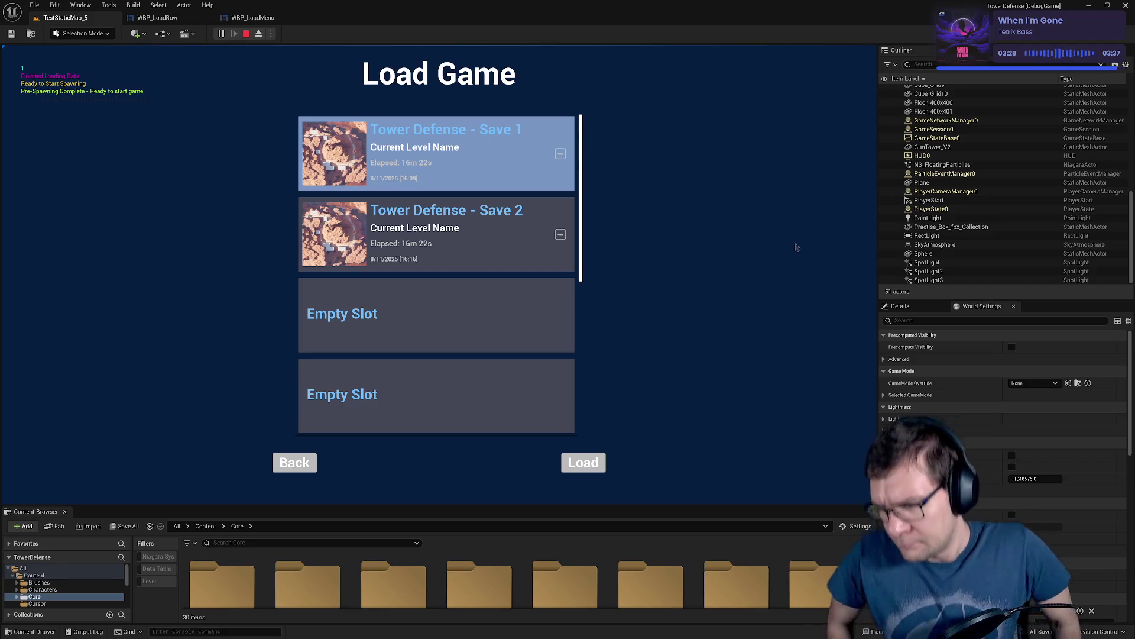
click(247, 33)
click(253, 18)
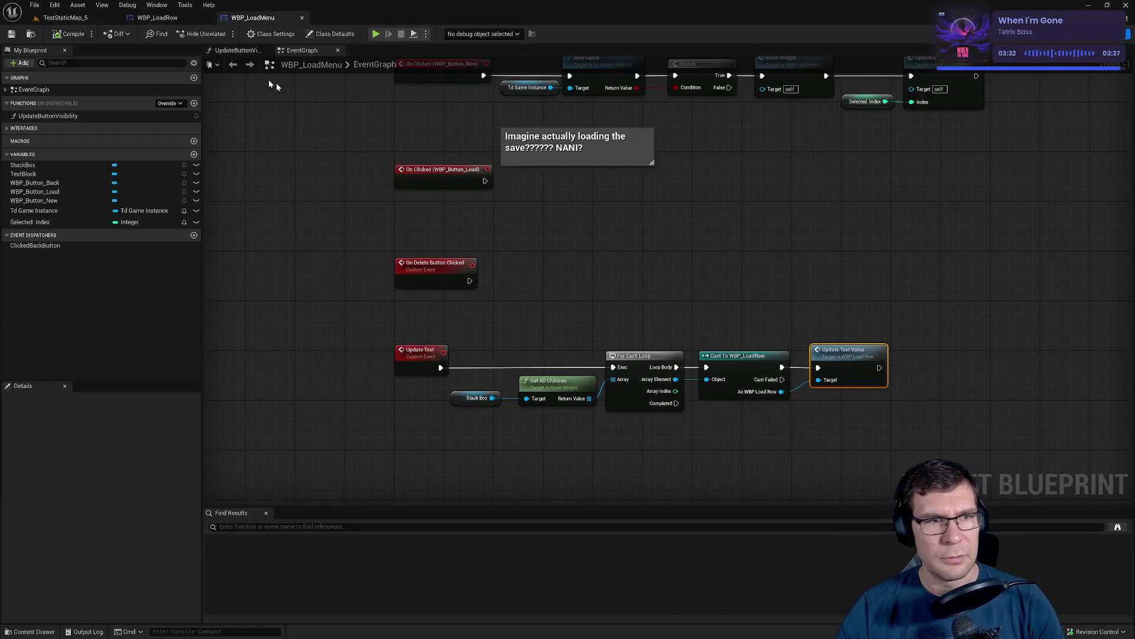
Duplicate the To Text (Integer) node and feed Last Save Time Hour into the copy.
click(159, 22)
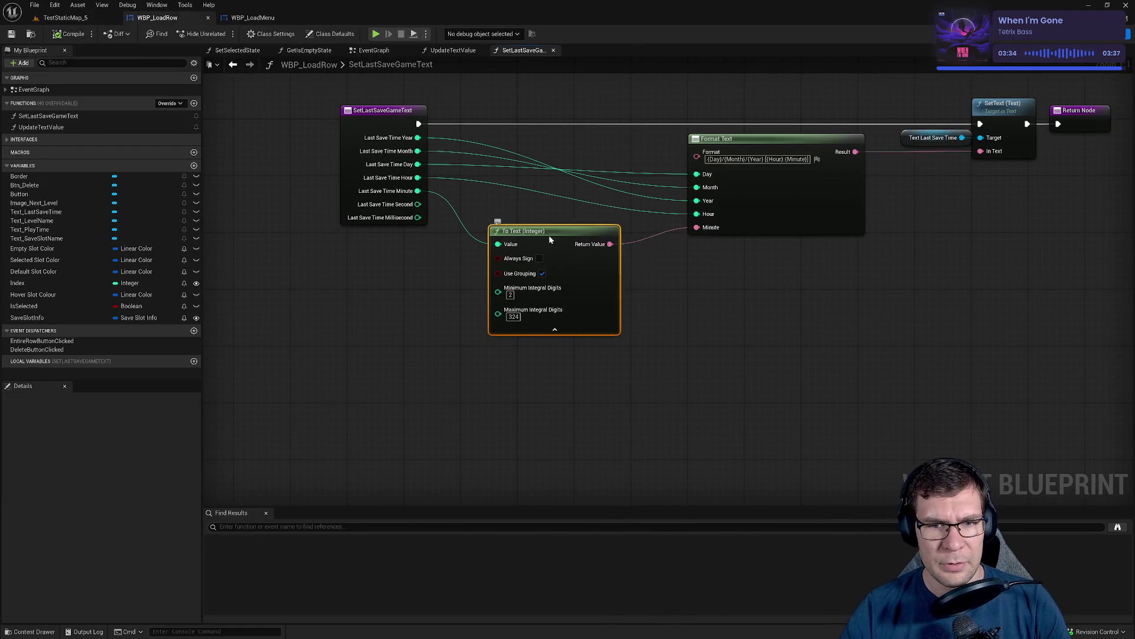
mouse_move(552, 236)
mouse_down()
mouse_move(528, 245)
mouse_move(552, 340)
mouse_up()
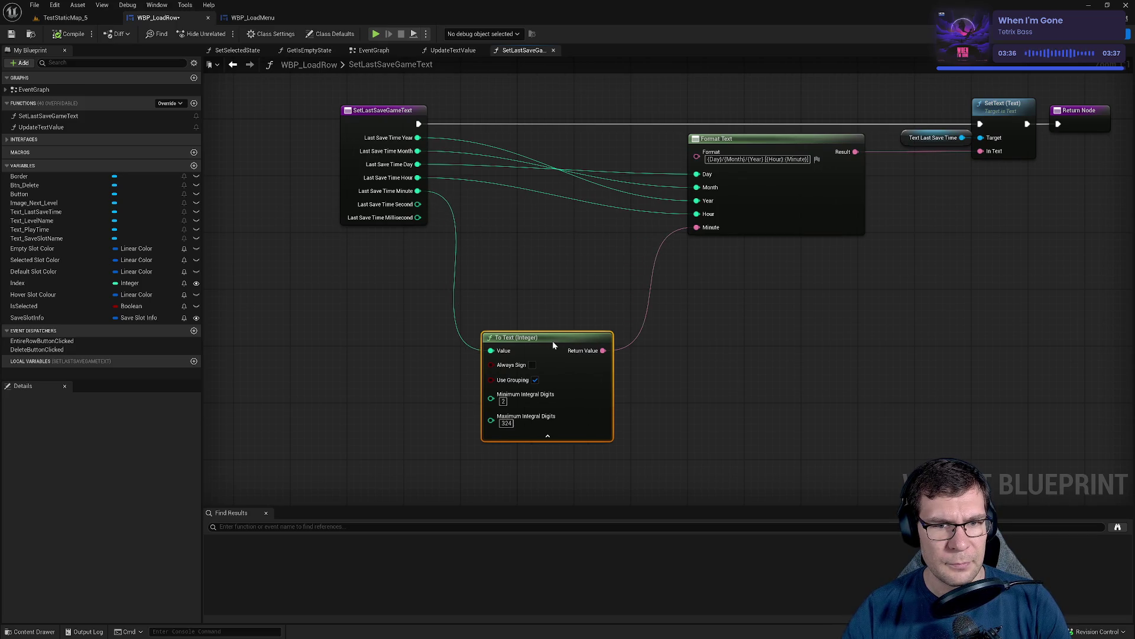
key(ctrl+d)
drag(568, 252, 505, 239)
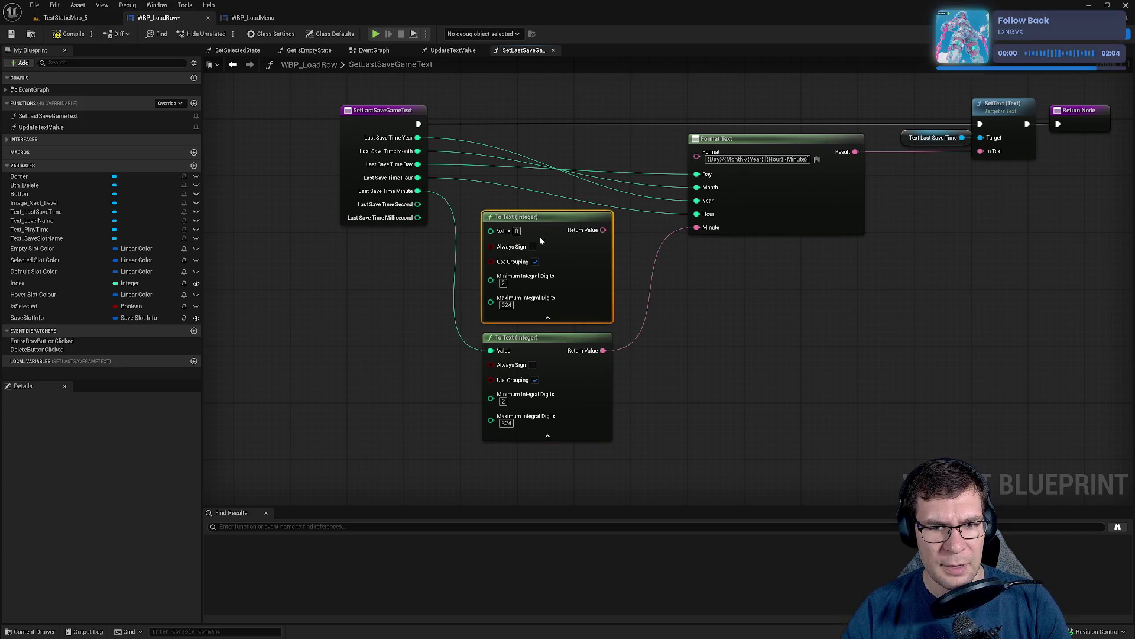
drag(418, 177, 491, 230)
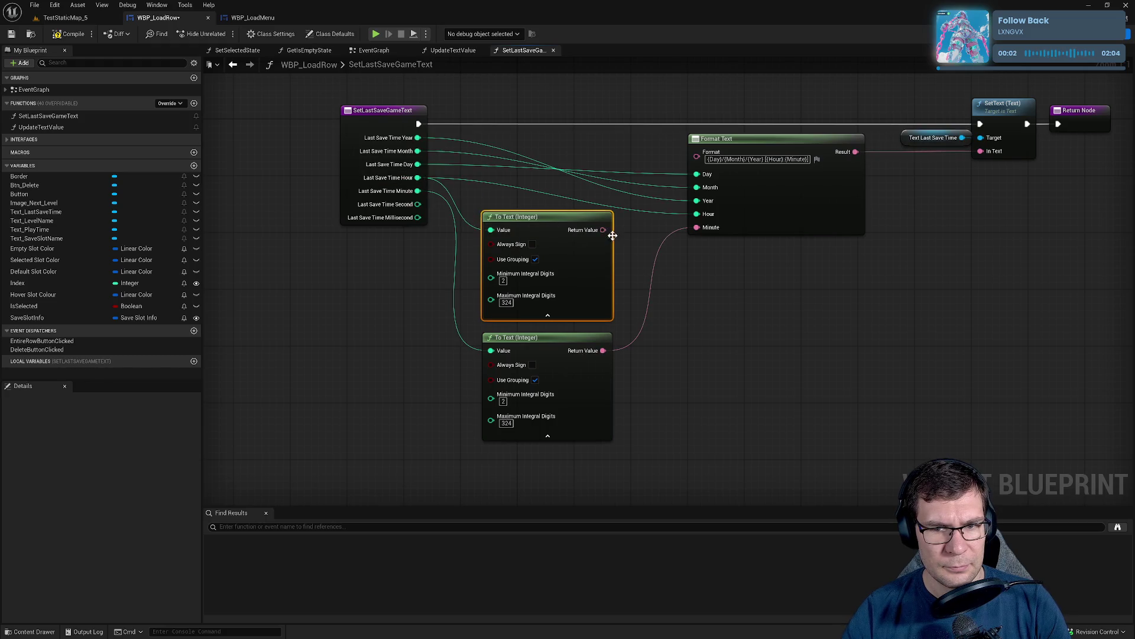
mouse_move(602, 229)
mouse_down()
mouse_move(709, 225)
mouse_move(615, 243)
mouse_up()
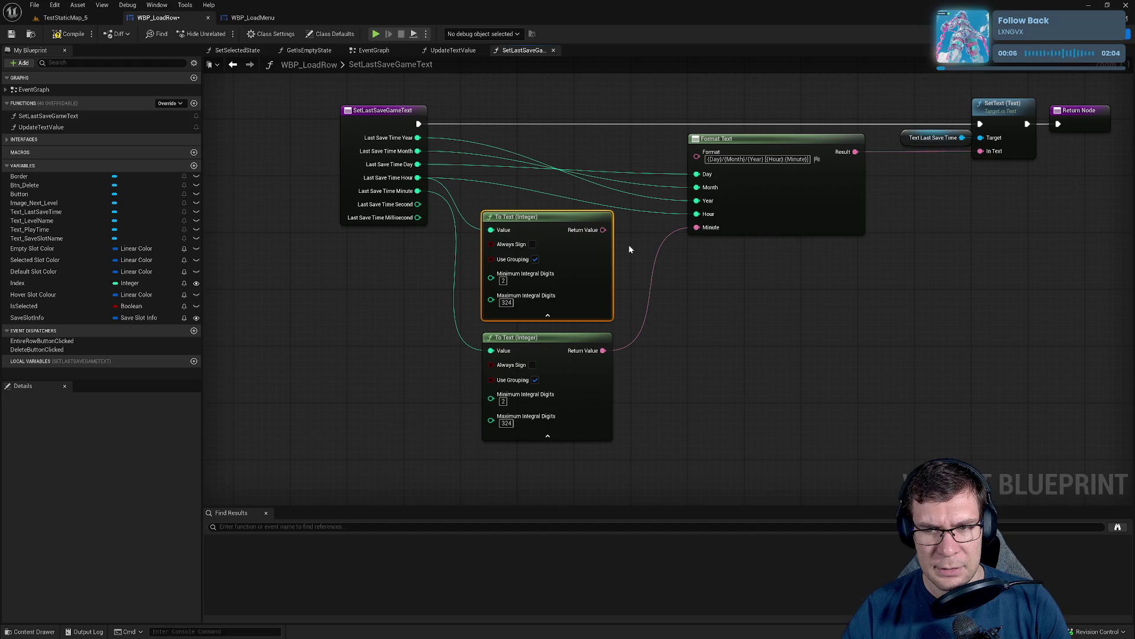
Move Format Text and its conversion nodes down-right, disconnecting the Month, Year and Hour wires.
scroll(615, 260, down, 2)
drag(588, 265, 595, 253)
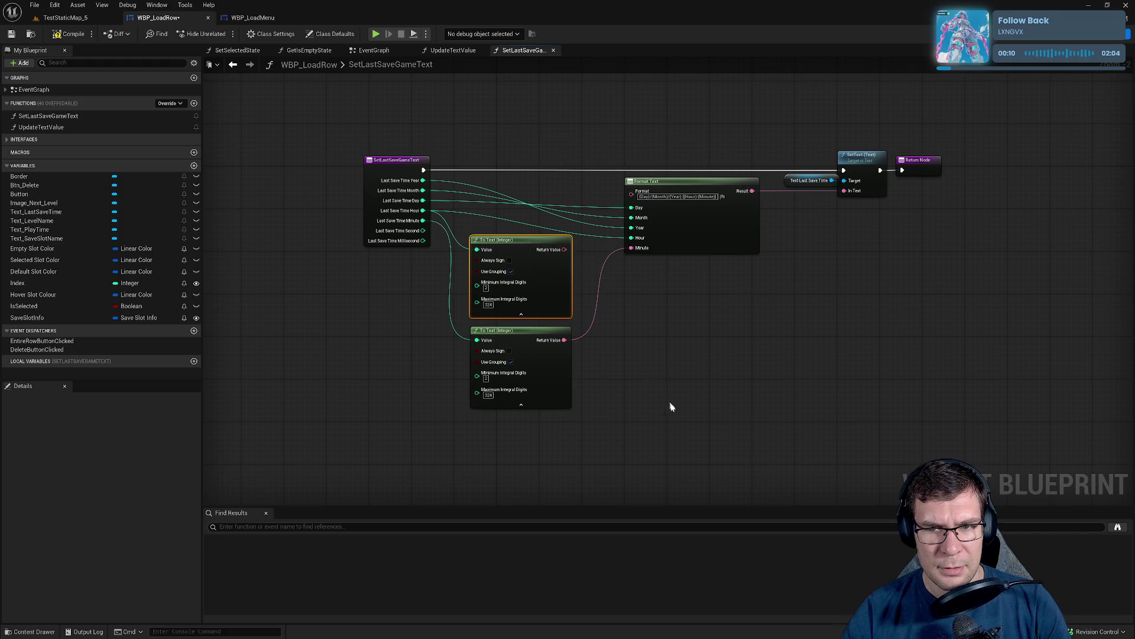
drag(670, 406, 600, 288)
click(569, 102)
drag(573, 103, 604, 317)
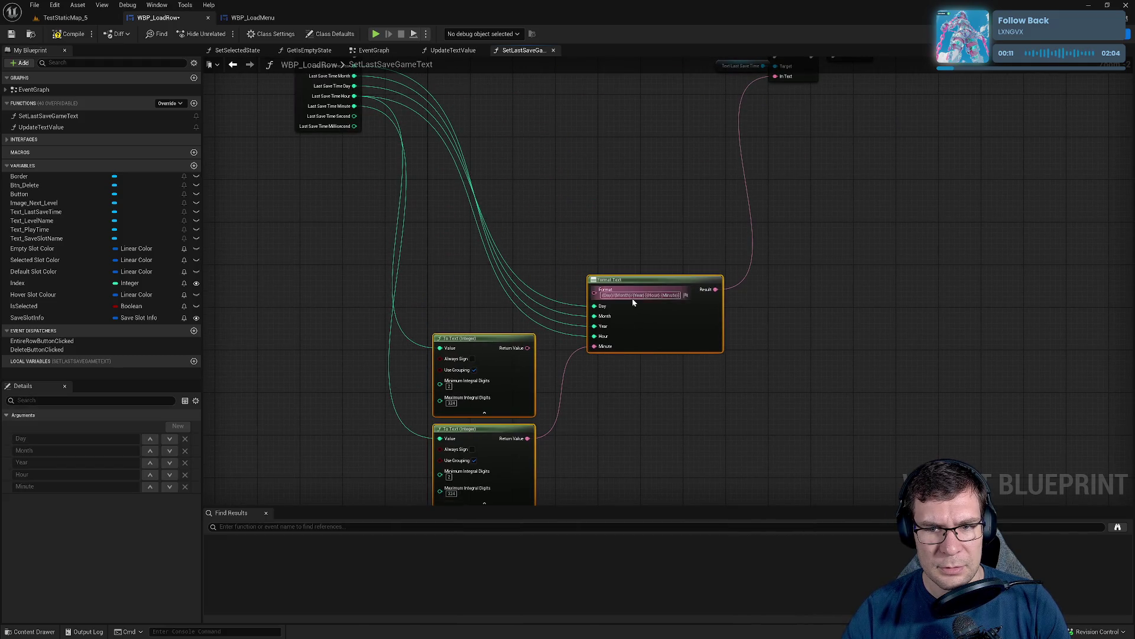
alt+click(595, 316)
alt+click(595, 326)
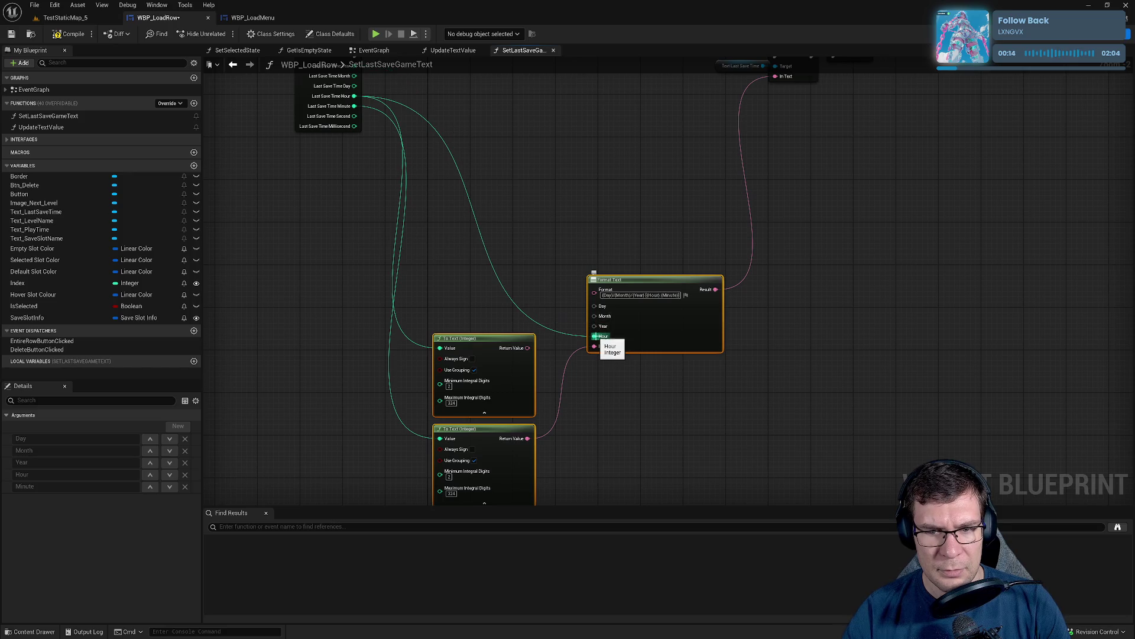
alt+click(595, 335)
mouse_move(517, 344)
mouse_down()
mouse_move(577, 334)
mouse_move(651, 282)
mouse_move(646, 218)
mouse_up()
Stack the two To Text (Integer) nodes together and hide their advanced pins.
click(651, 283)
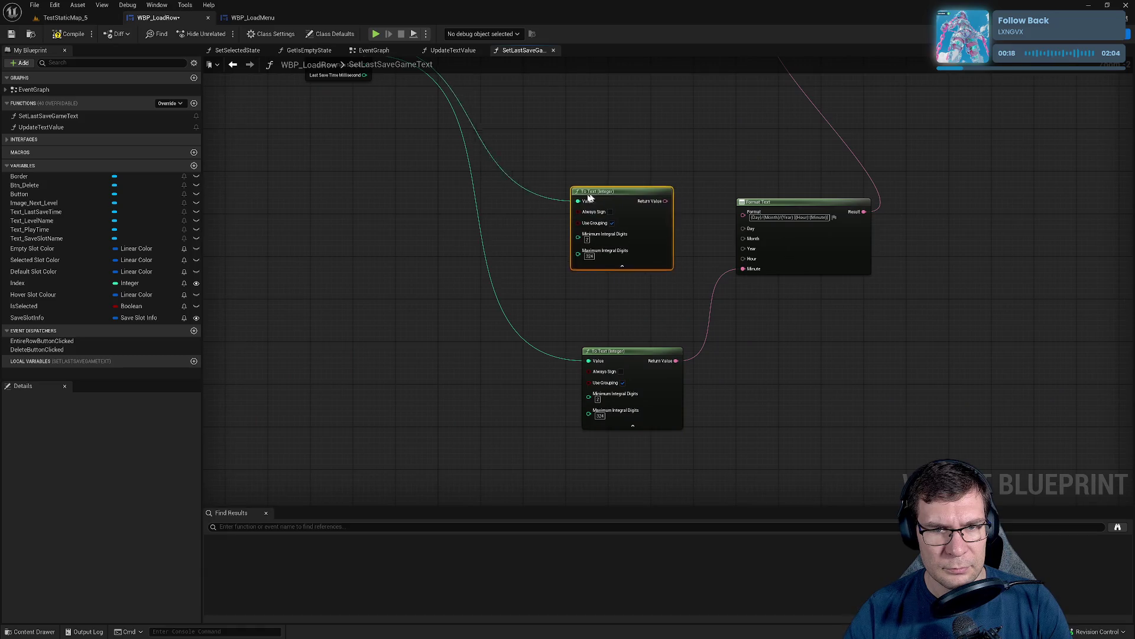
drag(622, 462, 612, 367)
shift+click(630, 272)
drag(629, 273, 550, 296)
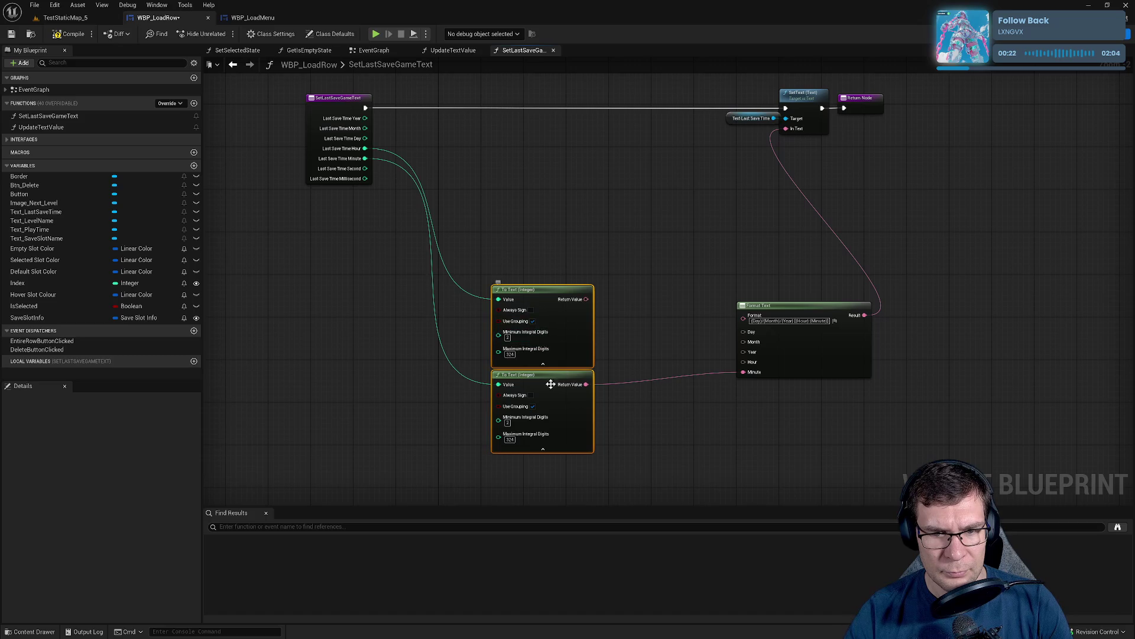
click(543, 363)
click(544, 449)
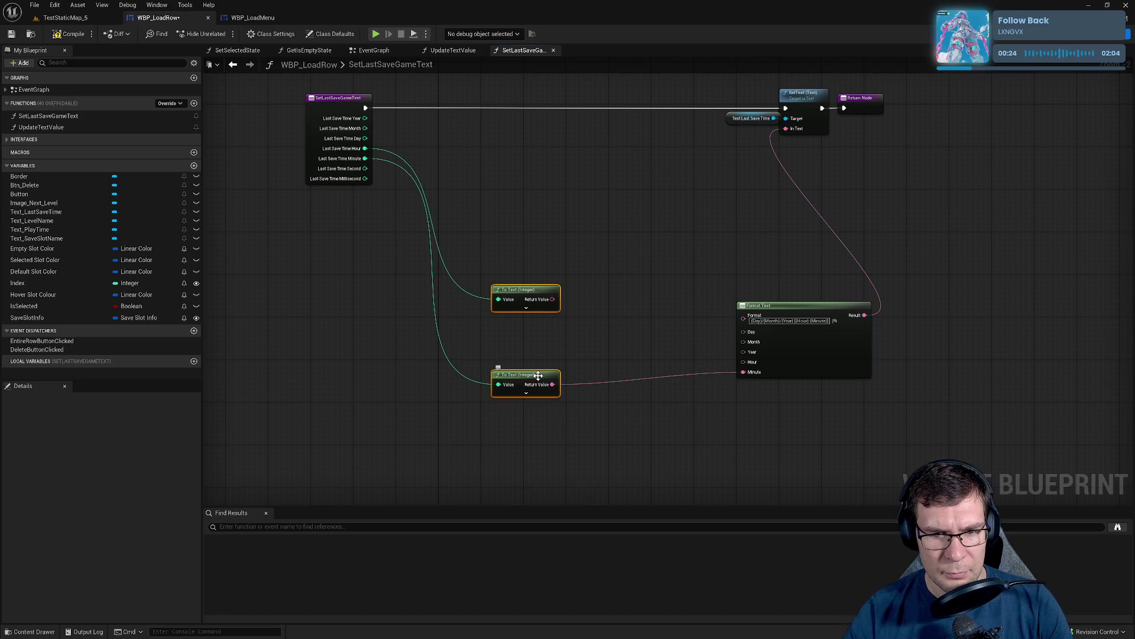
mouse_move(554, 303)
mouse_down()
mouse_move(555, 246)
mouse_move(561, 282)
mouse_move(545, 288)
mouse_move(544, 327)
mouse_up()
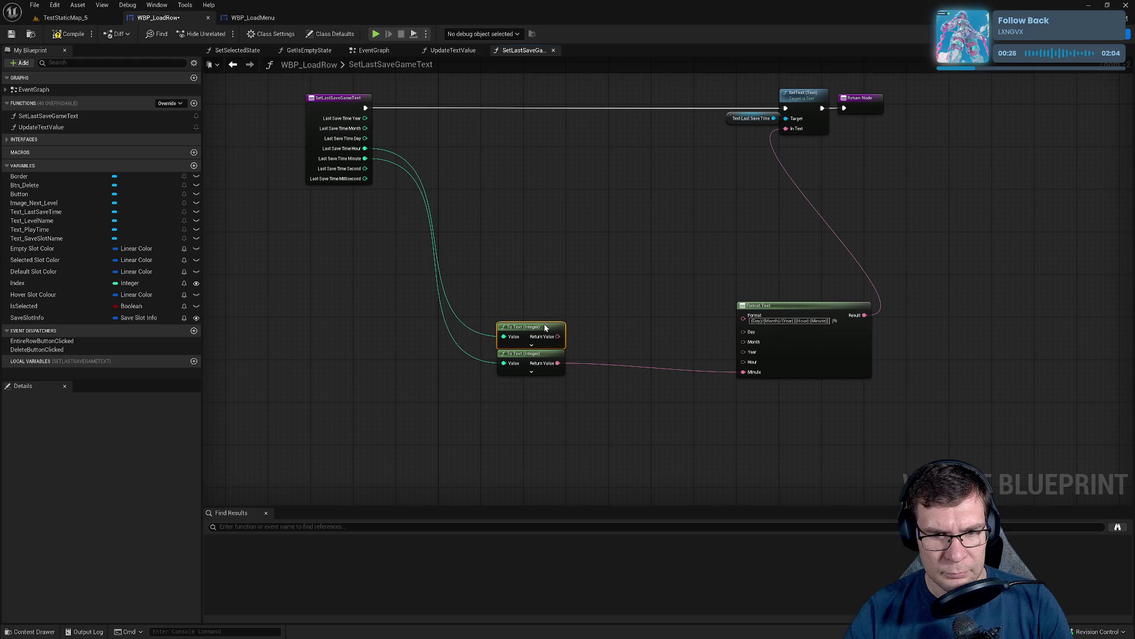
Add two more To Text (Integer) copies, feeding Last Save Time Month, and bring Format Text closer.
key(ctrl+d)
mouse_move(559, 275)
mouse_down()
mouse_move(528, 305)
mouse_move(502, 308)
mouse_move(431, 134)
mouse_move(365, 138)
mouse_up()
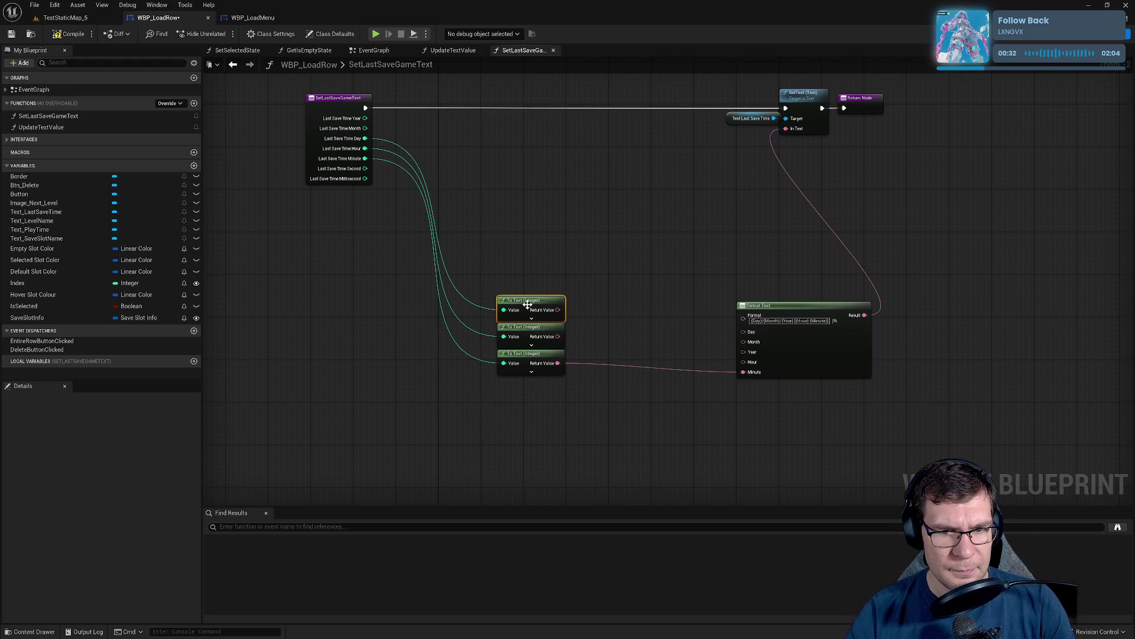
key(ctrl+d)
mouse_move(526, 239)
mouse_down()
mouse_move(506, 272)
mouse_move(376, 125)
mouse_move(365, 128)
mouse_up()
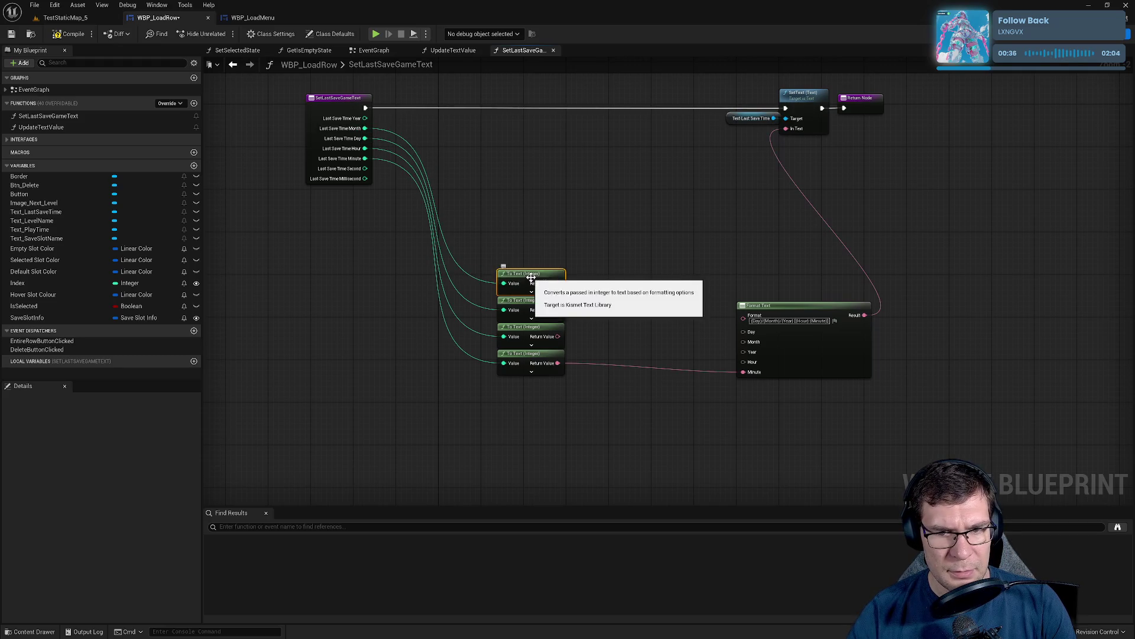
drag(558, 284, 735, 363)
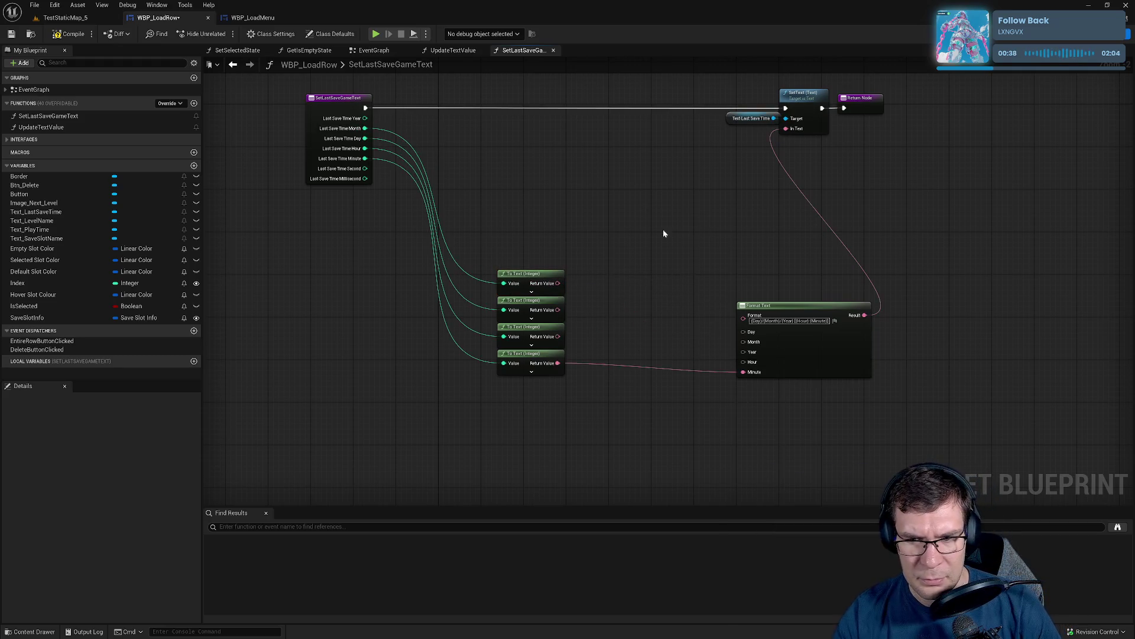
drag(743, 306, 603, 211)
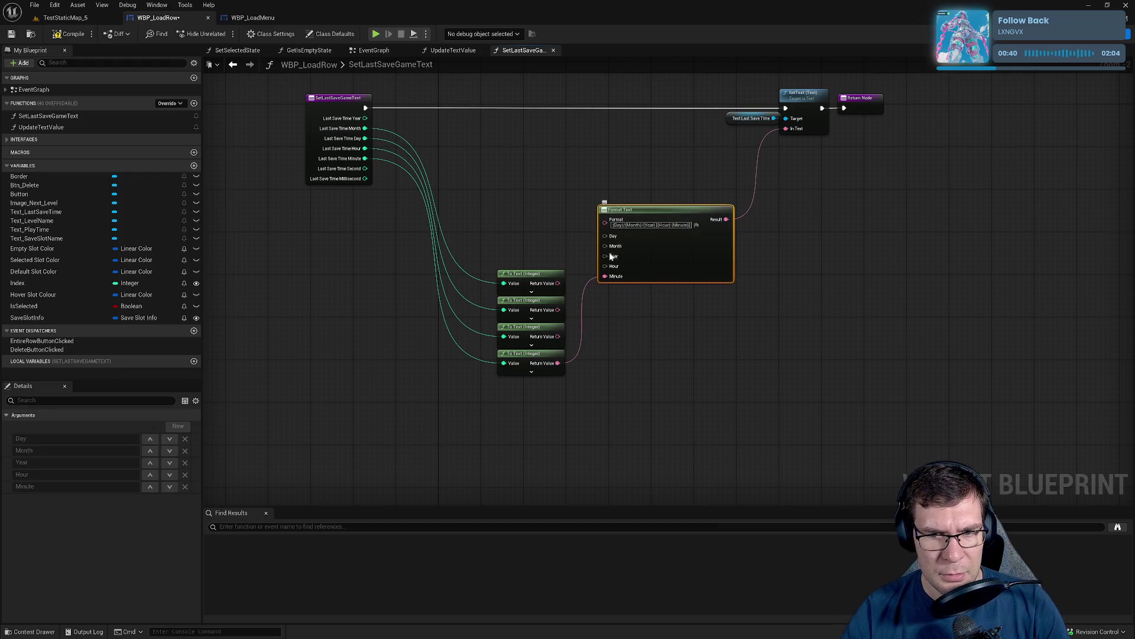
Wire the Year, Hour, Month and Day values into Format Text's matching inputs.
drag(605, 255, 364, 118)
scroll(576, 294, up, 3)
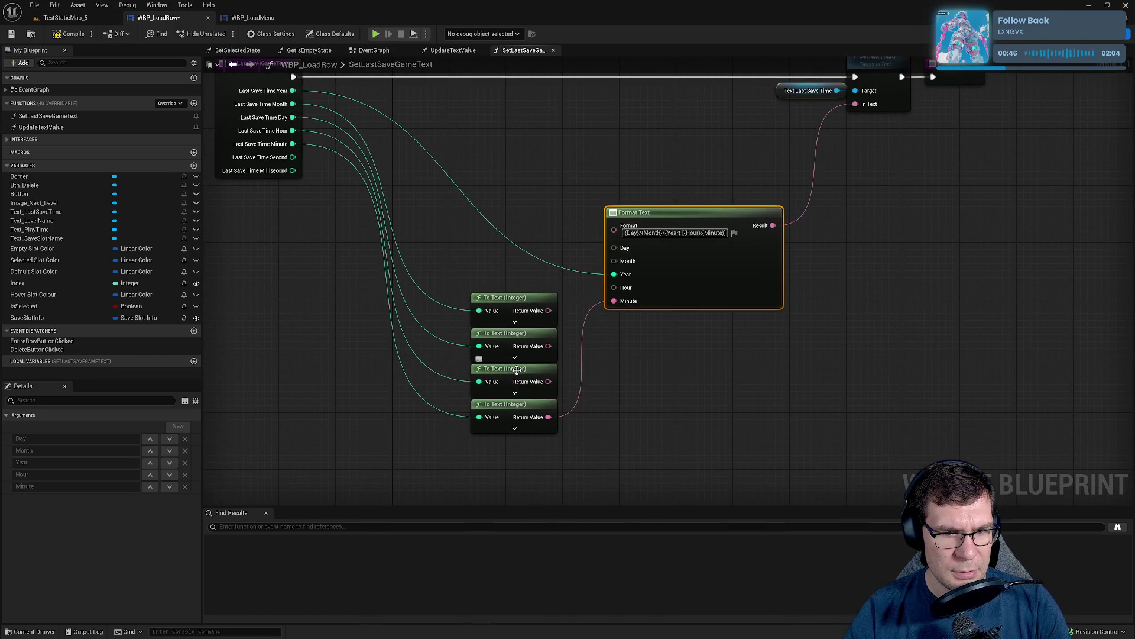
click(515, 374)
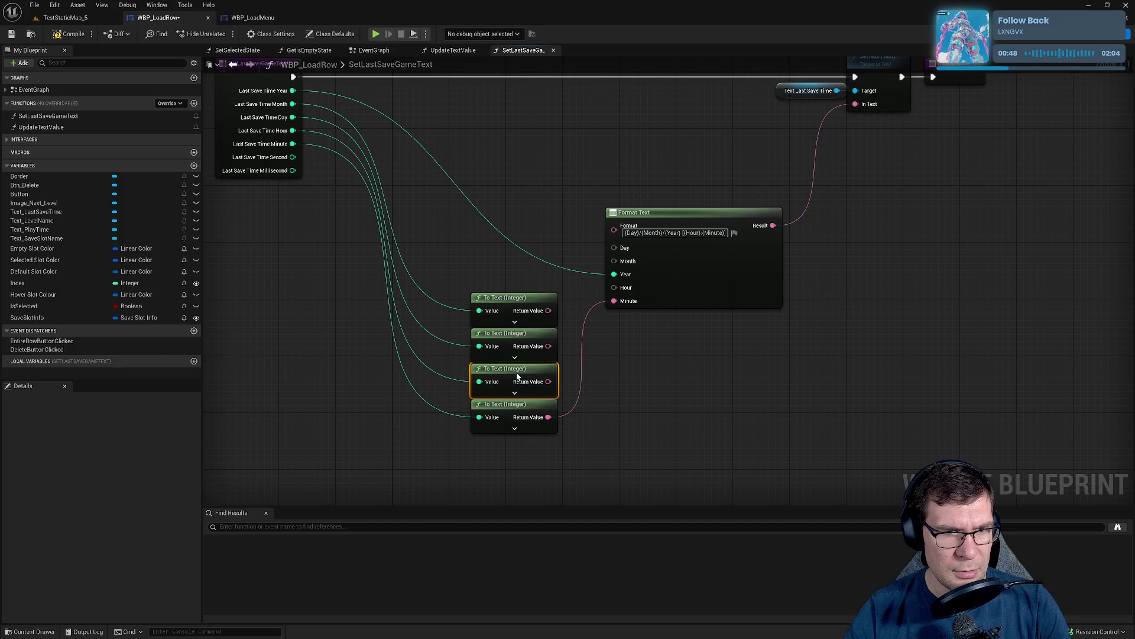
drag(550, 381, 615, 288)
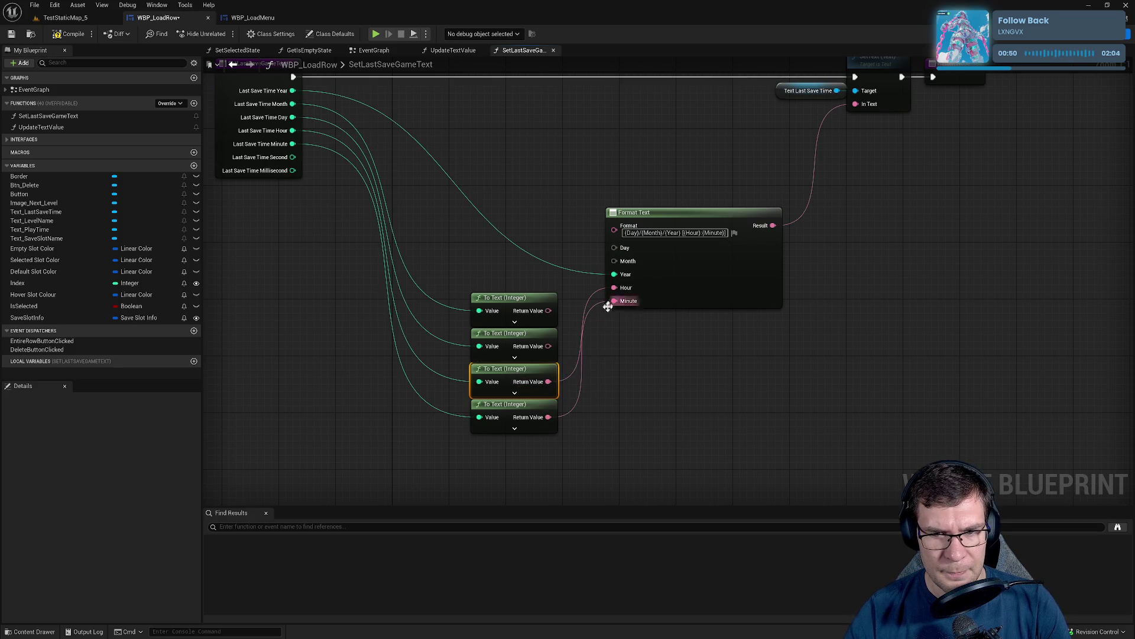
mouse_move(549, 346)
mouse_down()
mouse_move(628, 263)
mouse_move(583, 284)
mouse_up()
click(544, 195)
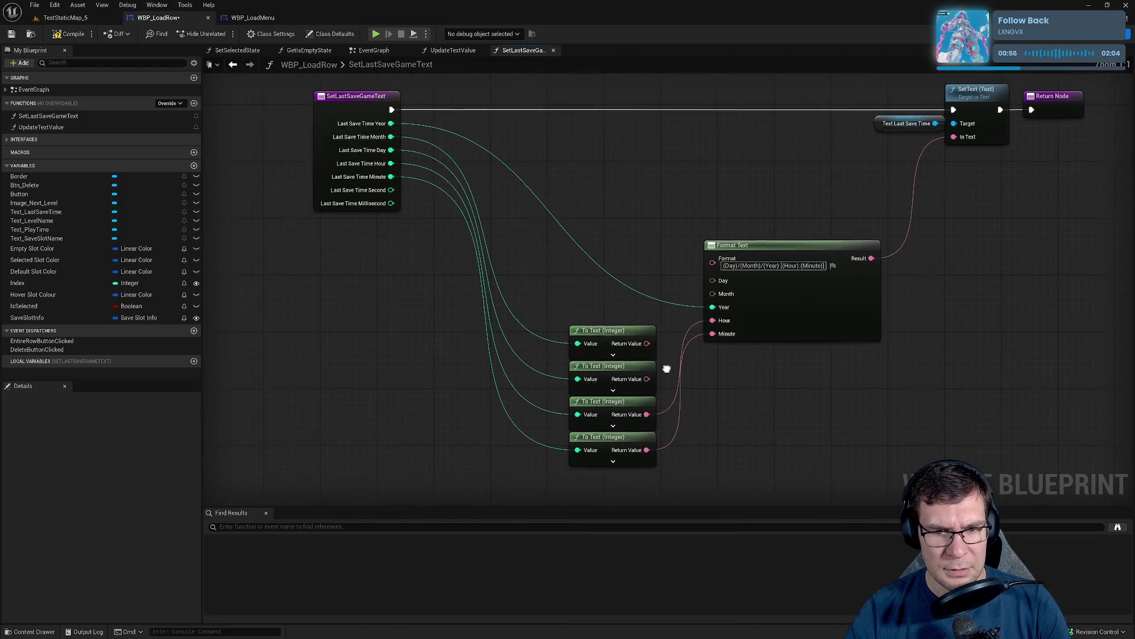
mouse_move(626, 352)
mouse_down()
mouse_move(626, 210)
mouse_move(714, 303)
mouse_up()
mouse_move(610, 371)
mouse_down()
mouse_move(618, 236)
mouse_move(714, 291)
mouse_up()
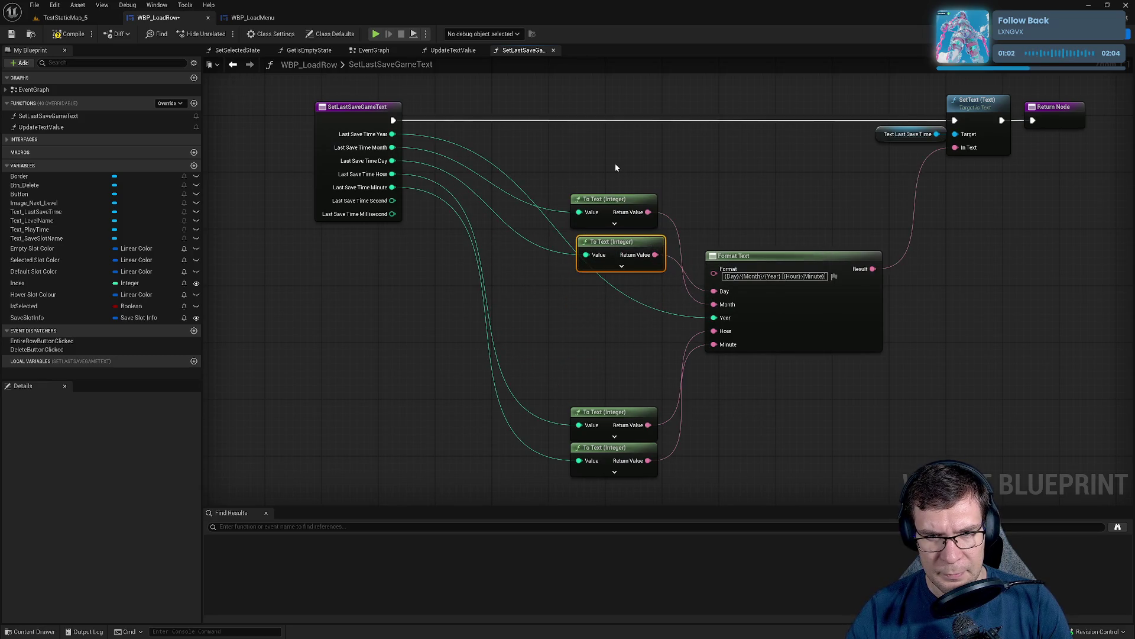
drag(618, 167, 621, 329)
Line up the four conversion nodes in a column beside the function entry pins.
drag(620, 251, 612, 385)
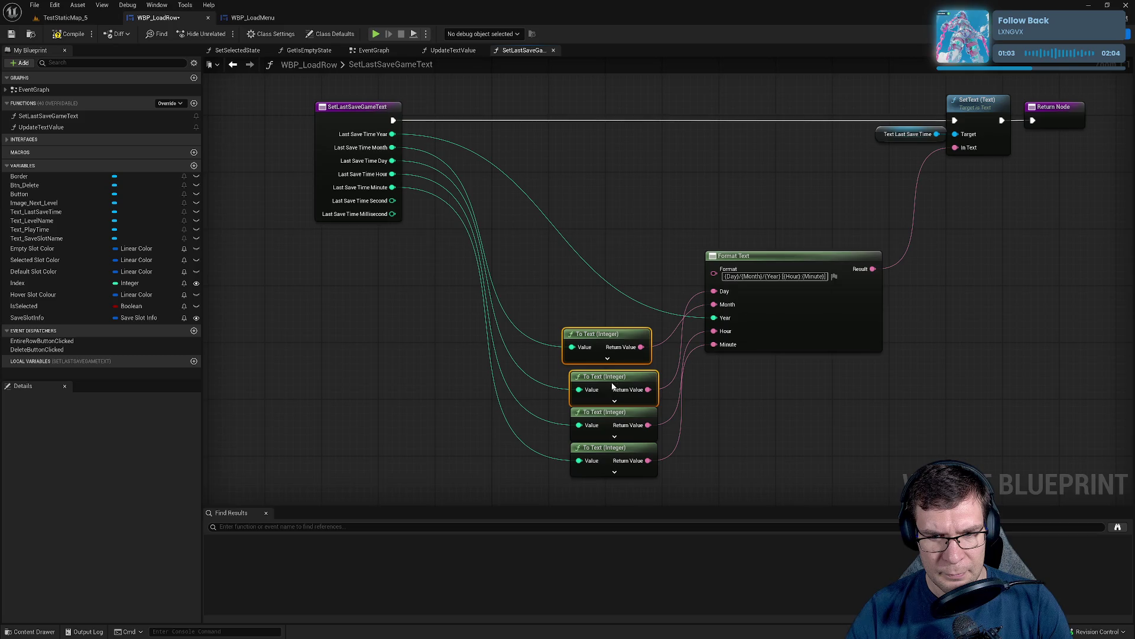
click(605, 291)
mouse_move(595, 335)
mouse_down()
mouse_move(609, 349)
mouse_move(601, 341)
mouse_up()
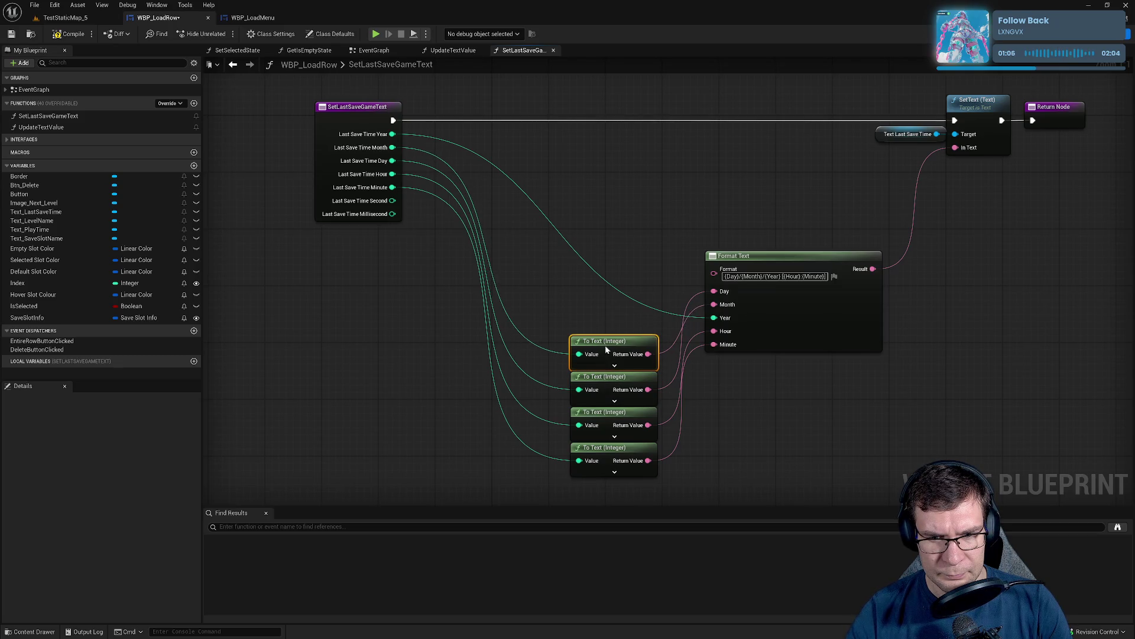
drag(586, 257, 615, 488)
mouse_move(605, 337)
mouse_down()
mouse_move(467, 120)
mouse_move(504, 256)
mouse_move(488, 161)
mouse_up()
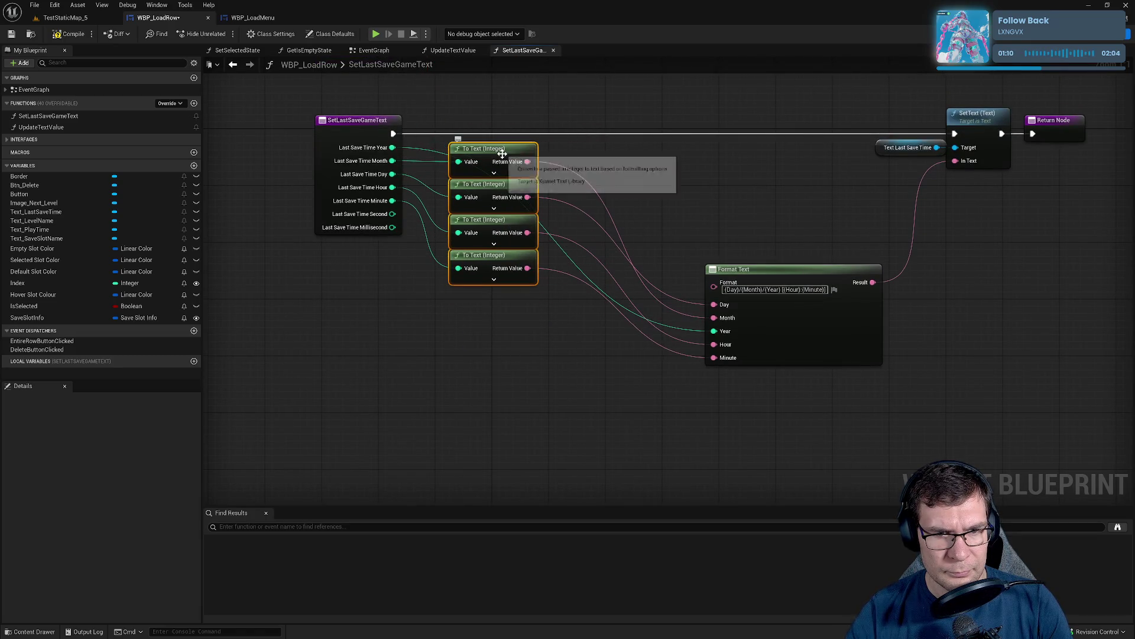
Add reroute points to straighten the Year wire.
double_click(416, 267)
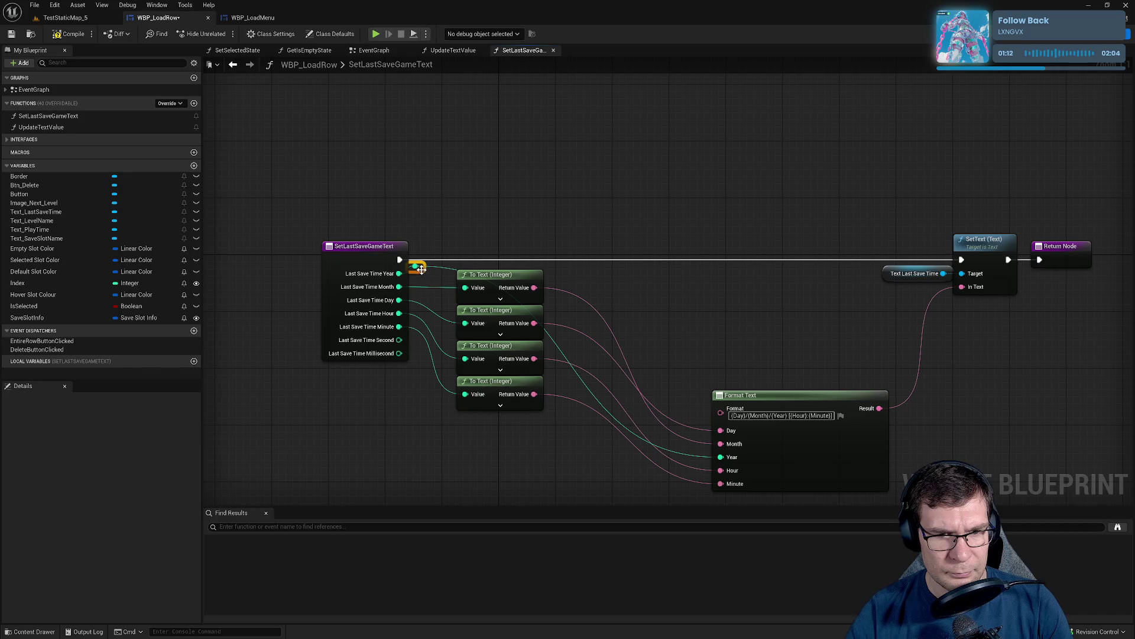
mouse_move(421, 269)
mouse_down()
mouse_move(444, 283)
mouse_move(471, 265)
mouse_move(450, 287)
mouse_move(492, 269)
mouse_move(550, 269)
mouse_up()
double_click(449, 271)
click(443, 275)
click(473, 266)
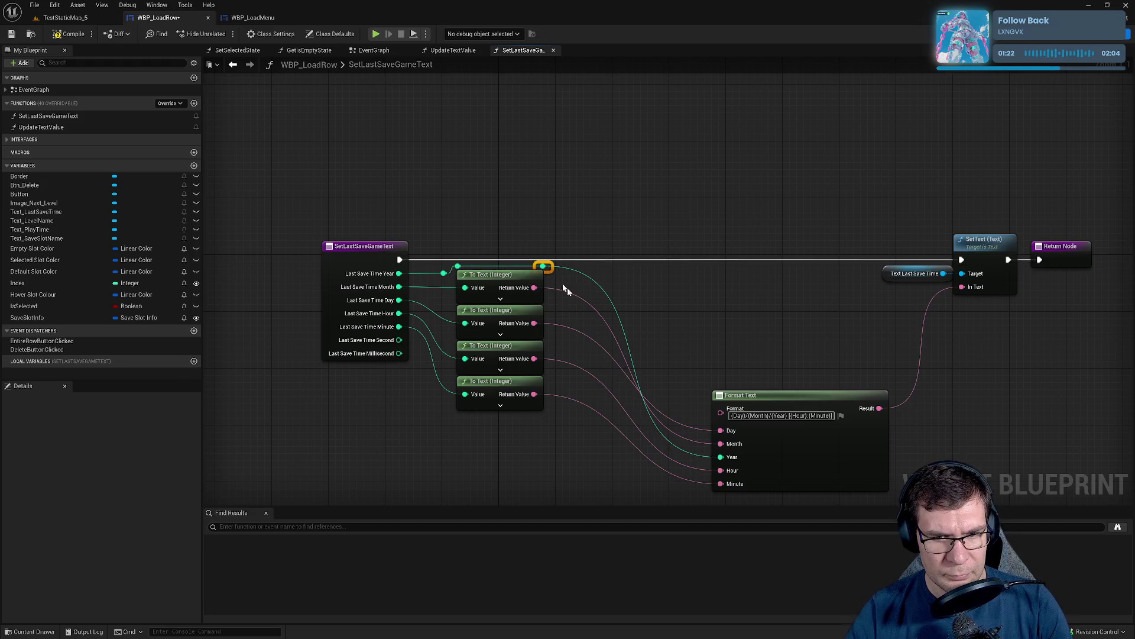
Arrange Format Text, Text Last Save Time, SetText and the return node in a tidy row.
mouse_move(773, 402)
mouse_down()
mouse_move(695, 273)
mouse_move(643, 287)
mouse_up()
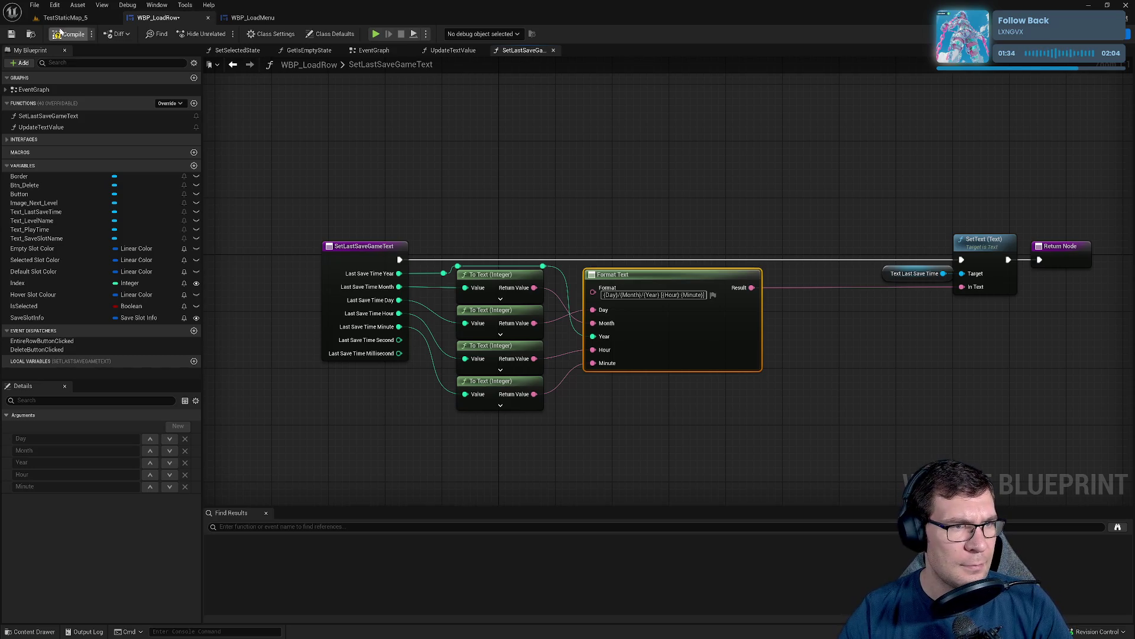
drag(1040, 284, 894, 218)
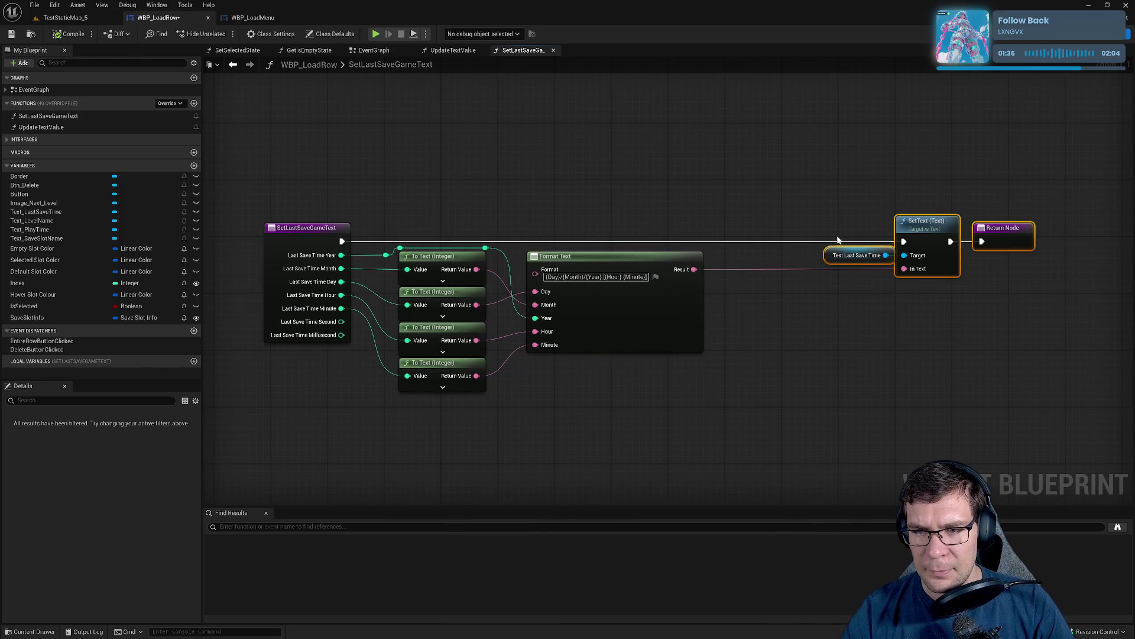
click(855, 260)
drag(855, 263, 830, 260)
drag(813, 260, 828, 263)
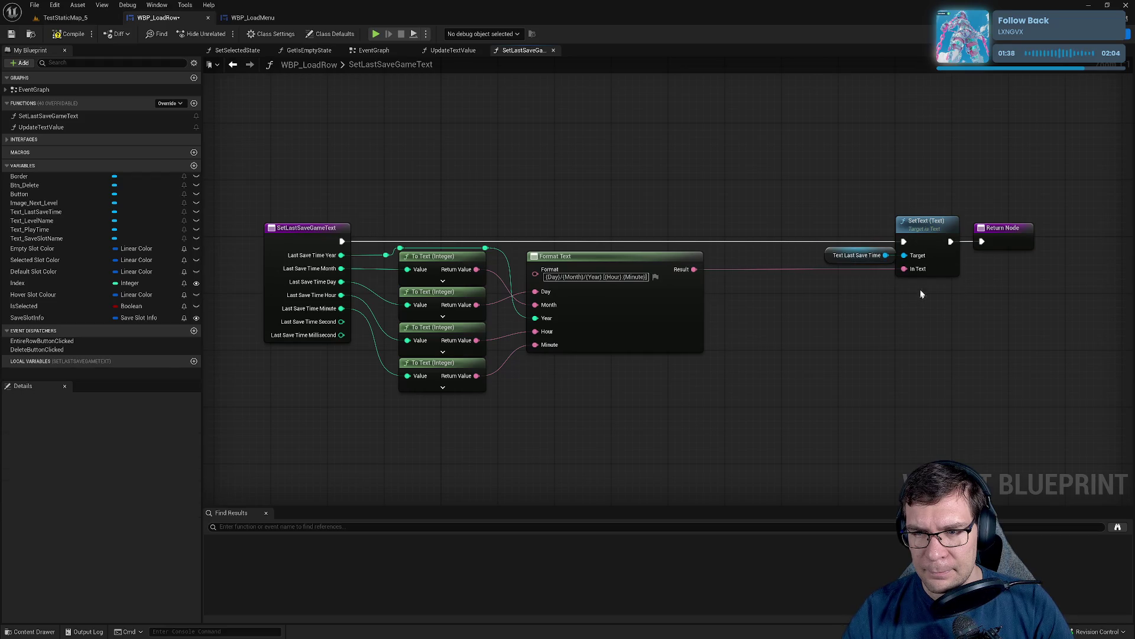
drag(942, 203, 993, 321)
drag(938, 233, 959, 233)
drag(802, 183, 1061, 299)
drag(940, 218, 826, 217)
click(219, 100)
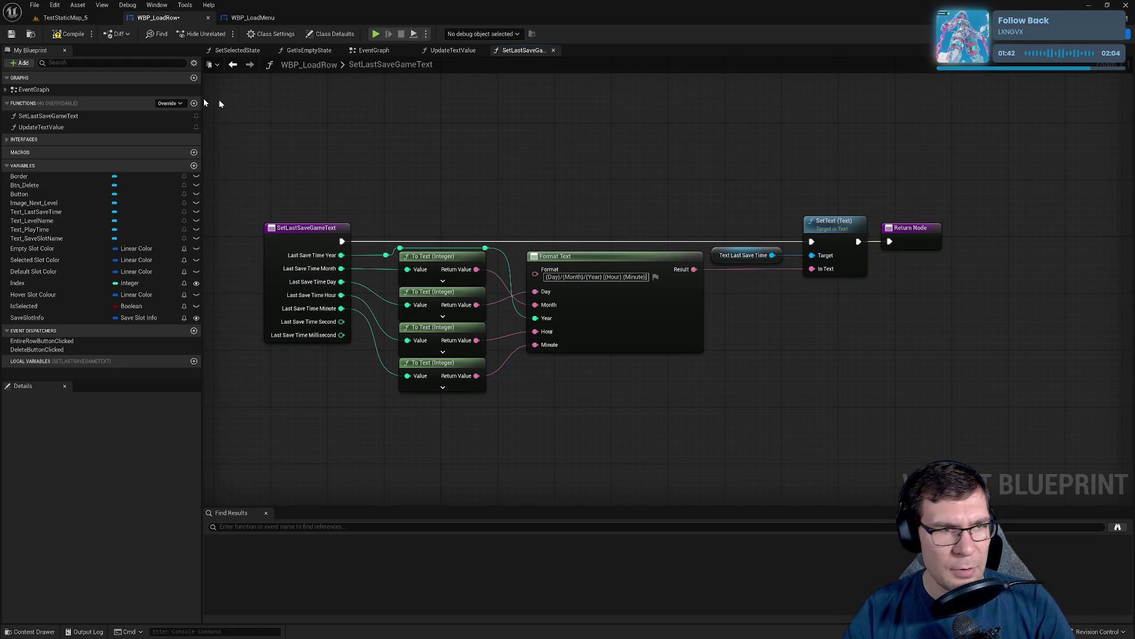
Save WBP_LoadRow and start playing the game in the editor.
key(ctrl+s)
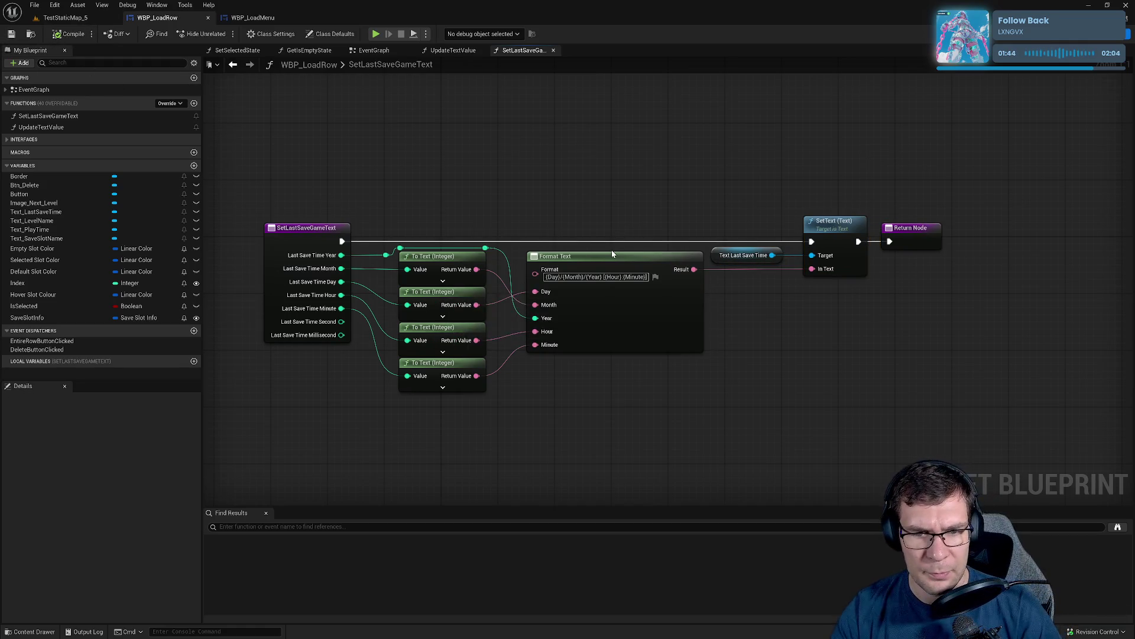
drag(611, 250, 744, 206)
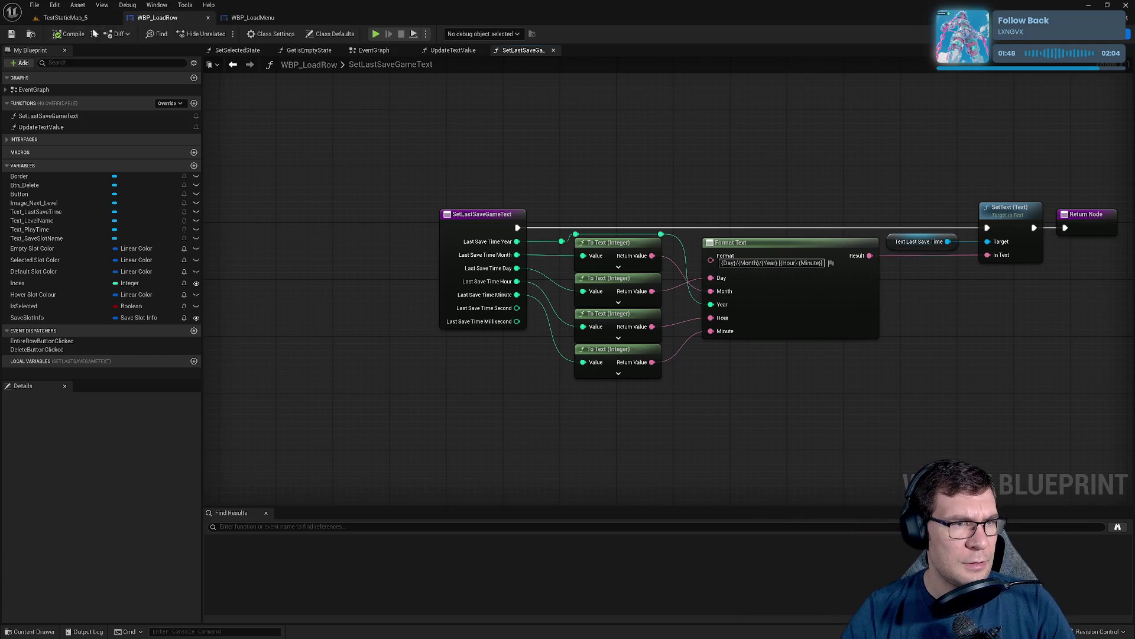
key(alt+p)
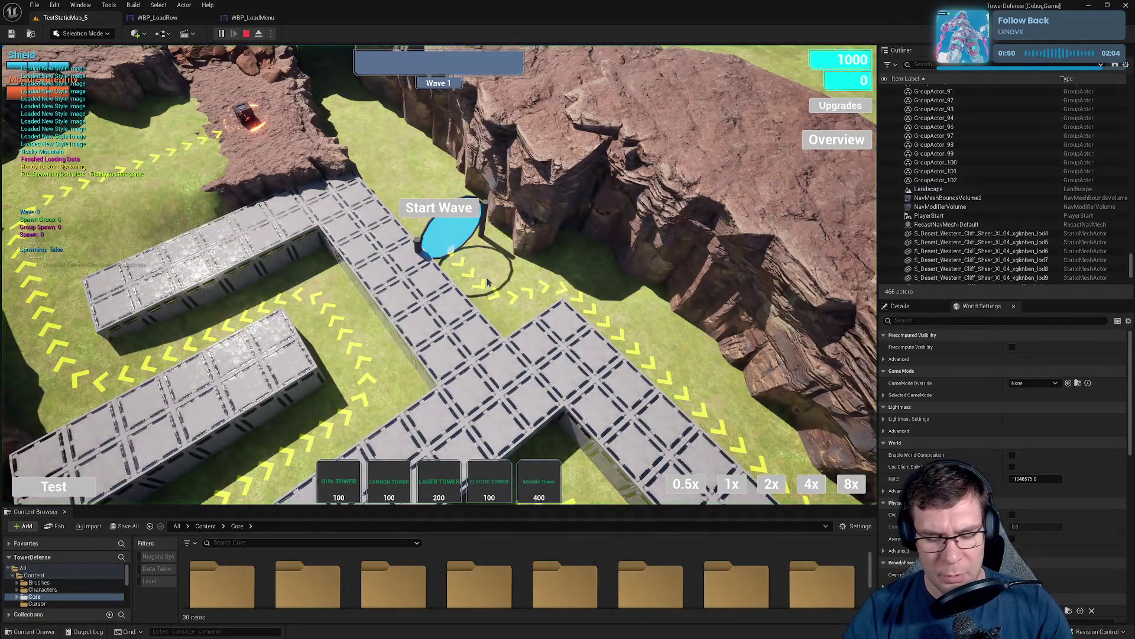
Go from the pause menu to Main Menu > Load Game to check dates like 08/11/2025 [16:09].
key(Escape)
click(467, 304)
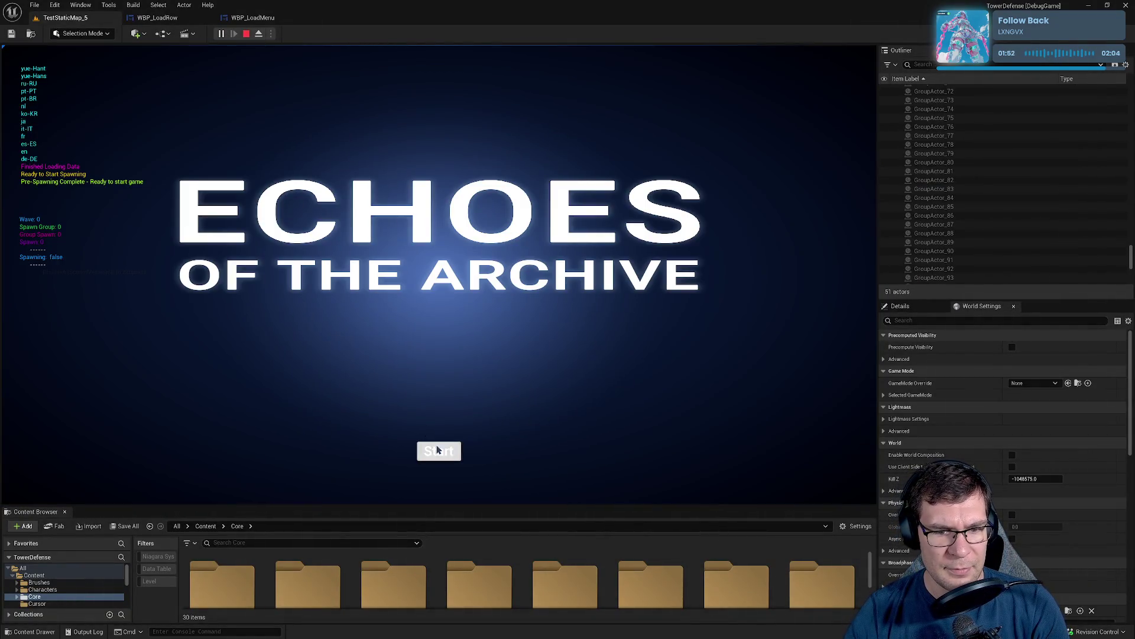
click(438, 451)
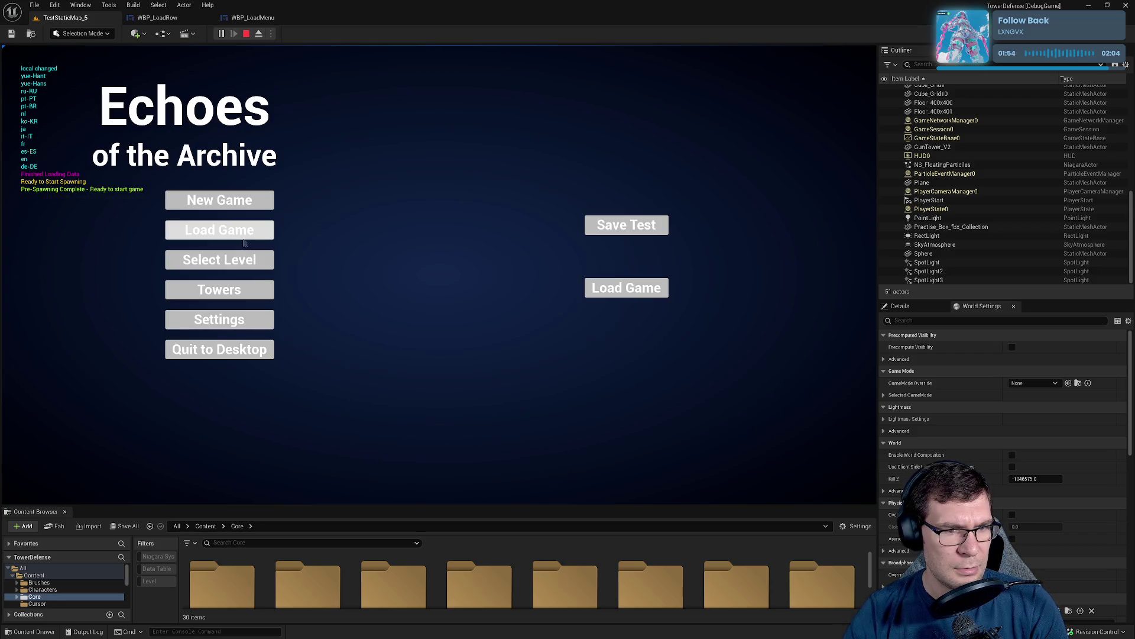
click(222, 230)
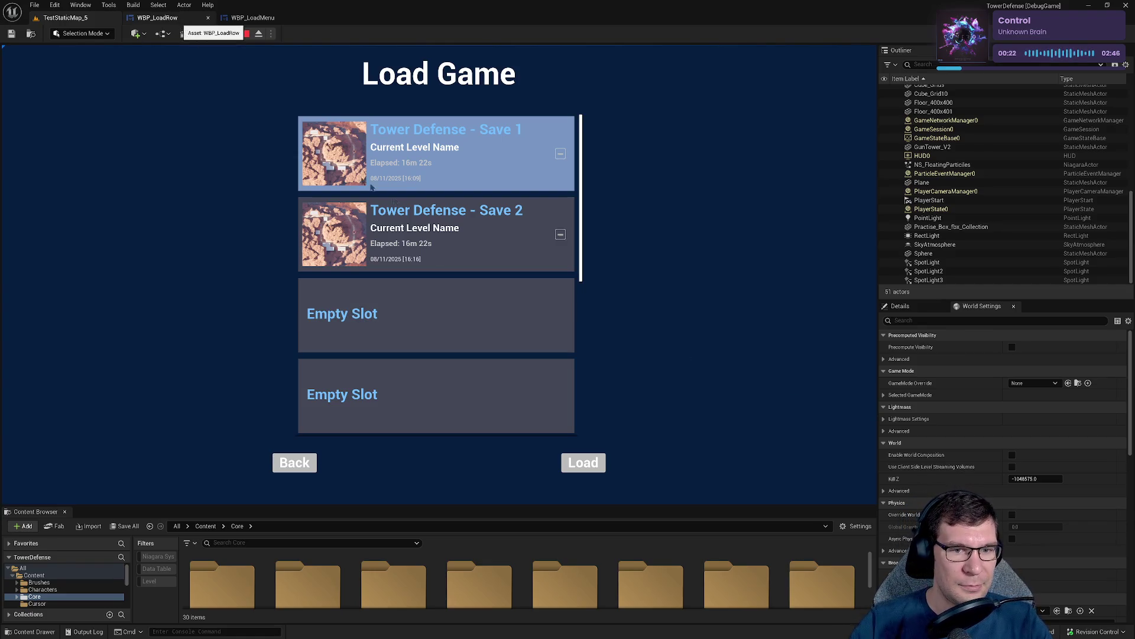
Create Tower Defense - Save 3 in the first empty slot, then stop play.
click(503, 340)
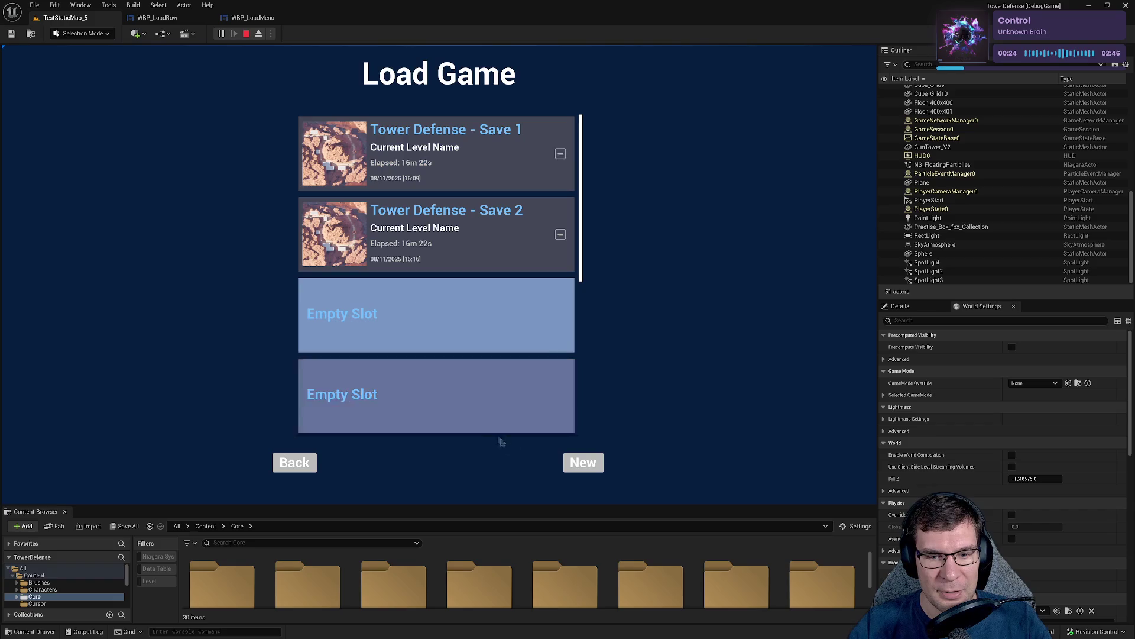
click(583, 466)
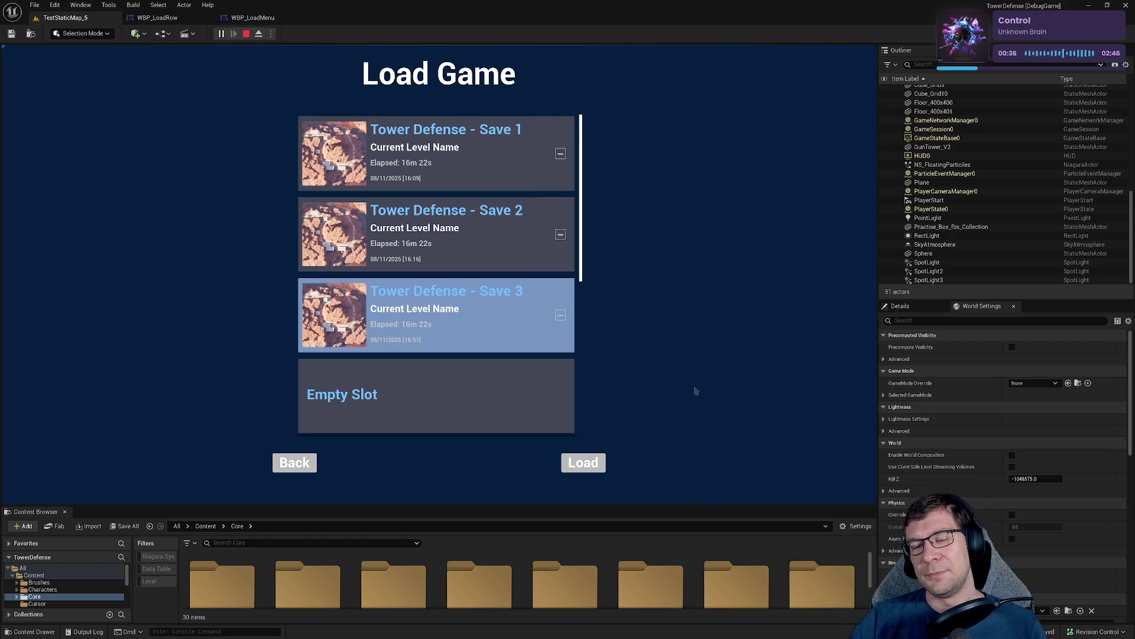
click(246, 34)
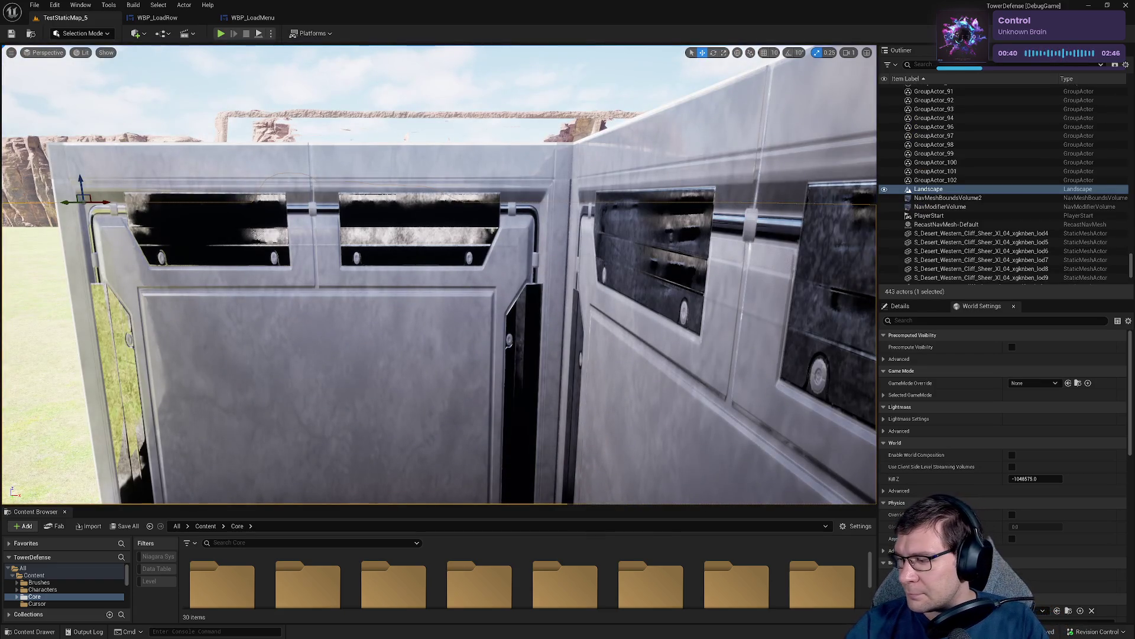
In GitHub Desktop, review the changed files down to TdGameMode.h.
key(alt+Tab)
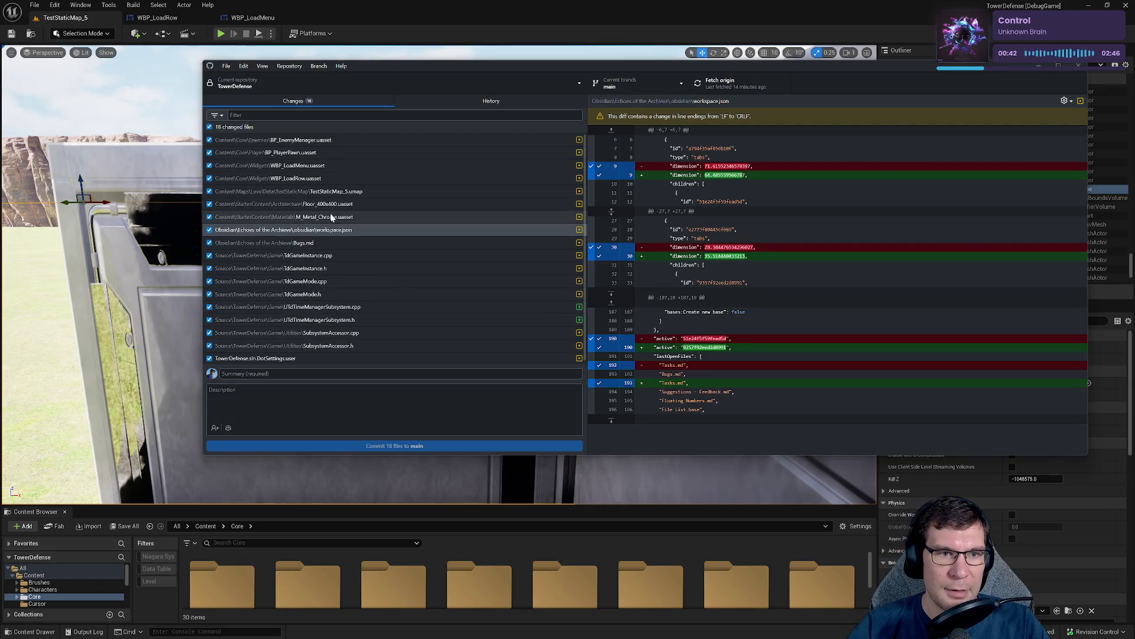
click(347, 242)
click(353, 255)
click(355, 268)
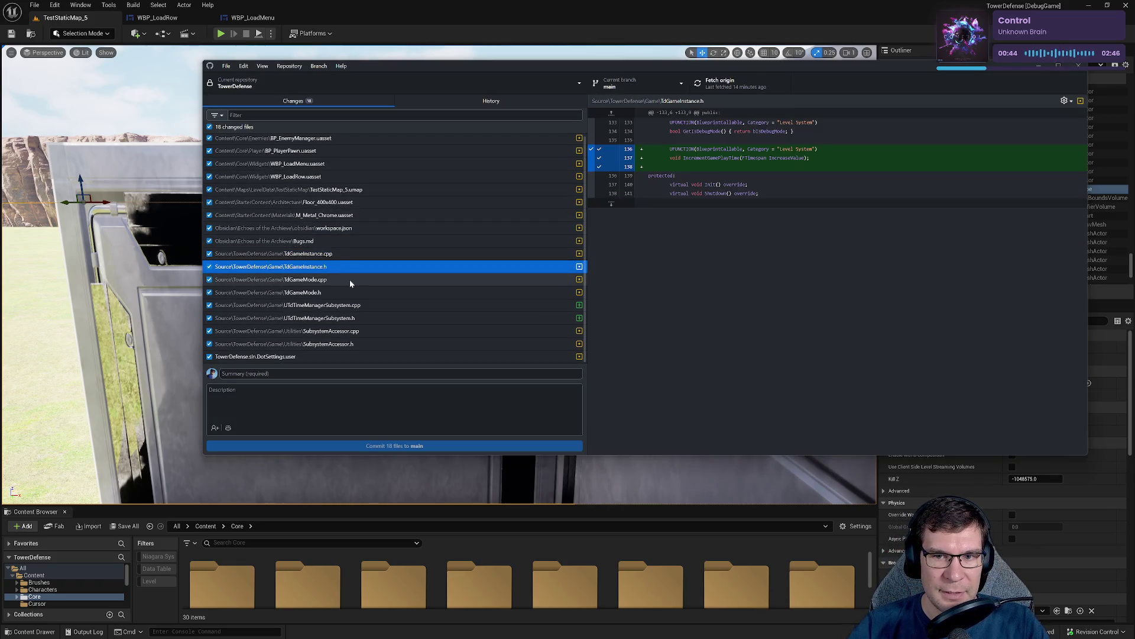
click(350, 280)
click(338, 292)
Commit the 18 files to main with the summary 'Add time tracking' and an empty description.
click(315, 375)
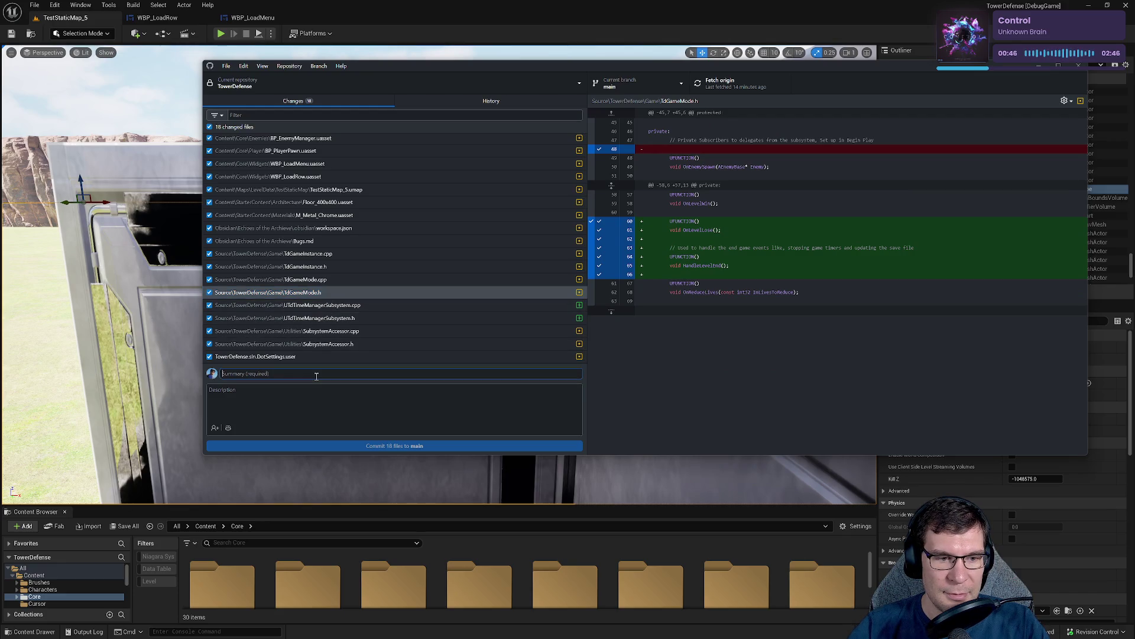
text(Add tikm e)
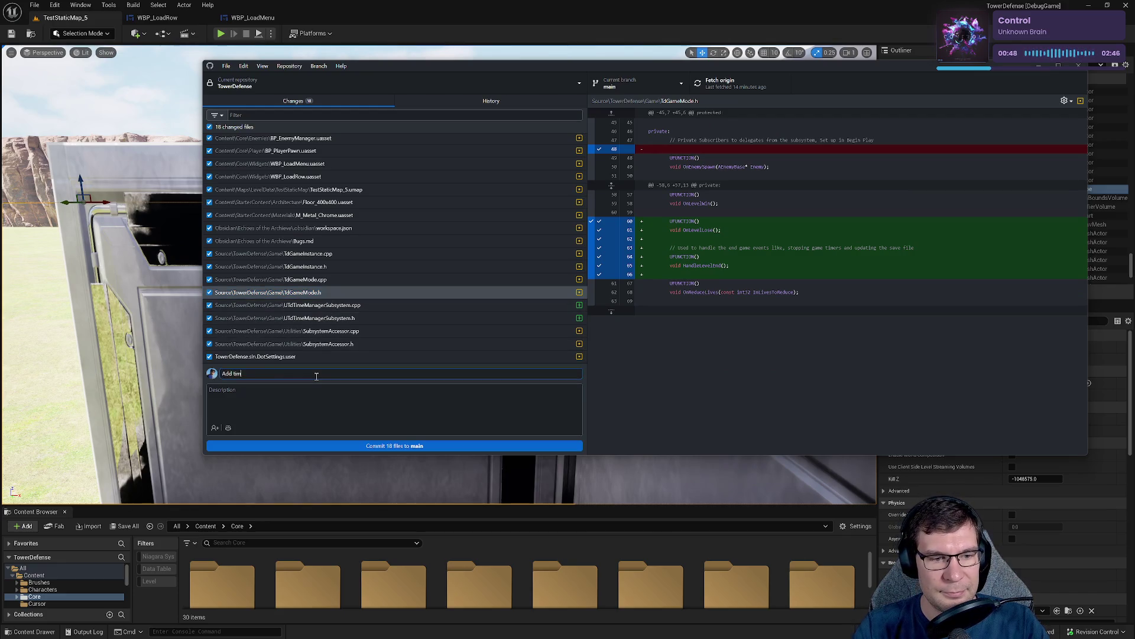
text(e tracking)
key(Tab)
text(- )
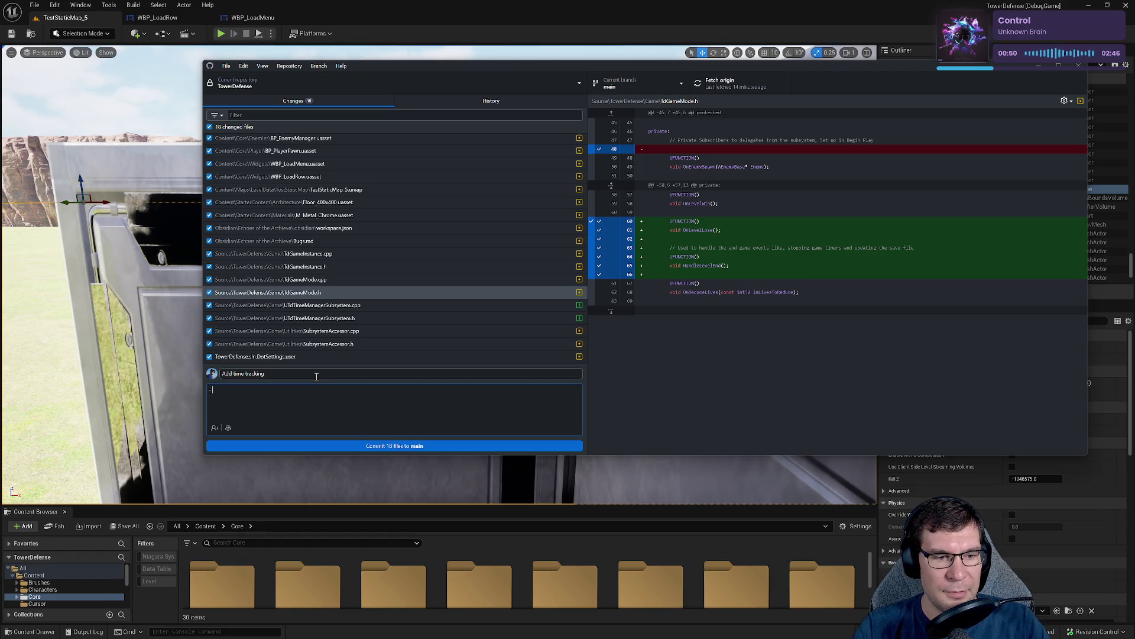
text(f)
key(BackSpace)
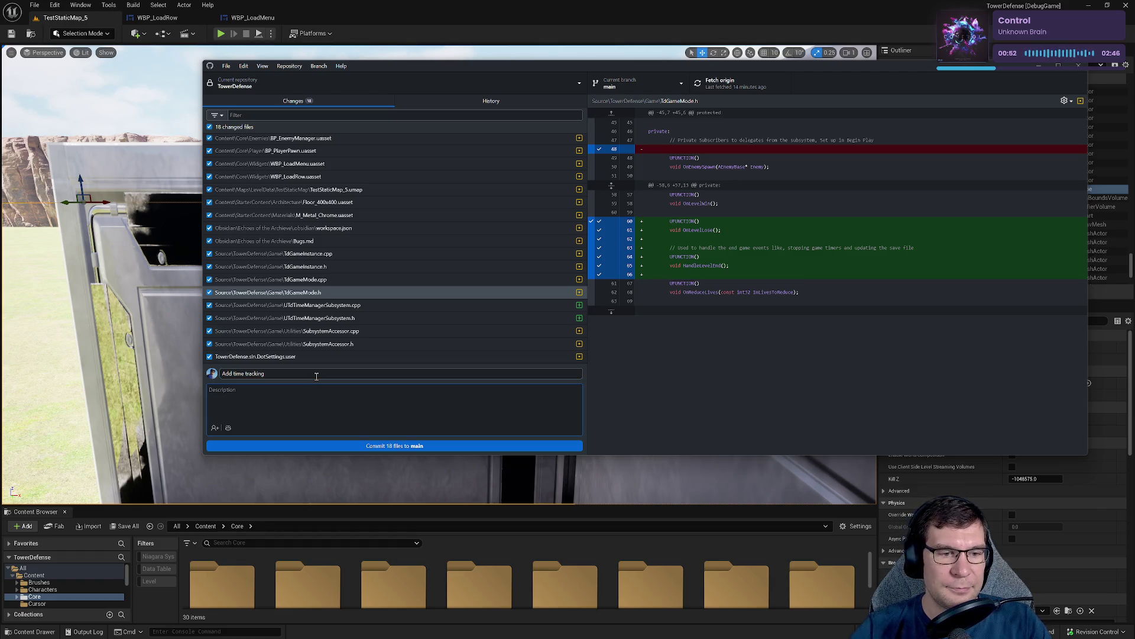
click(419, 447)
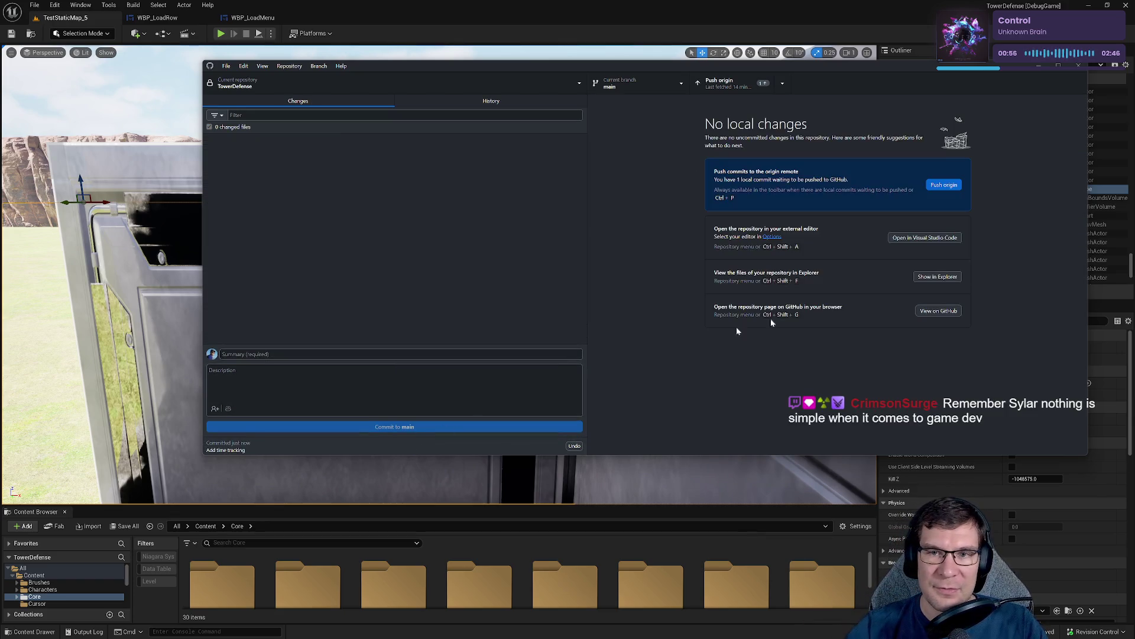
Push the commit to origin and return to WBP_LoadMenu's graph in Unreal.
click(724, 83)
mouse_move(752, 66)
mouse_down()
mouse_move(591, 101)
mouse_move(578, 91)
mouse_move(600, 84)
mouse_move(584, 85)
mouse_up()
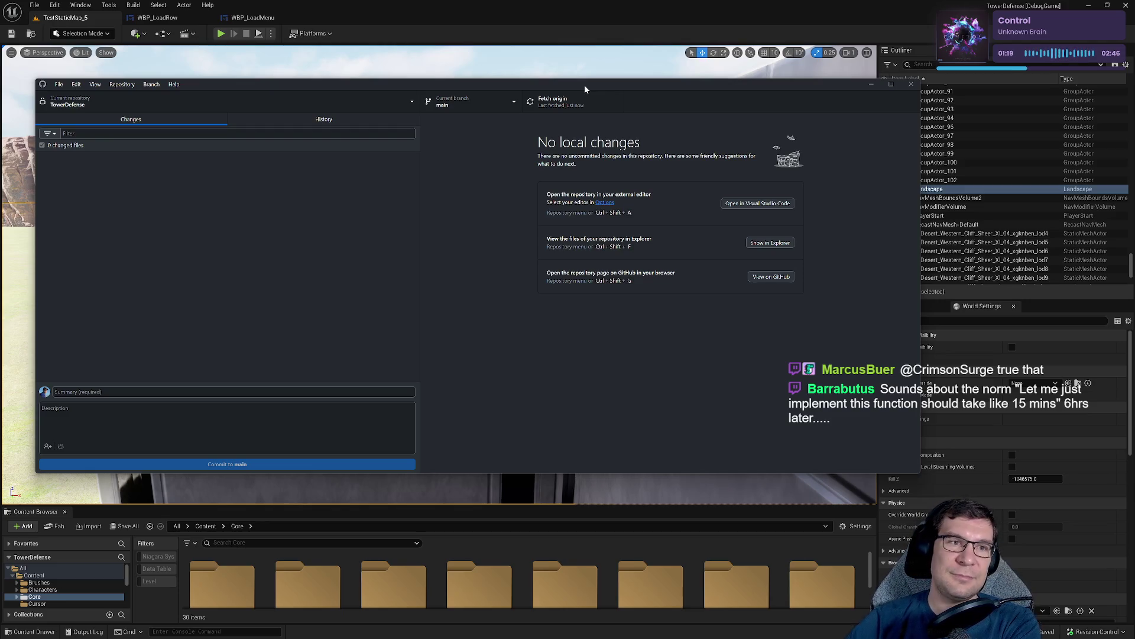
click(253, 18)
click(252, 18)
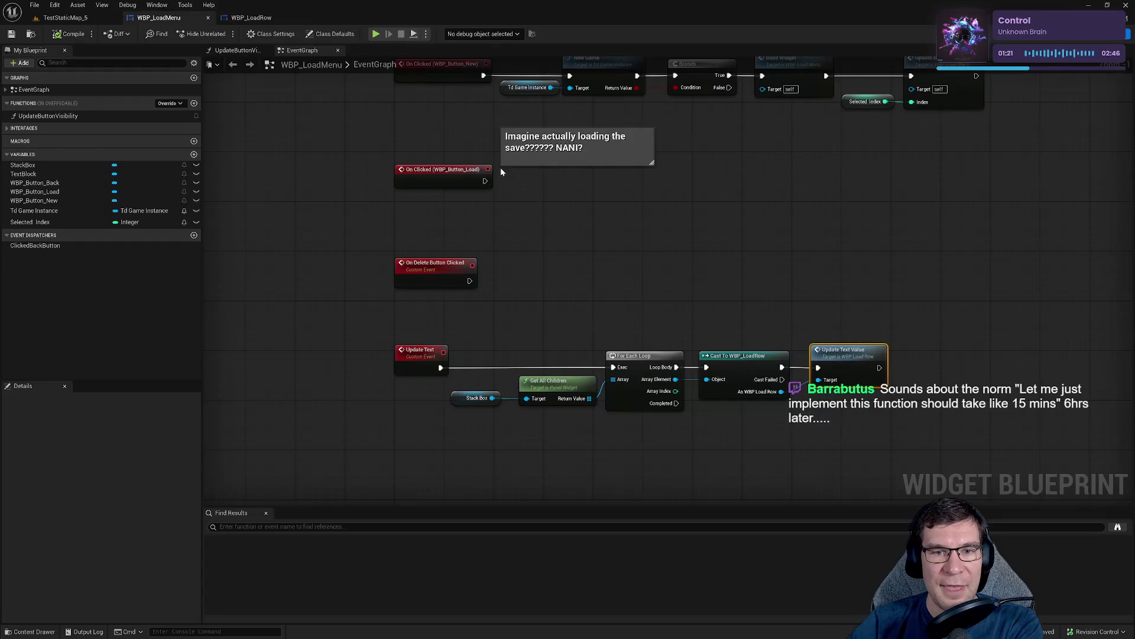
In WBP_LoadRow's Designer, set Text_LastSaveTime's preview text to 01/02/2025 [18:56].
click(251, 18)
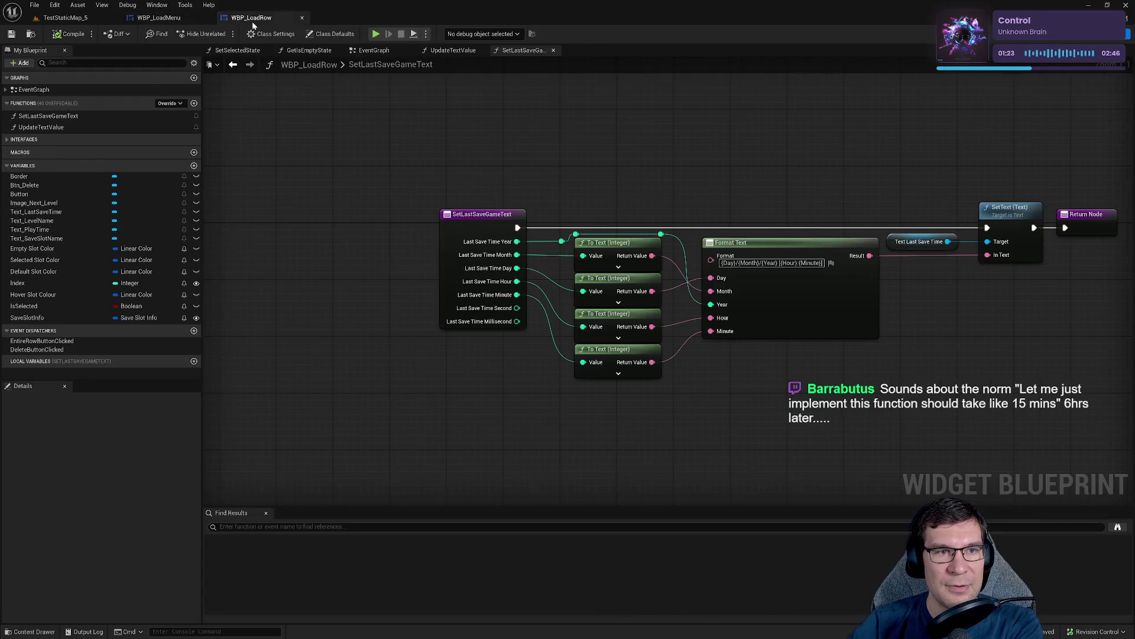
click(1083, 33)
scroll(666, 346, up, 7)
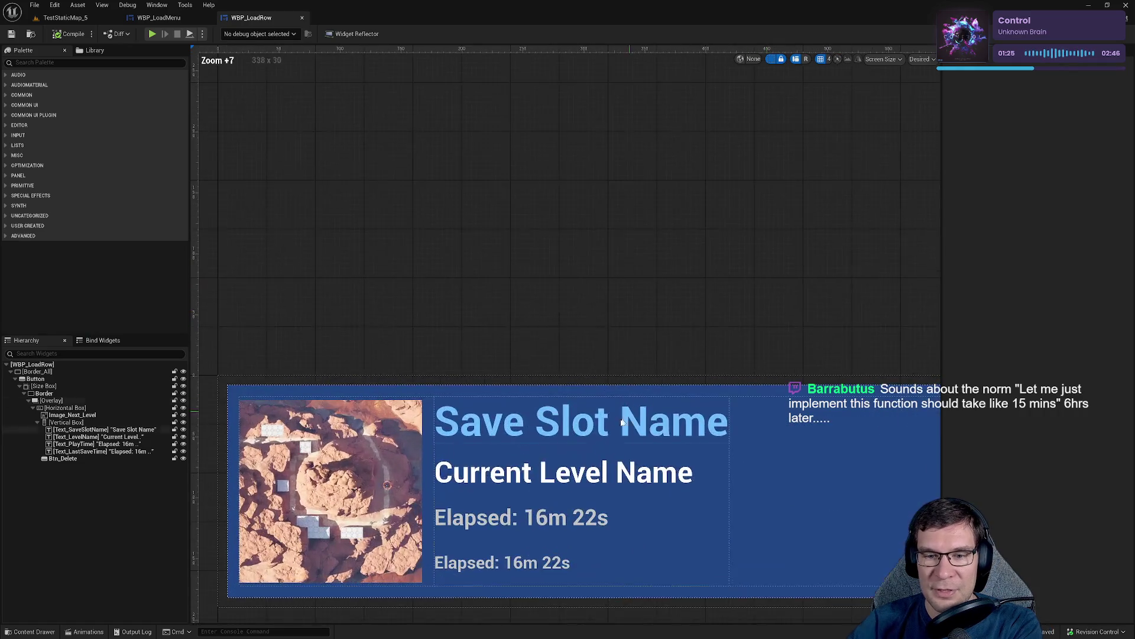
click(615, 357)
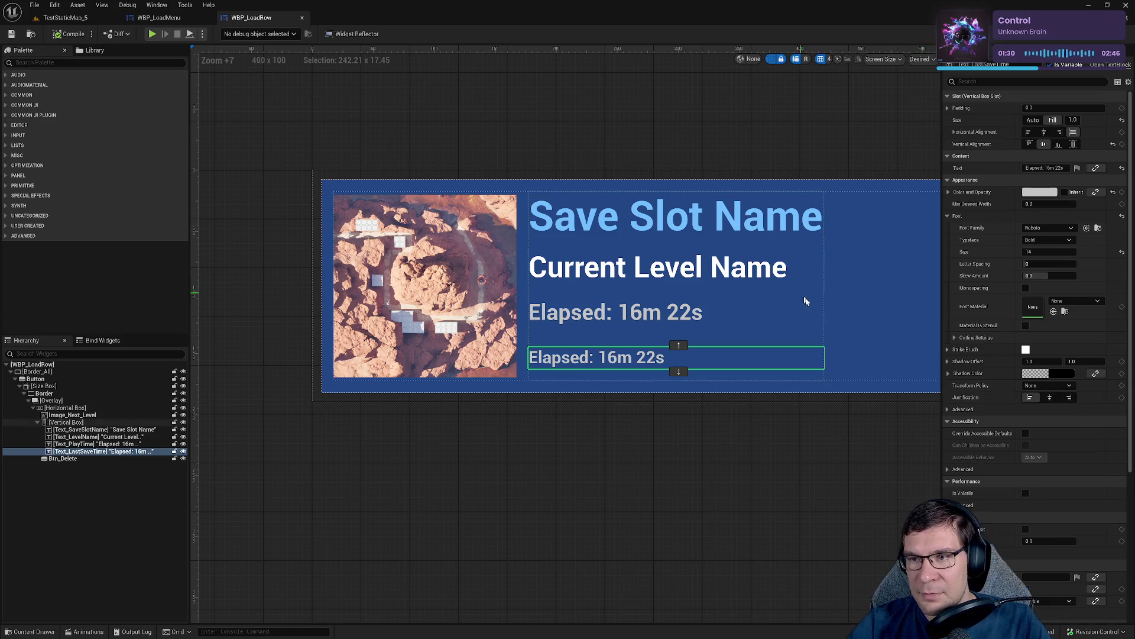
click(1045, 168)
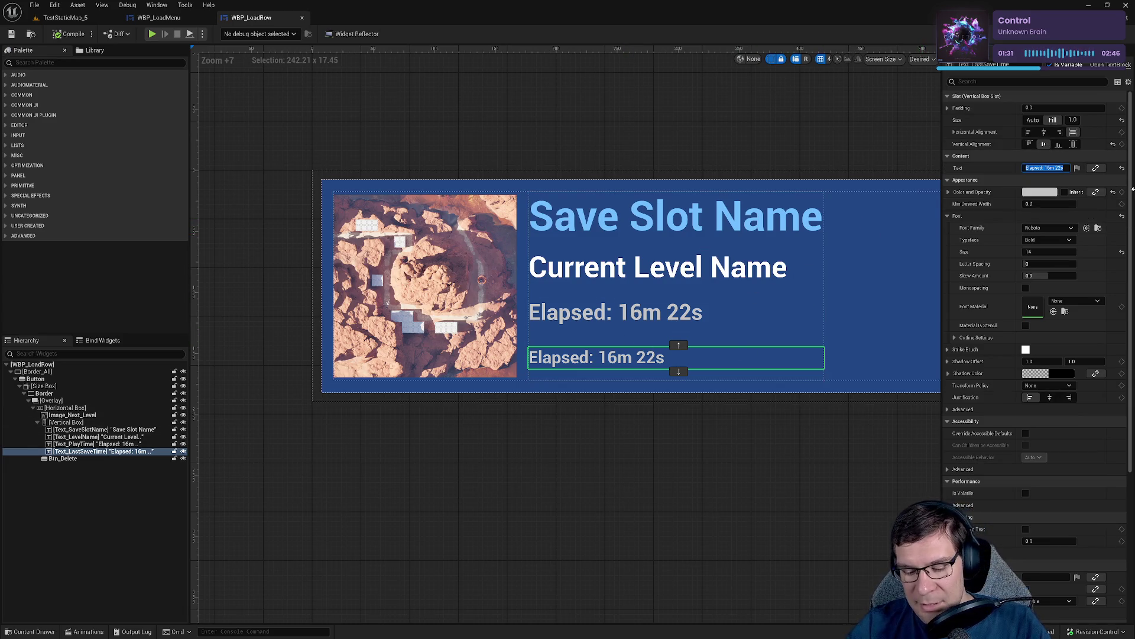
text(01/)
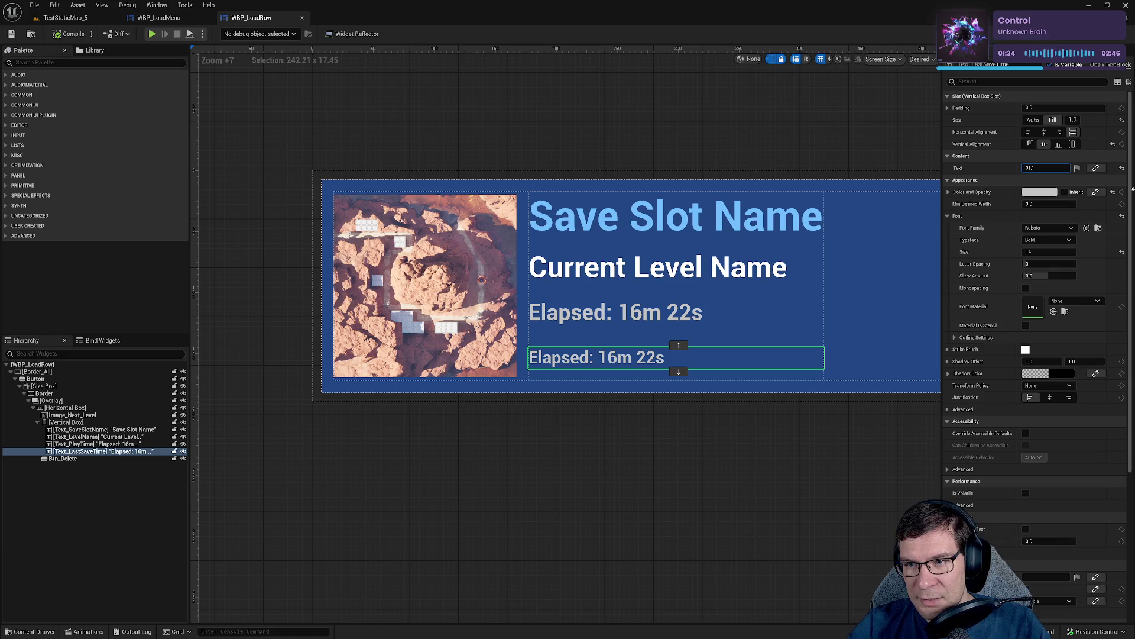
text(02/2)
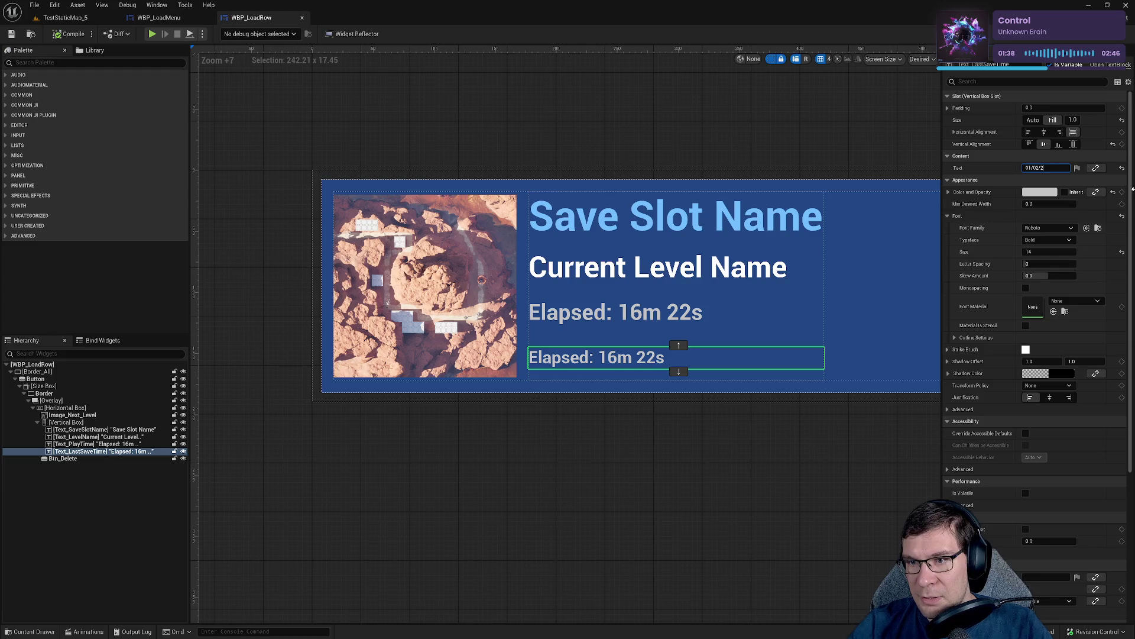
text(025 18)
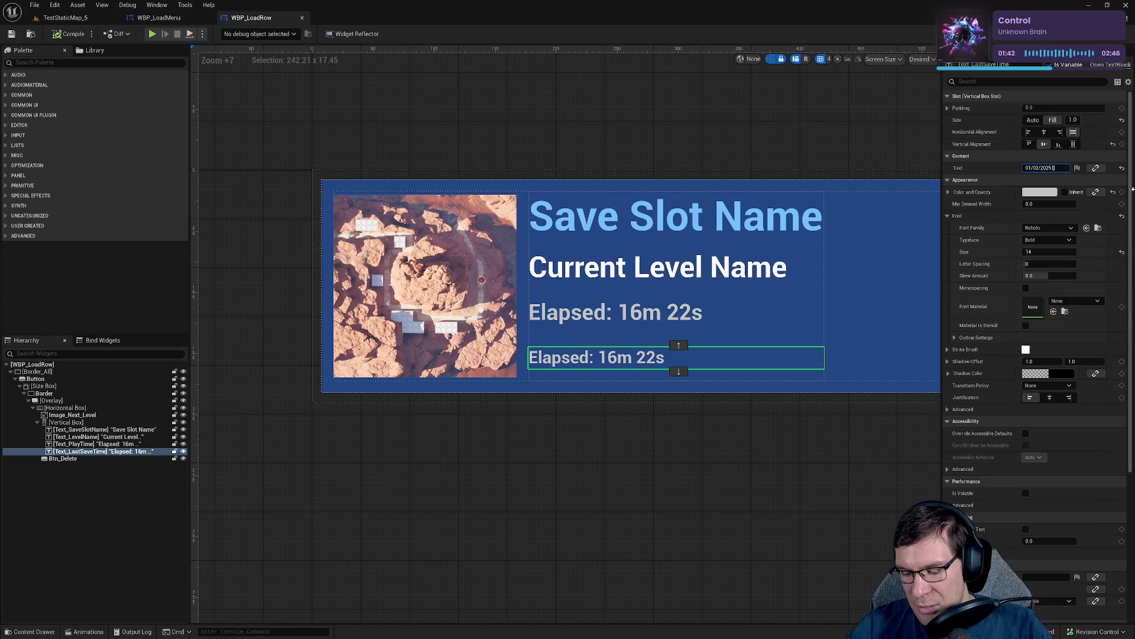
text(:56)
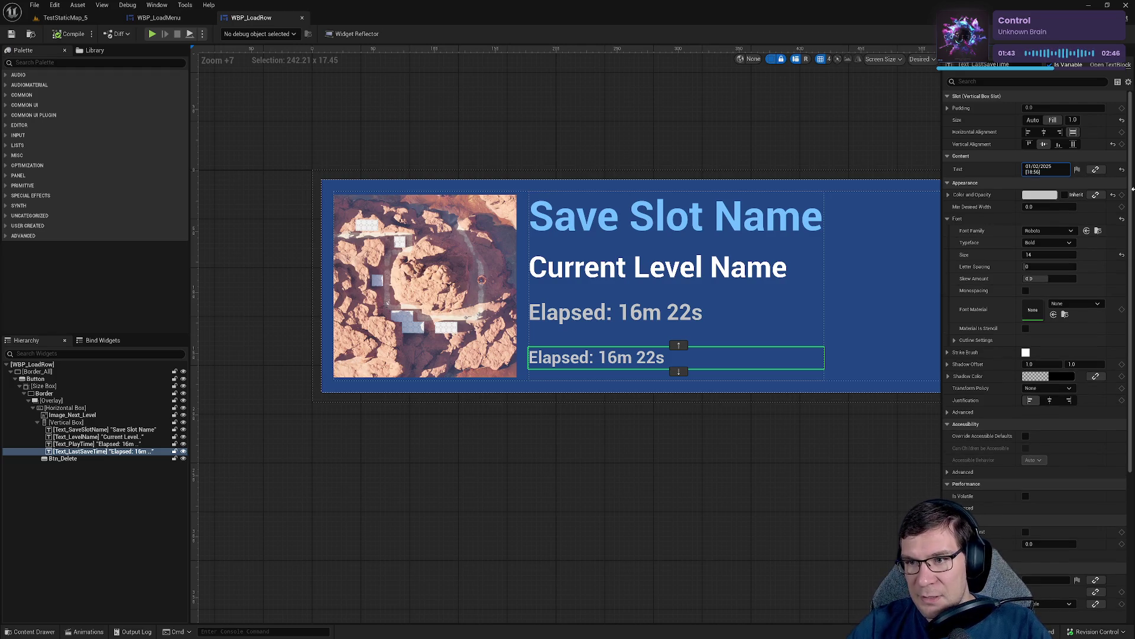
key(Return)
click(681, 499)
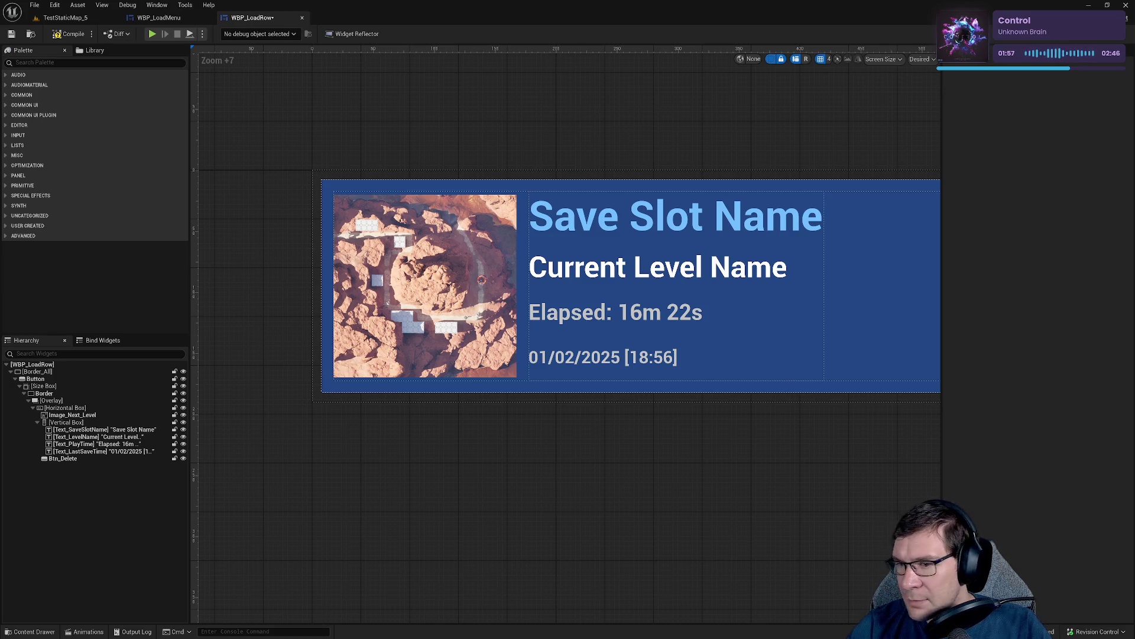
Inspect the date and Elapsed play-time text blocks in the WBP_LoadRow preview.
scroll(717, 402, down, 1)
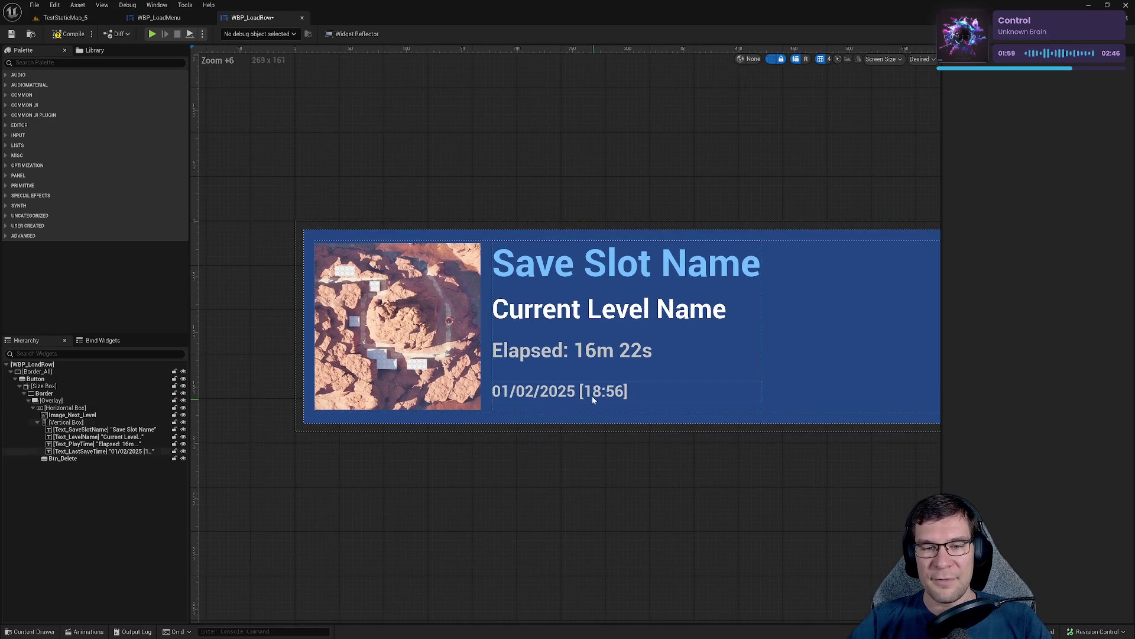
click(588, 392)
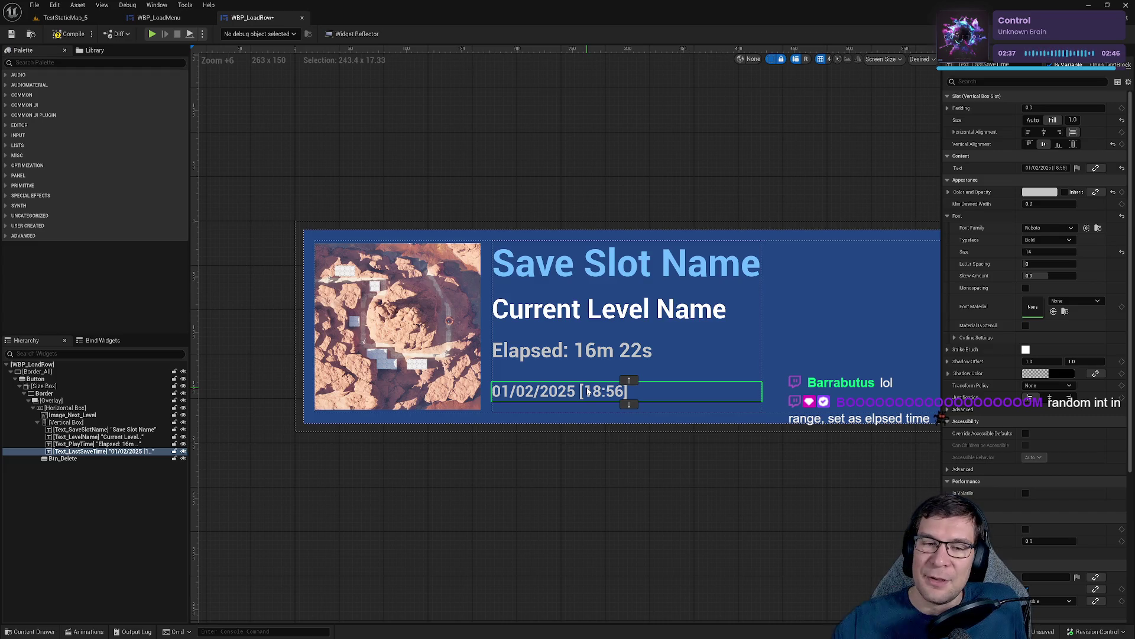
scroll(572, 383, up, 7)
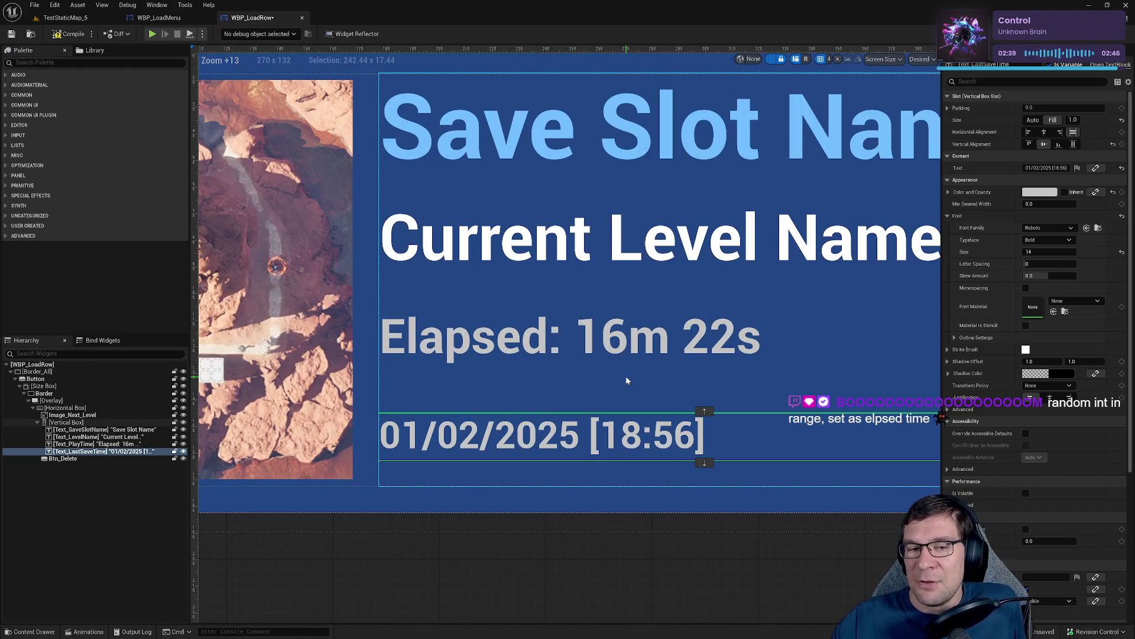
drag(626, 375, 545, 398)
click(520, 364)
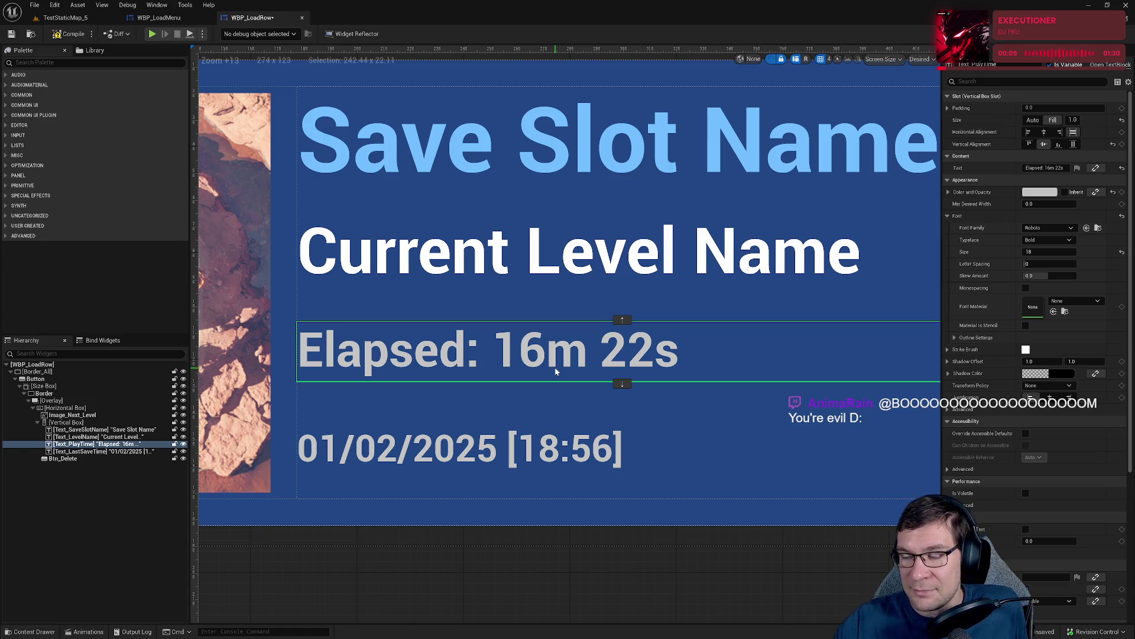
scroll(554, 370, down, 6)
click(573, 458)
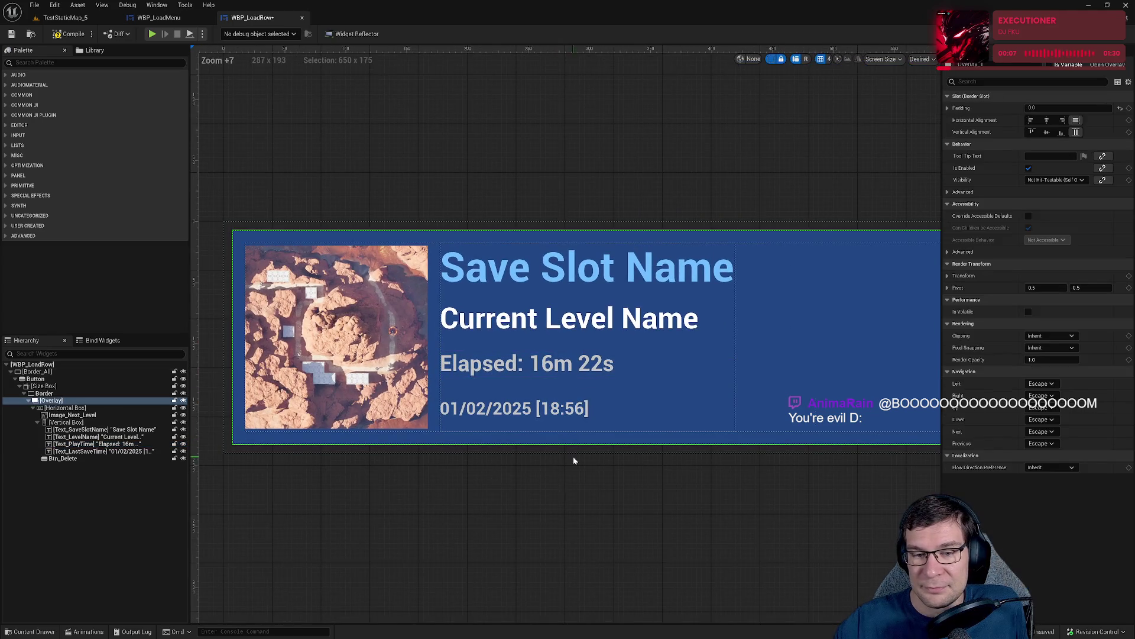
Resize the widget preview, save WBP_LoadRow and return to its SetLastSaveGameText graph.
drag(579, 460, 606, 441)
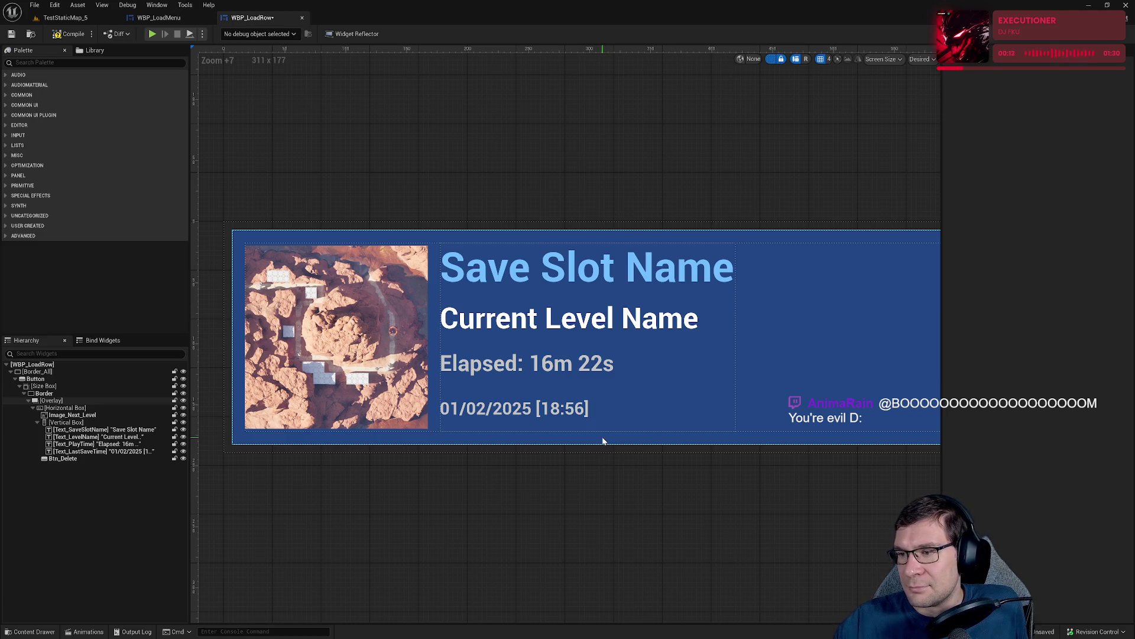
drag(603, 441, 603, 439)
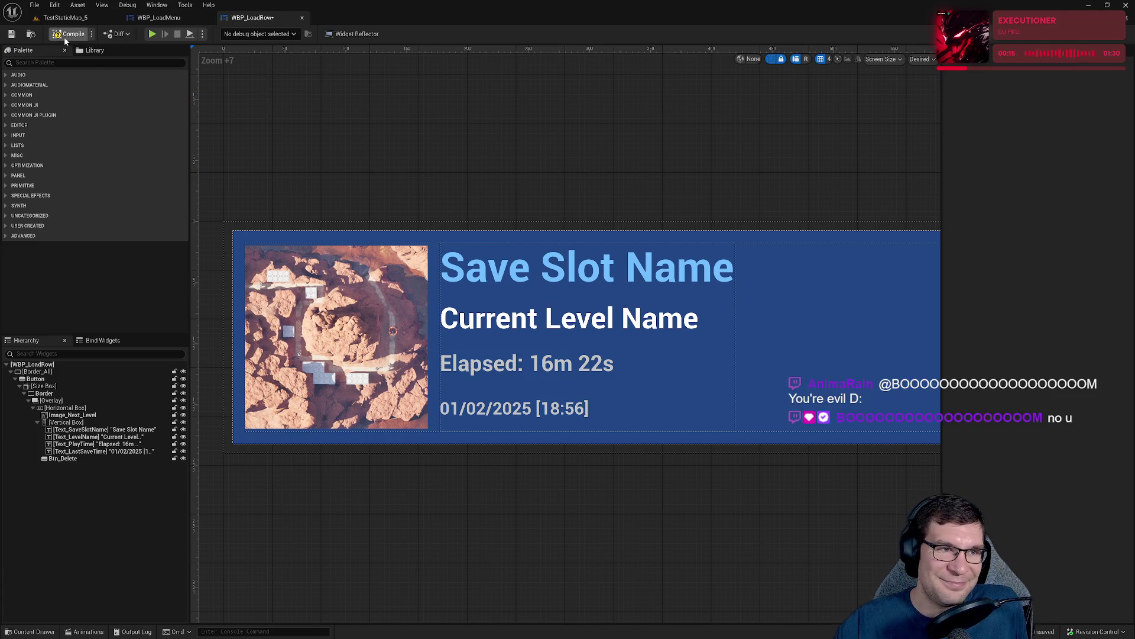
click(11, 34)
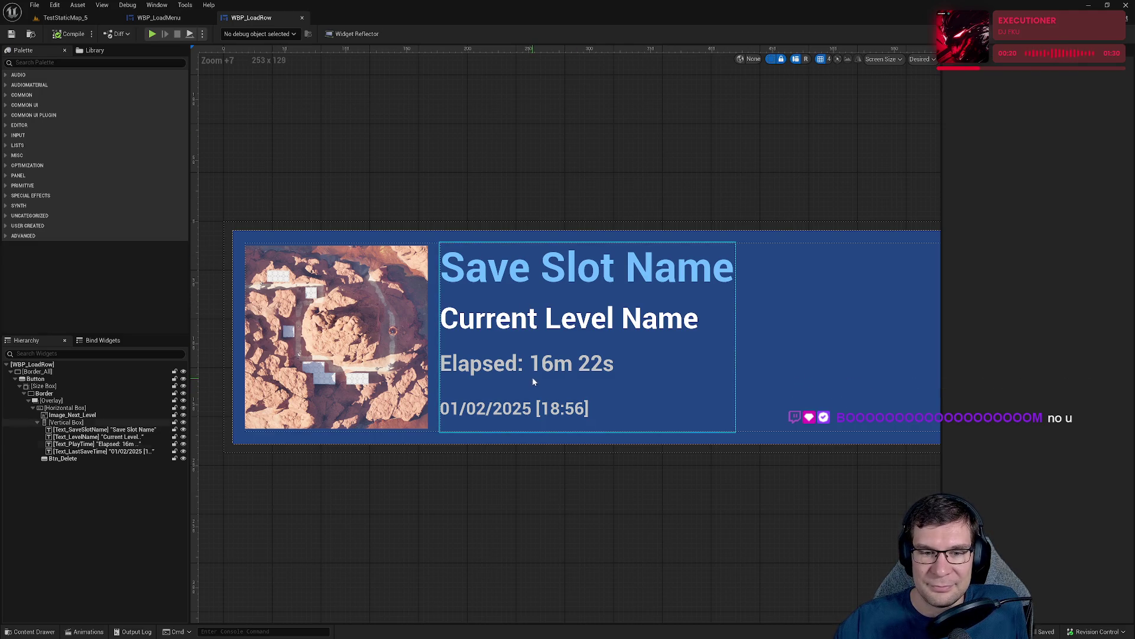
click(588, 356)
key(ctrl+shift+alt+g)
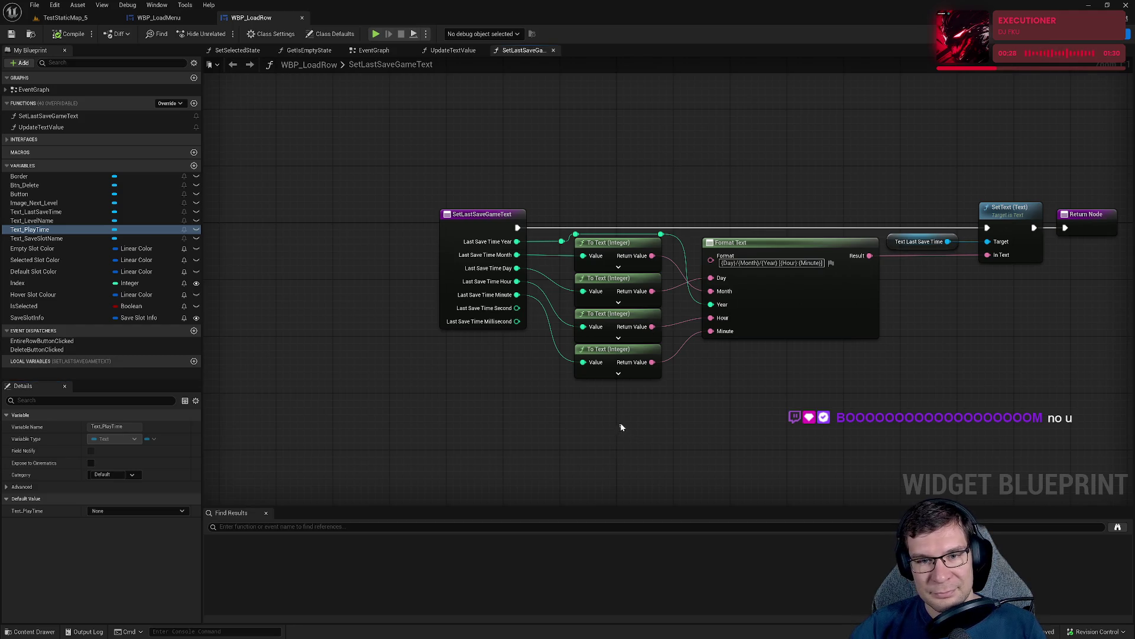
Delete the extra reroute on the Year wire and reposition the remaining one.
mouse_move(628, 427)
mouse_down()
mouse_move(625, 246)
mouse_move(626, 261)
mouse_up()
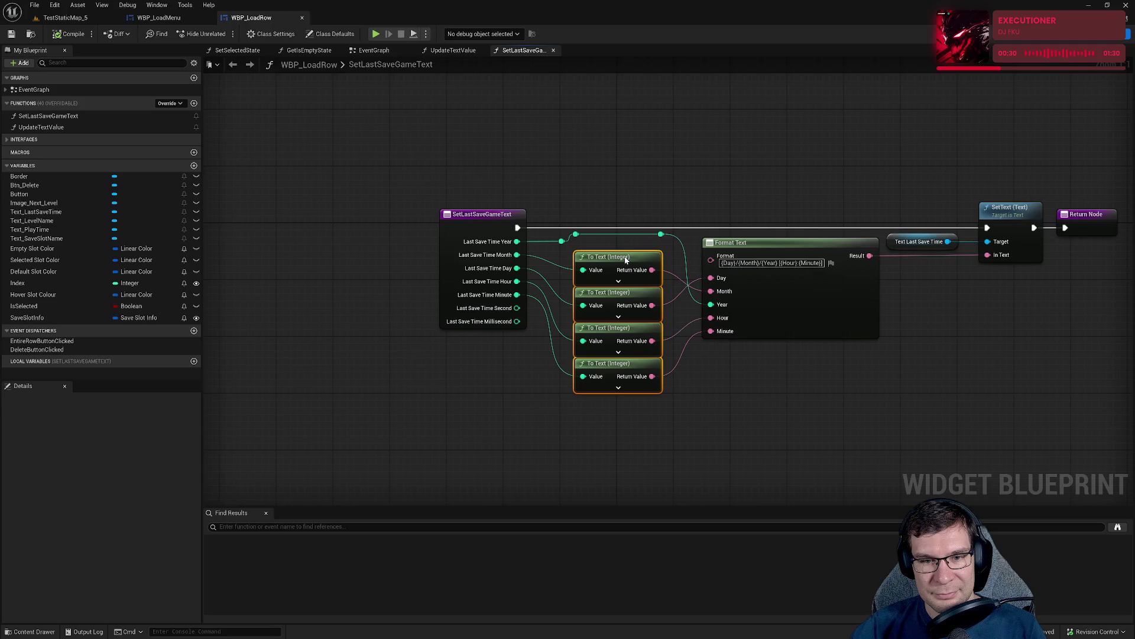
click(569, 228)
click(574, 233)
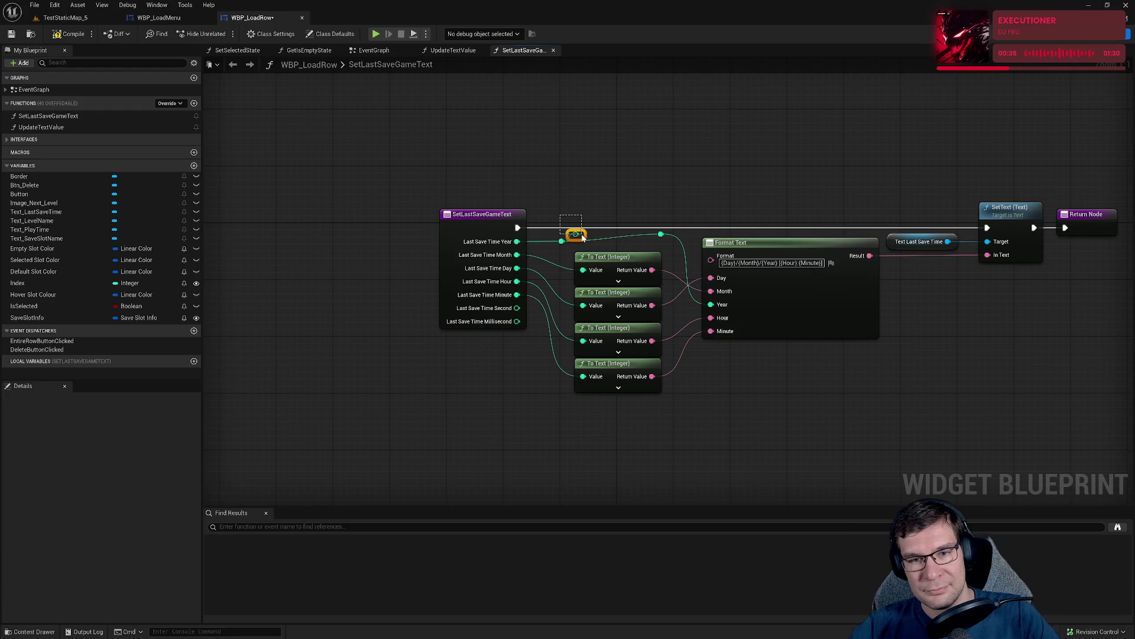
drag(575, 233, 562, 248)
key(Delete)
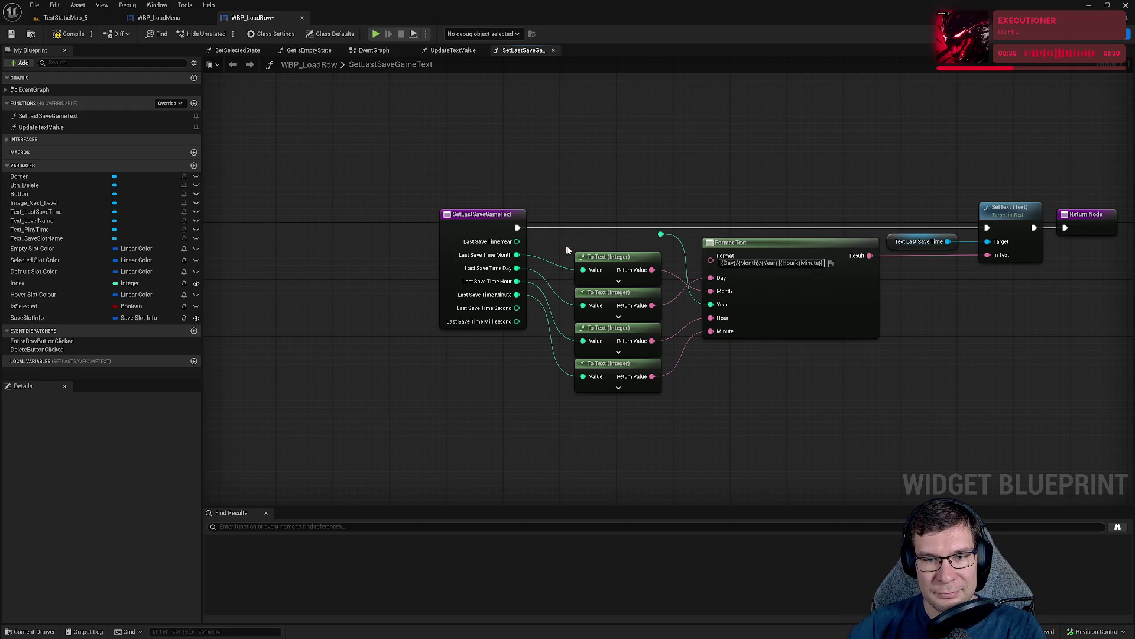
mouse_move(661, 234)
mouse_down()
mouse_move(586, 248)
mouse_move(517, 241)
mouse_move(661, 235)
mouse_move(667, 246)
mouse_up()
Compile and save the WBP_LoadRow blueprint.
click(714, 175)
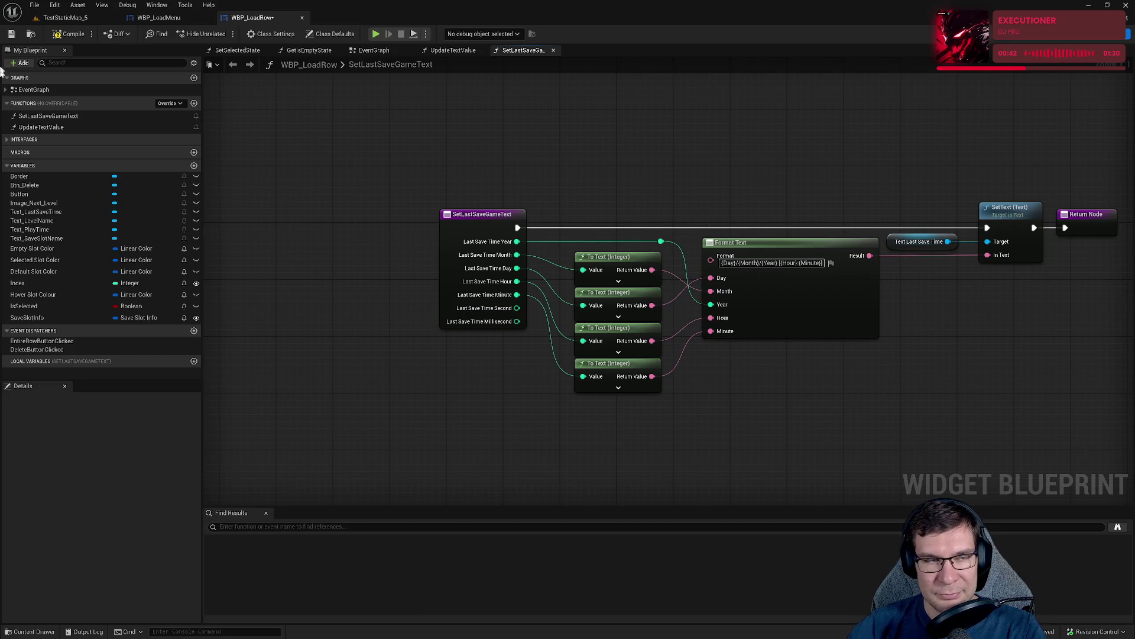
click(66, 36)
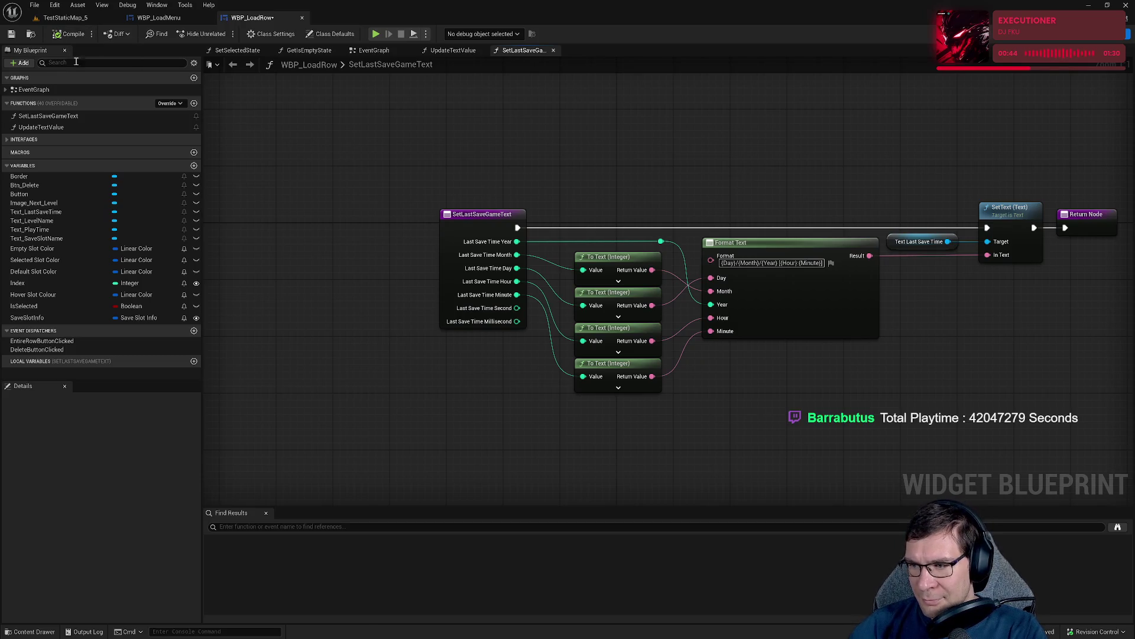
click(11, 33)
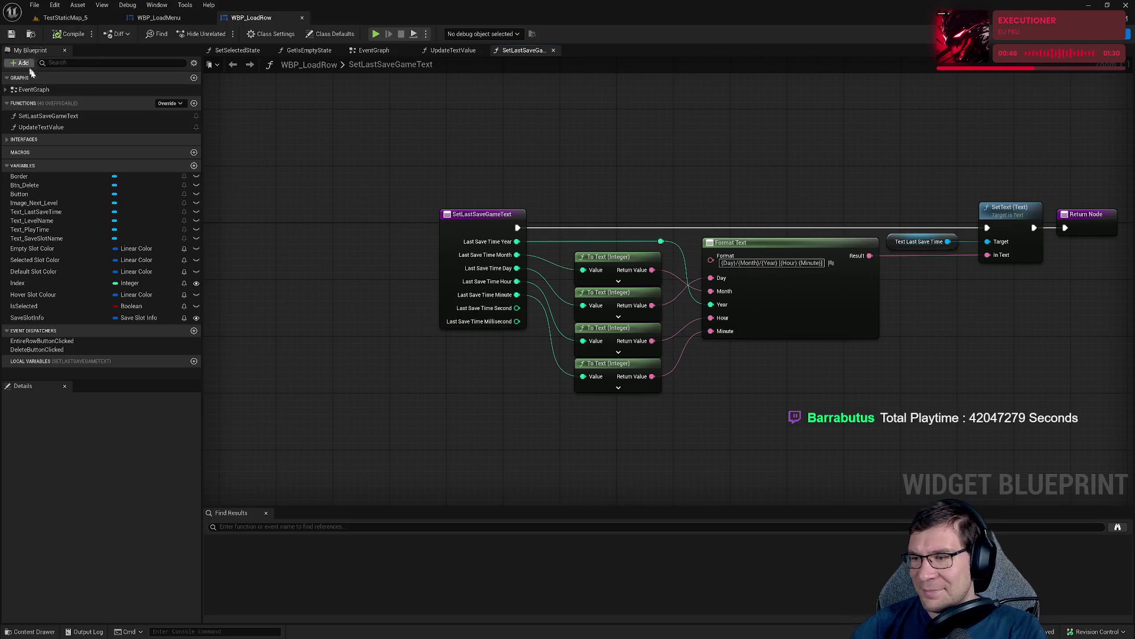
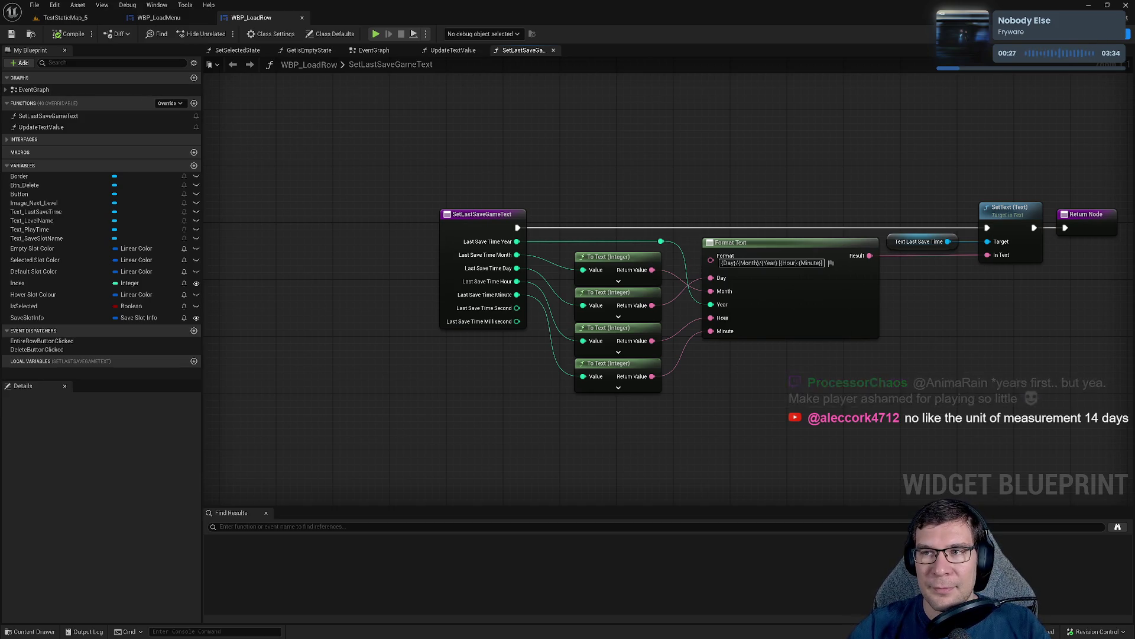
Glance at the row widget's Designer layout, then browse the EventGraph down to the Construct section.
click(1094, 34)
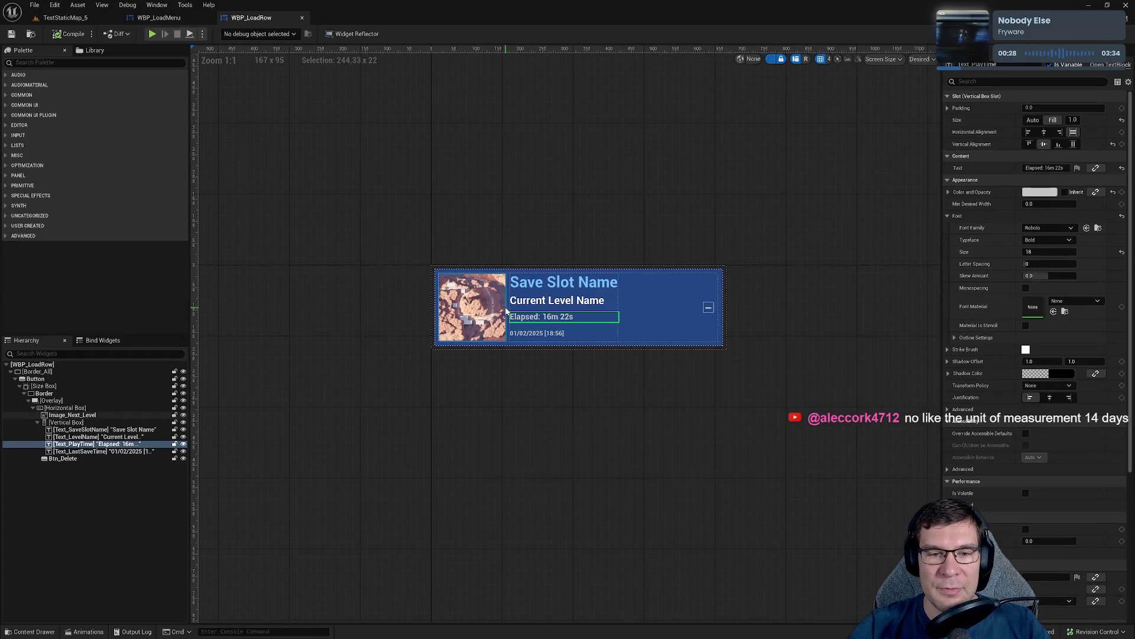
click(1112, 34)
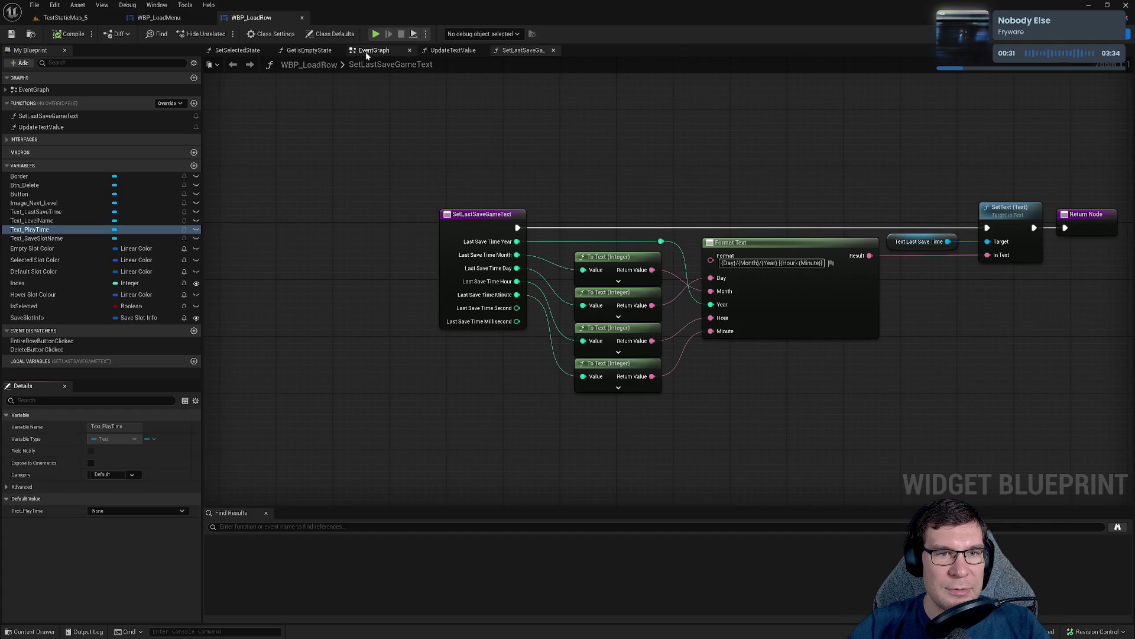
click(372, 51)
mouse_move(674, 367)
mouse_down()
mouse_move(531, 378)
mouse_move(550, 198)
mouse_move(437, 302)
mouse_move(454, 342)
mouse_move(628, 246)
mouse_move(521, 385)
mouse_up()
scroll(570, 372, down, 5)
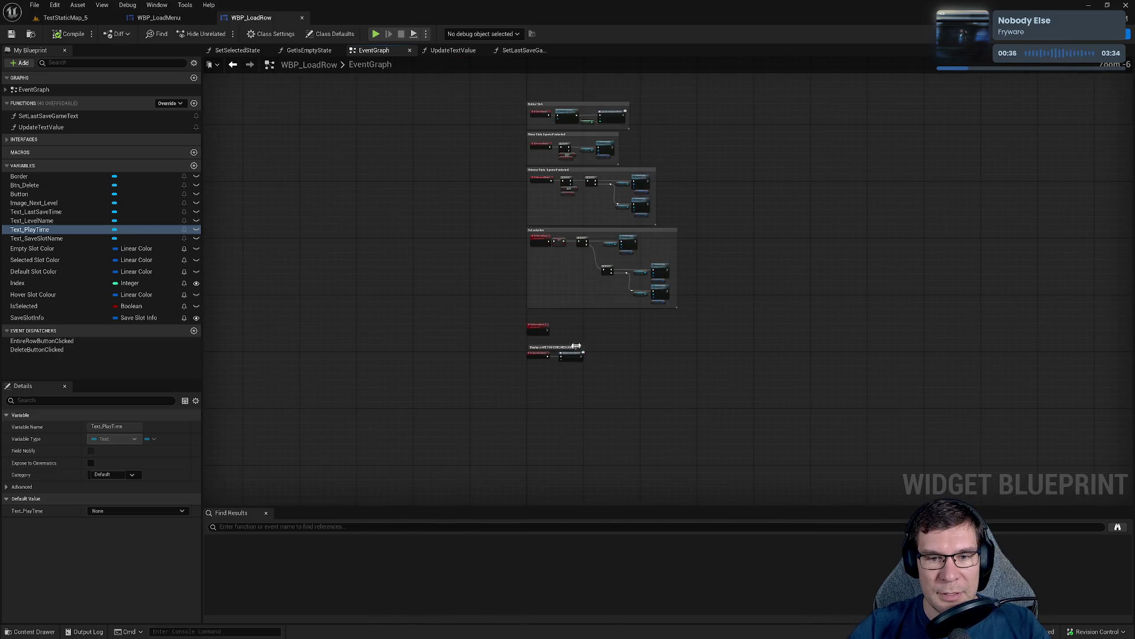
drag(604, 234, 586, 395)
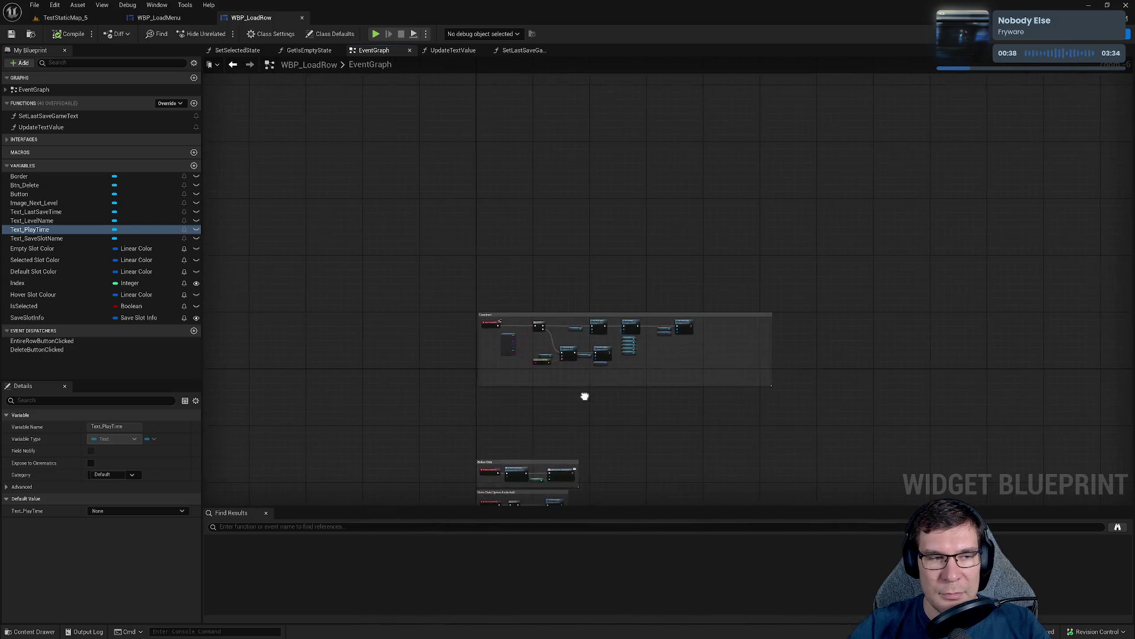
Open the UpdateTextValue function graph, centre its Set Last Save Game Text call, and select SetLastSaveGameText.
click(48, 128)
double_click(49, 127)
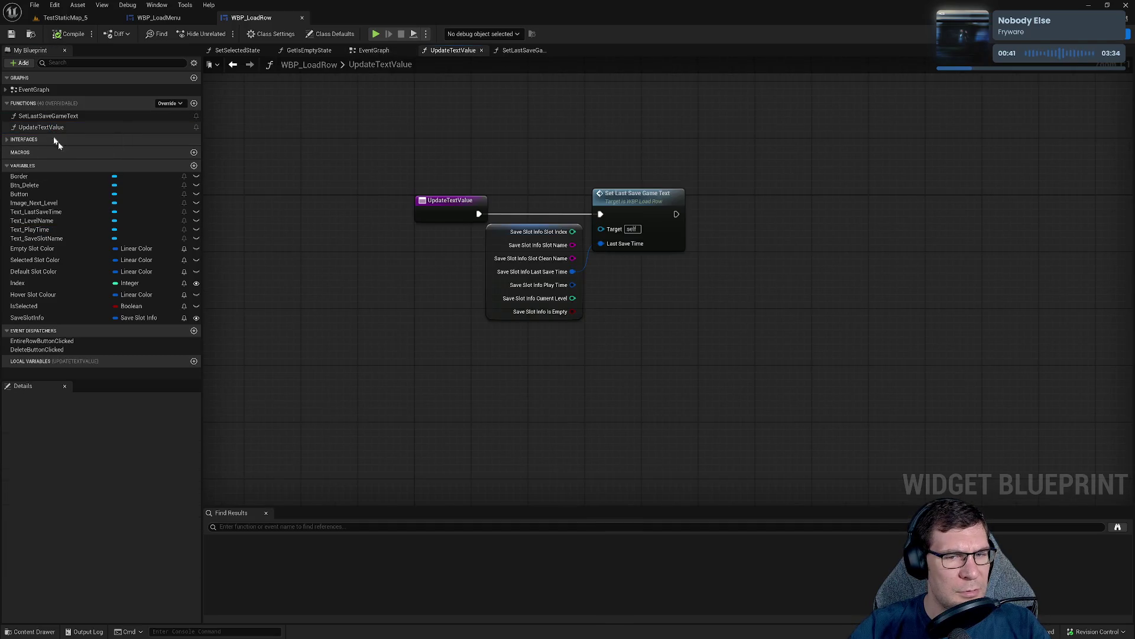
drag(567, 302, 596, 386)
right_click(596, 385)
click(597, 346)
click(607, 398)
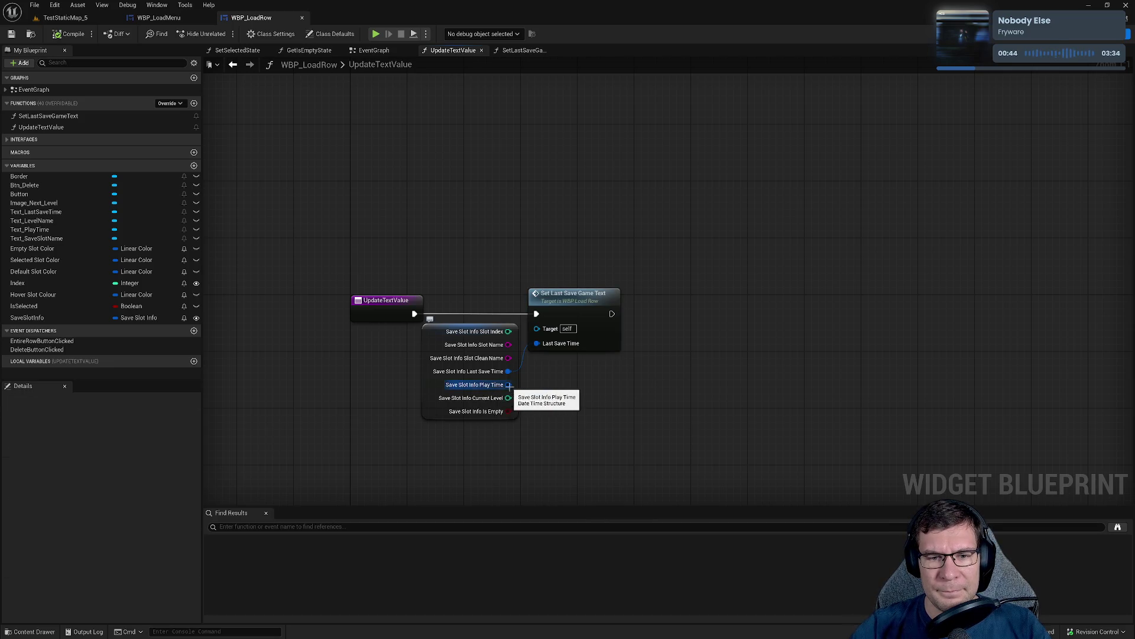
click(47, 117)
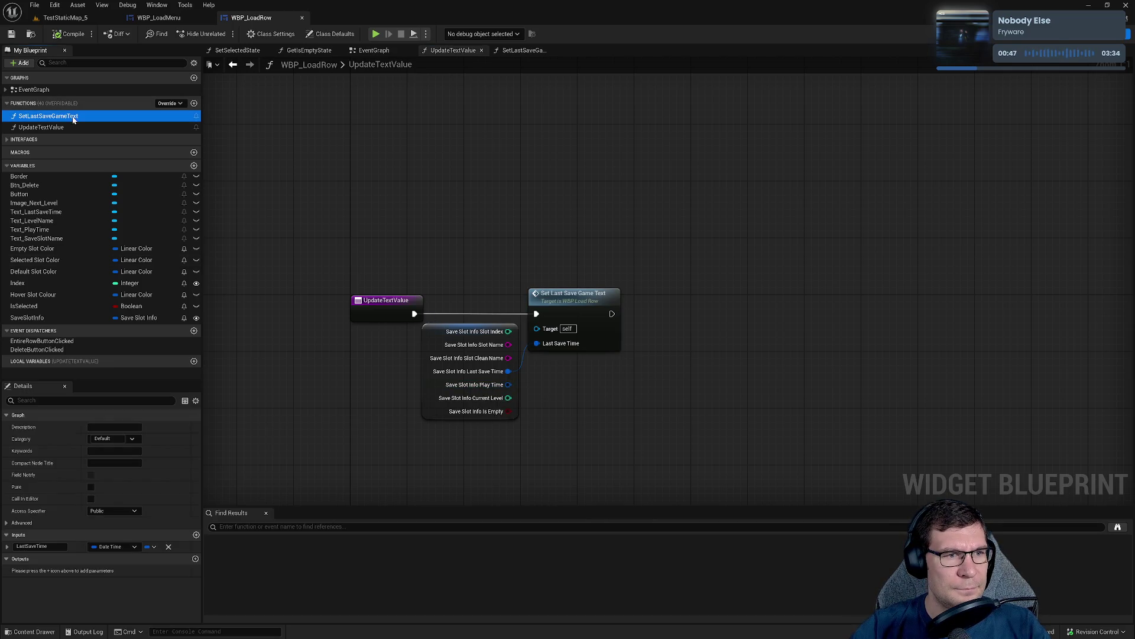
Duplicate SetLastSaveGameText and place a call to the copy in UpdateTextValue.
key(ctrl+d)
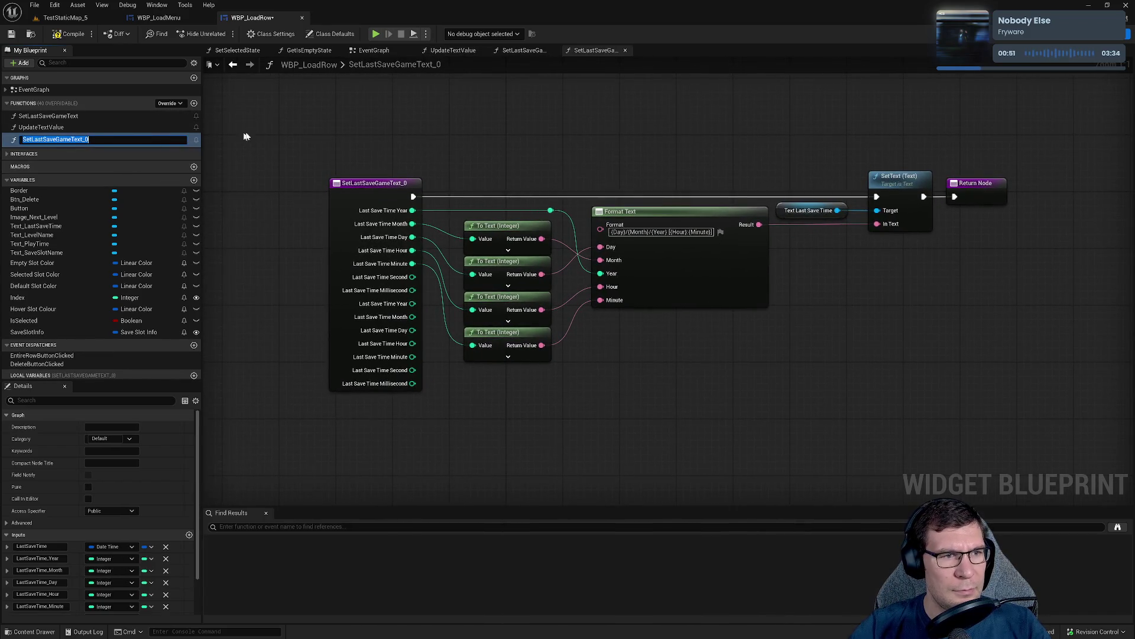
key(Return)
double_click(112, 127)
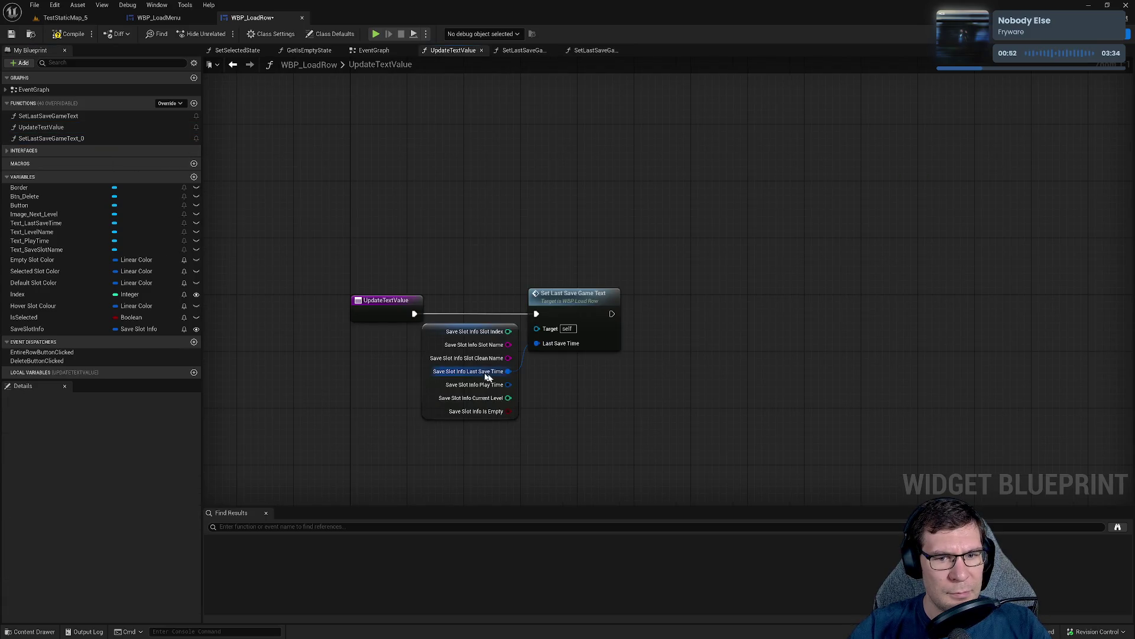
drag(44, 138, 690, 321)
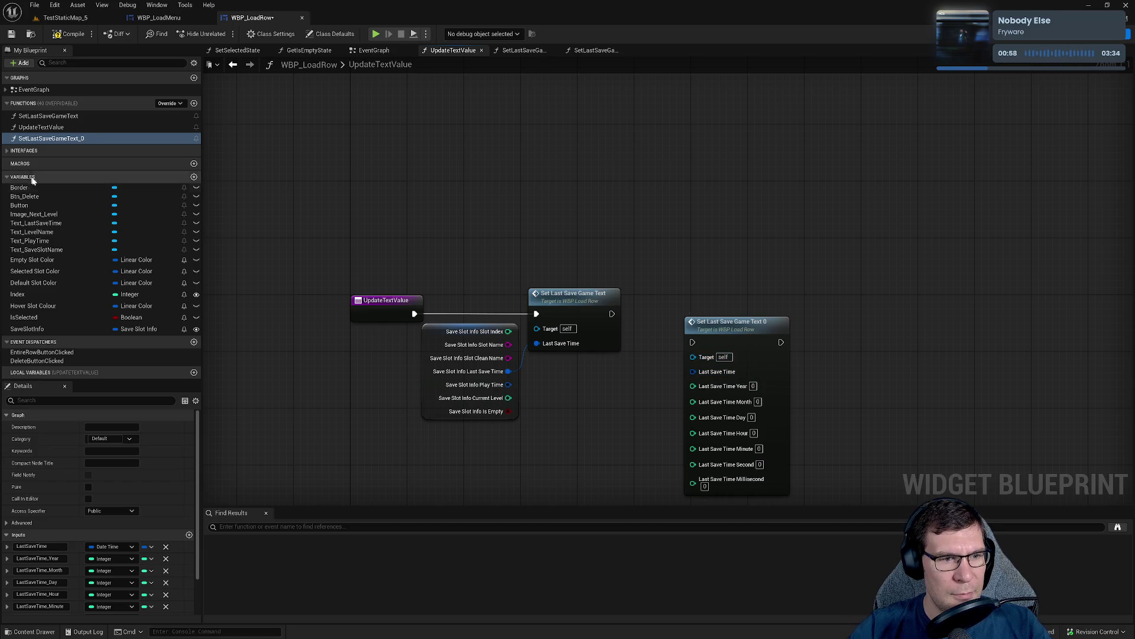
Remove the copy's date-part inputs, rename LastSaveTime to PlayTime, and feed it the save slot's Play Time.
click(166, 558)
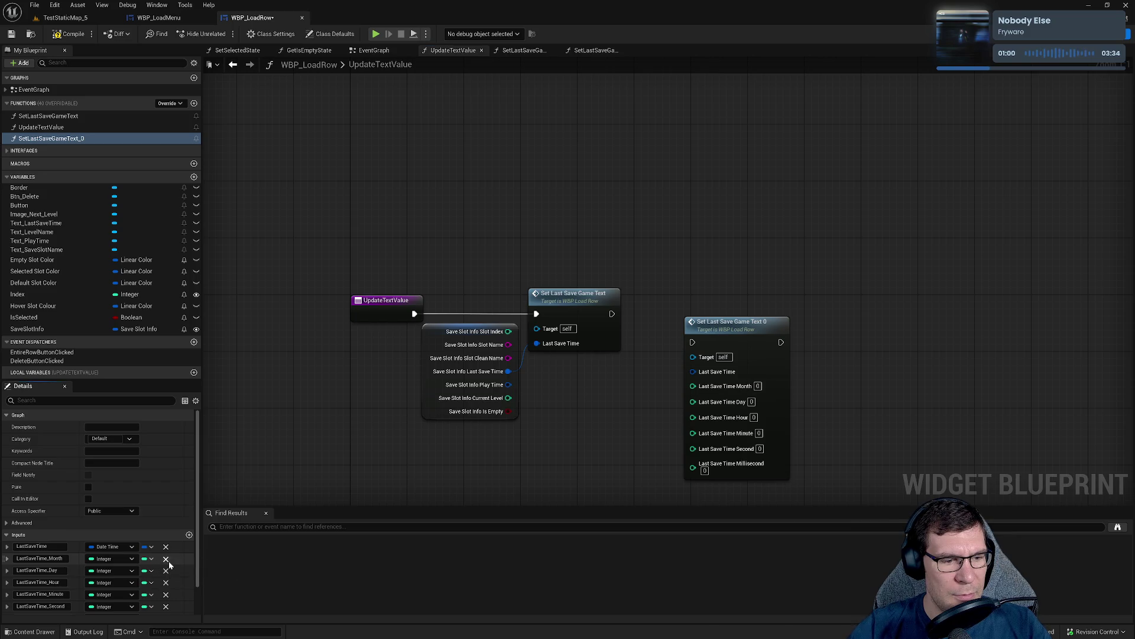
click(166, 559)
click(166, 559)
click(165, 559)
click(166, 558)
click(166, 558)
click(165, 558)
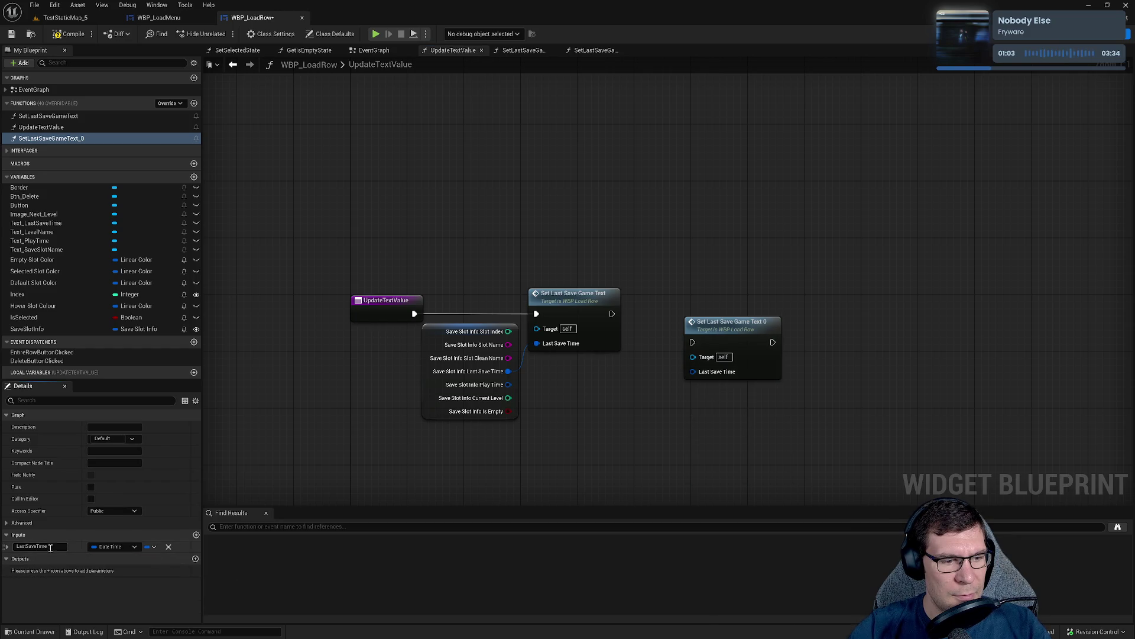
click(52, 546)
text(PlayTime)
key(Return)
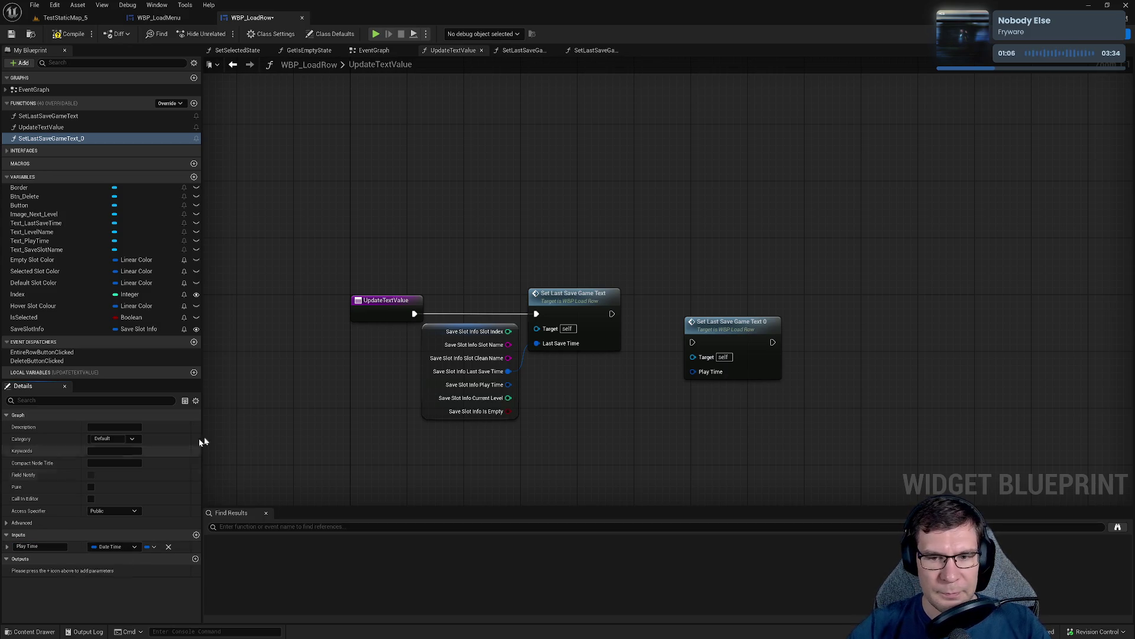
mouse_move(693, 371)
mouse_down()
mouse_move(521, 396)
mouse_move(508, 384)
mouse_up()
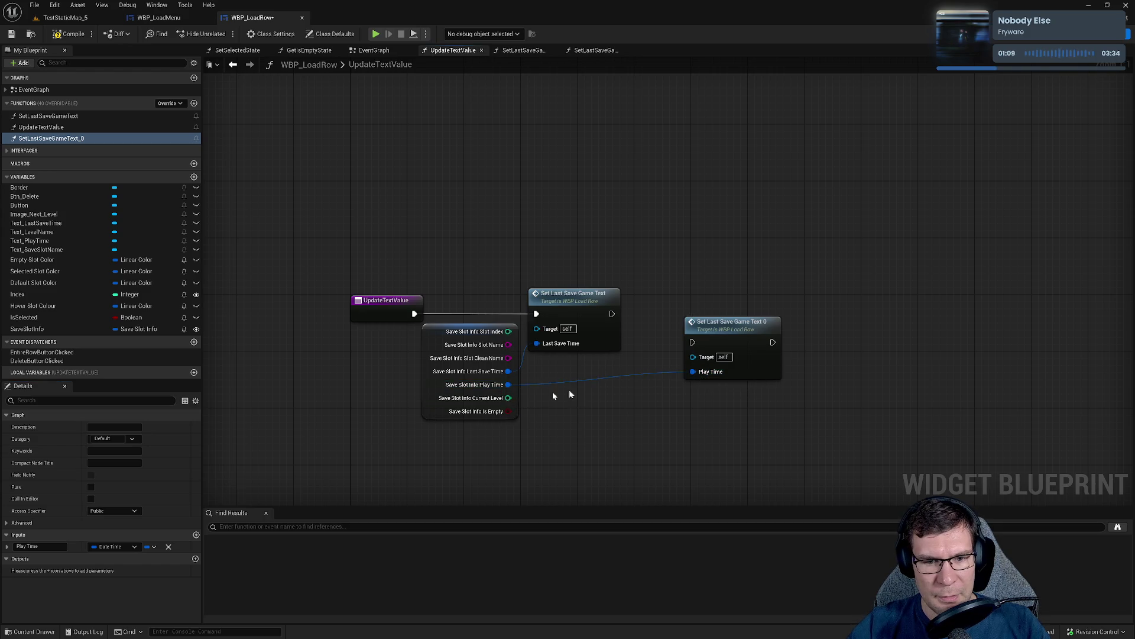
Rename the copied function to SetPlayTime.
click(719, 322)
click(54, 139)
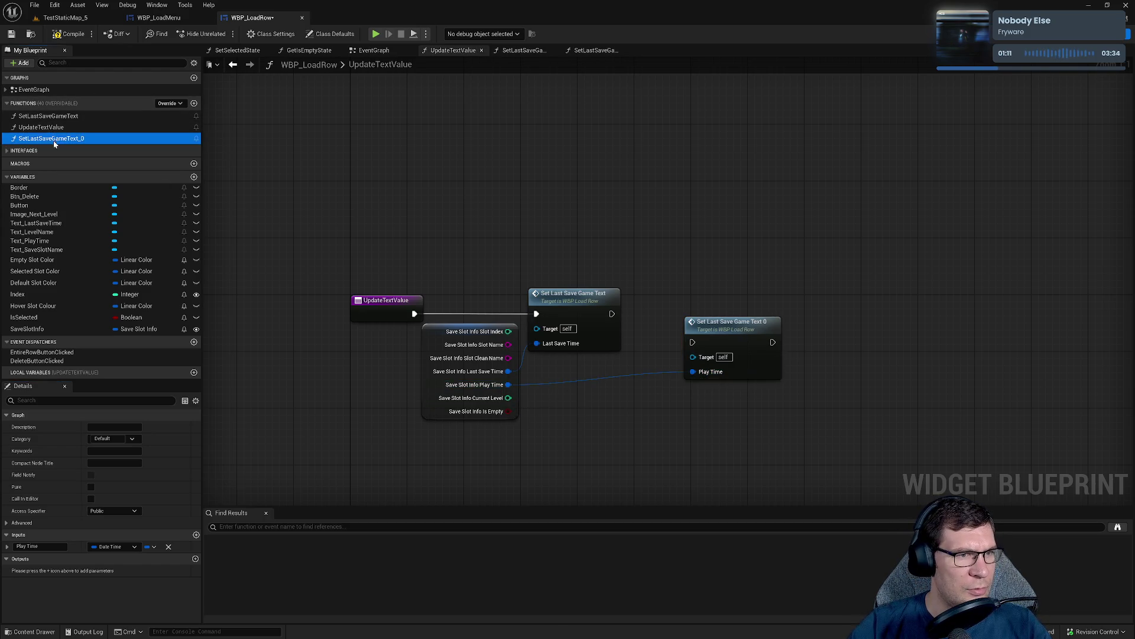
key(F2)
text(SetPlayTime)
key(Return)
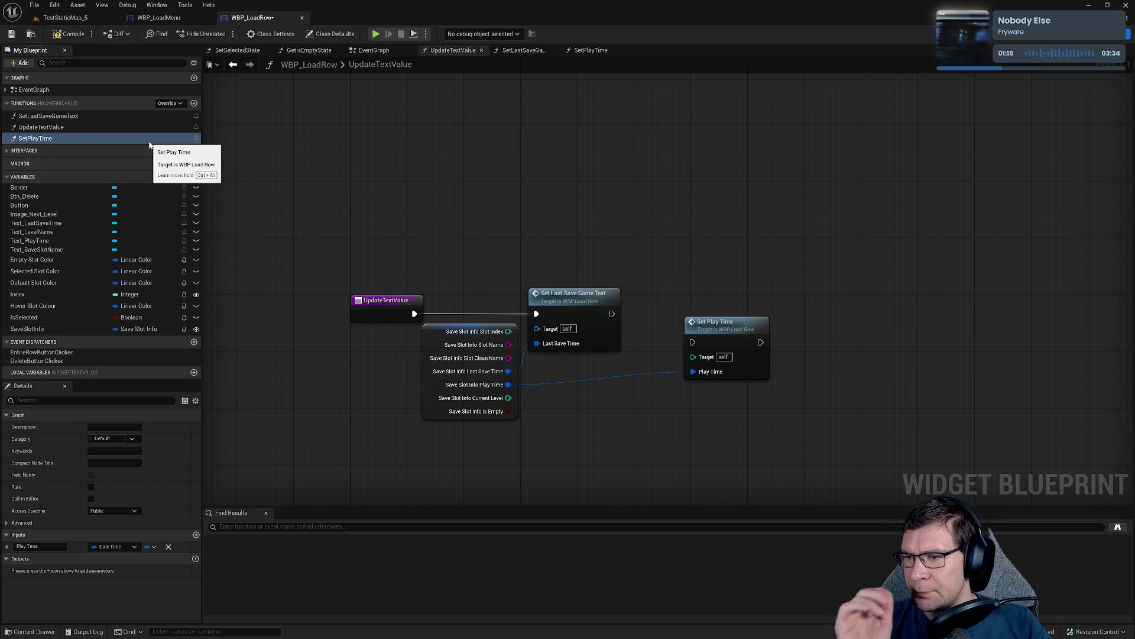
Chain Set Play Time after Set Last Save Game Text, reroute its Play Time wire, and compile and save.
drag(694, 343, 612, 314)
drag(715, 321, 679, 292)
click(527, 391)
double_click(527, 384)
drag(526, 383, 621, 387)
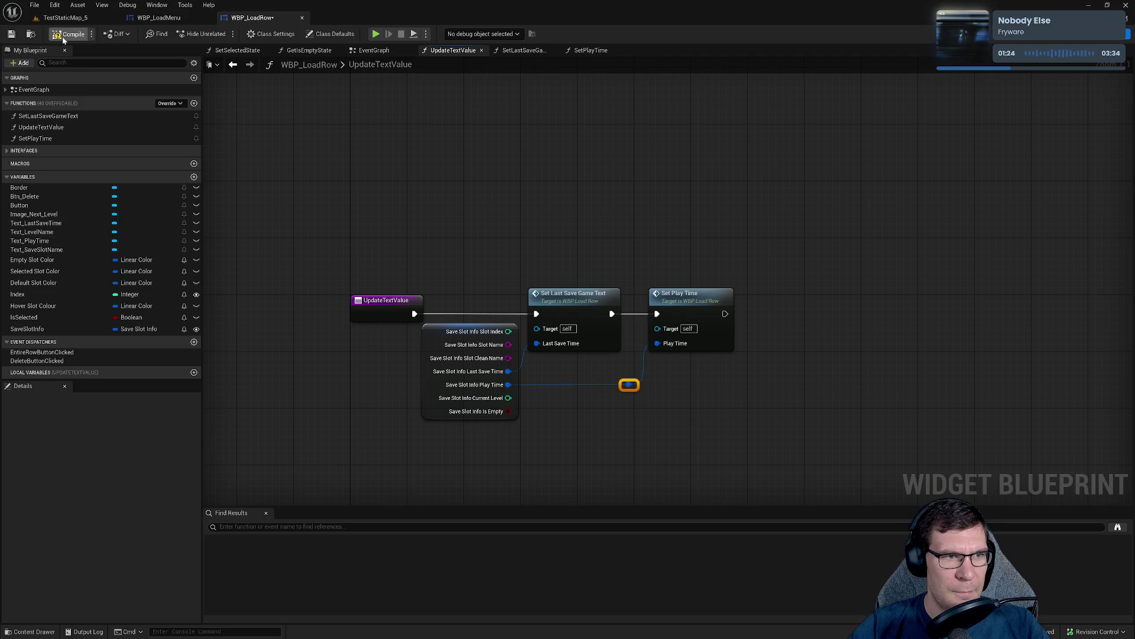
click(11, 34)
click(1082, 34)
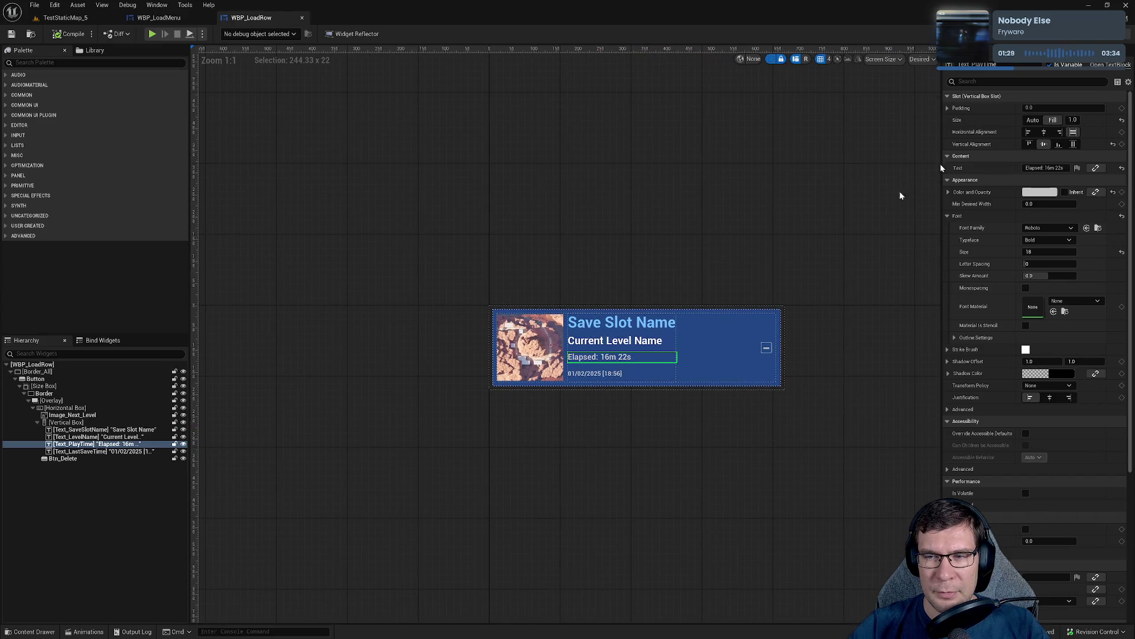
In SetPlayTime, delete the copied To Text and Format Text nodes and bring in Text_PlayTime.
key(alt+Left)
mouse_move(468, 117)
mouse_down()
mouse_move(814, 375)
mouse_move(786, 380)
mouse_move(826, 380)
mouse_up()
key(Delete)
drag(32, 242, 883, 216)
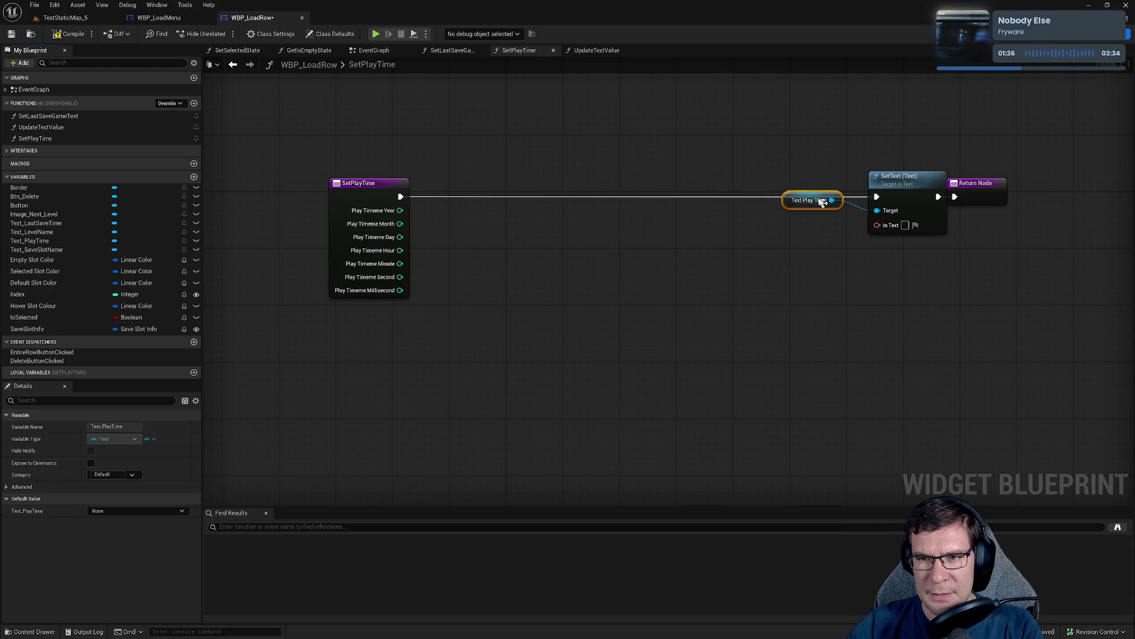
Wire Text_PlayTime into SetText's Target and try an Hour < comparison feeding a Branch.
ctrl+click(899, 196)
click(781, 267)
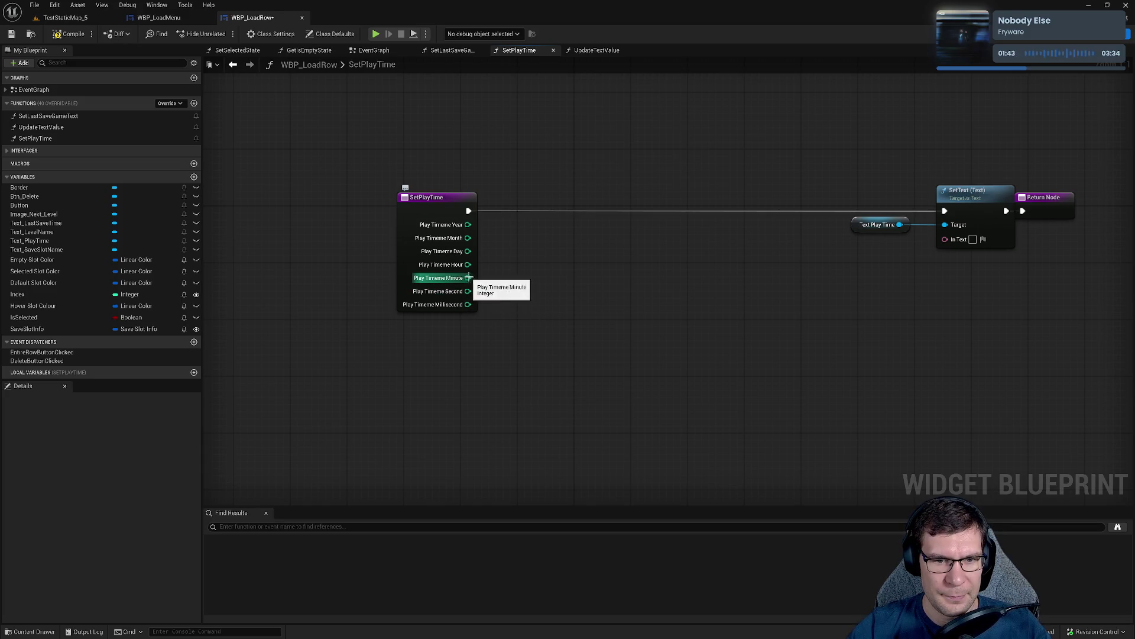
drag(468, 264, 667, 290)
text(<)
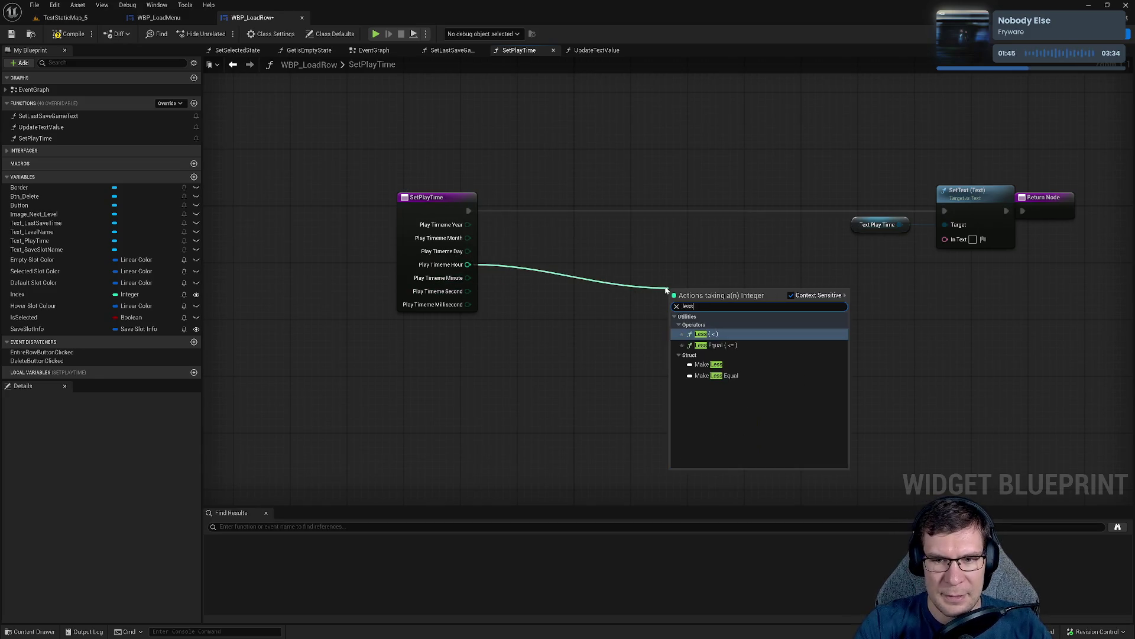
key(Return)
click(806, 309)
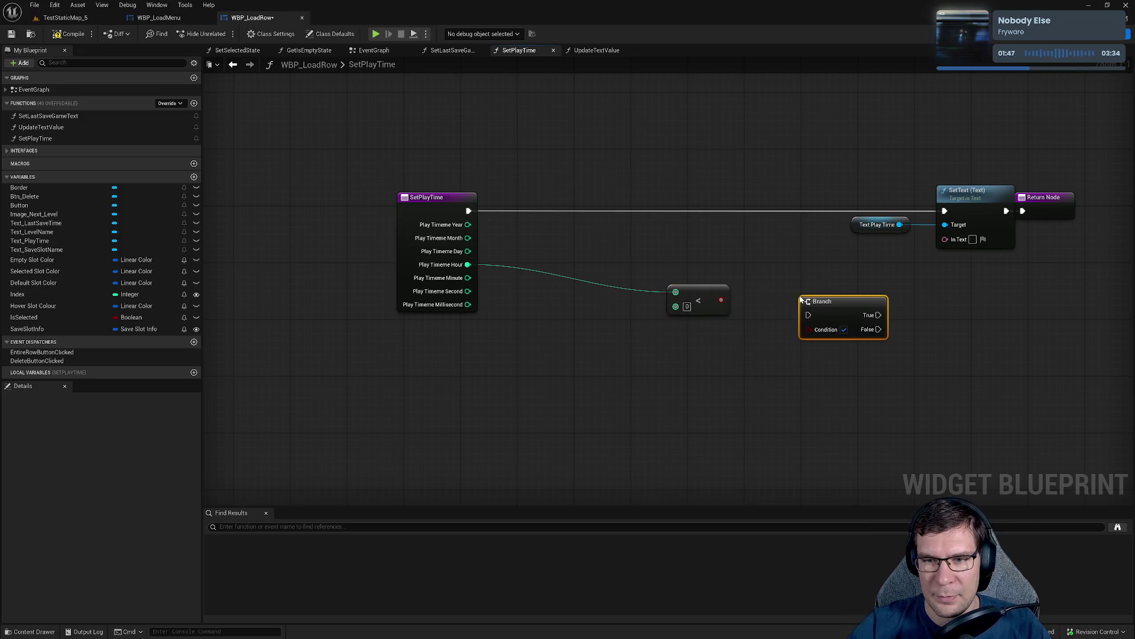
mouse_move(721, 300)
mouse_down()
mouse_move(835, 347)
mouse_move(812, 317)
mouse_up()
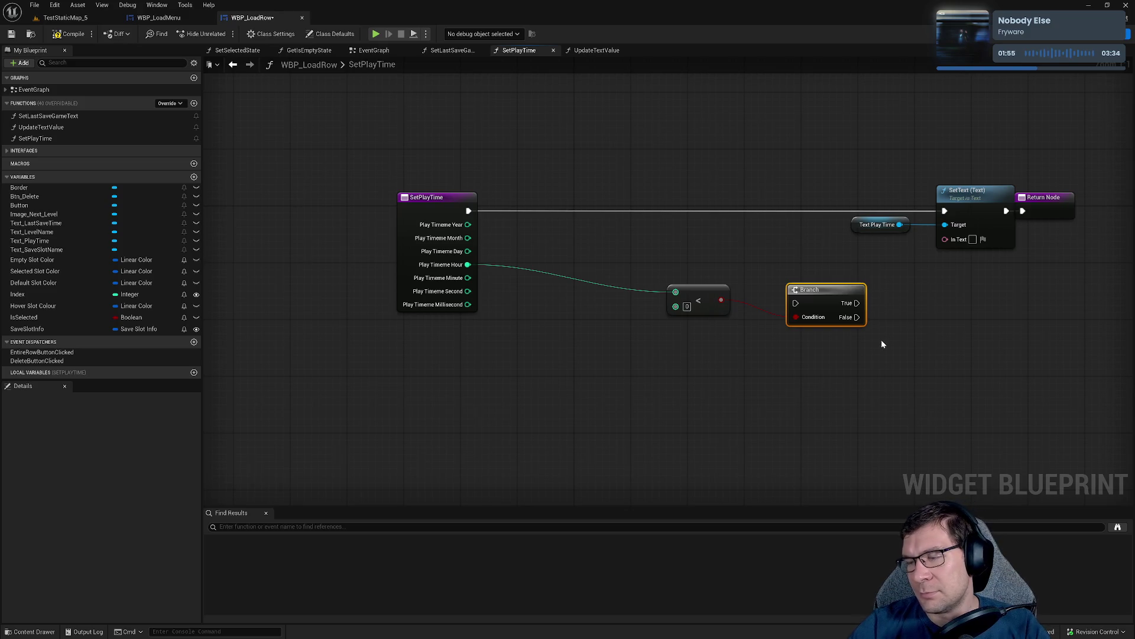
Abandon the Year and Month wires and delete the comparison and Branch nodes.
drag(468, 225, 715, 125)
mouse_move(468, 237)
mouse_down()
mouse_move(488, 248)
mouse_move(685, 174)
mouse_up()
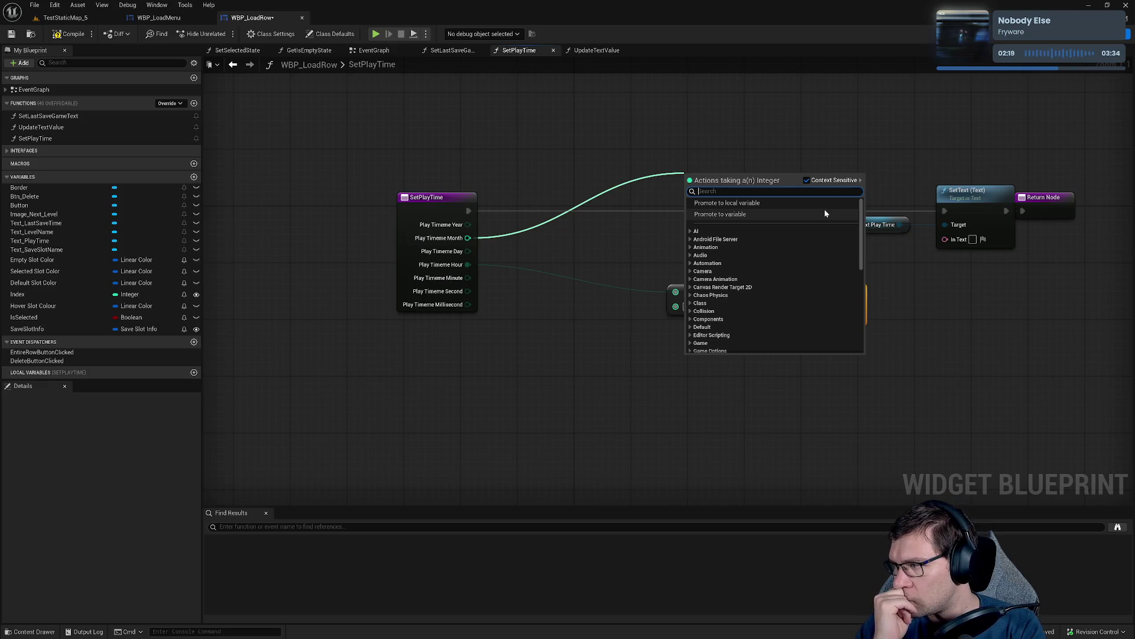
click(868, 200)
mouse_move(628, 273)
mouse_down()
mouse_move(876, 360)
mouse_move(875, 349)
mouse_up()
key(Delete)
Add an unconnected Format Text node below the SetText node.
right_click(604, 290)
text(format text)
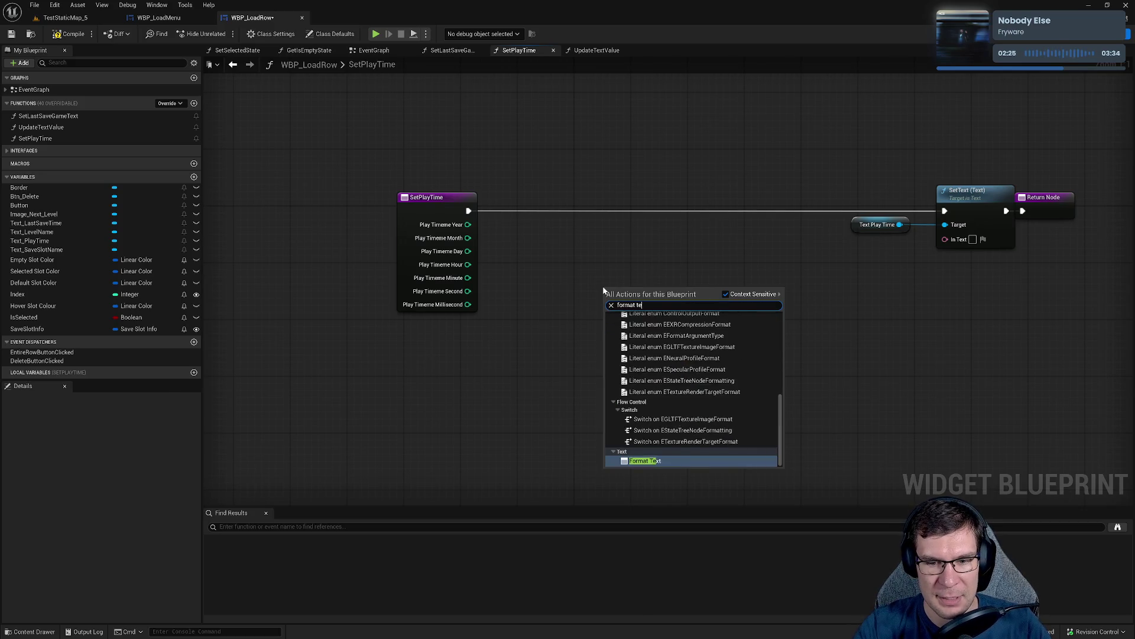
key(Return)
drag(602, 287, 780, 365)
click(965, 334)
mouse_move(918, 299)
mouse_down()
mouse_move(888, 312)
mouse_move(879, 384)
mouse_up()
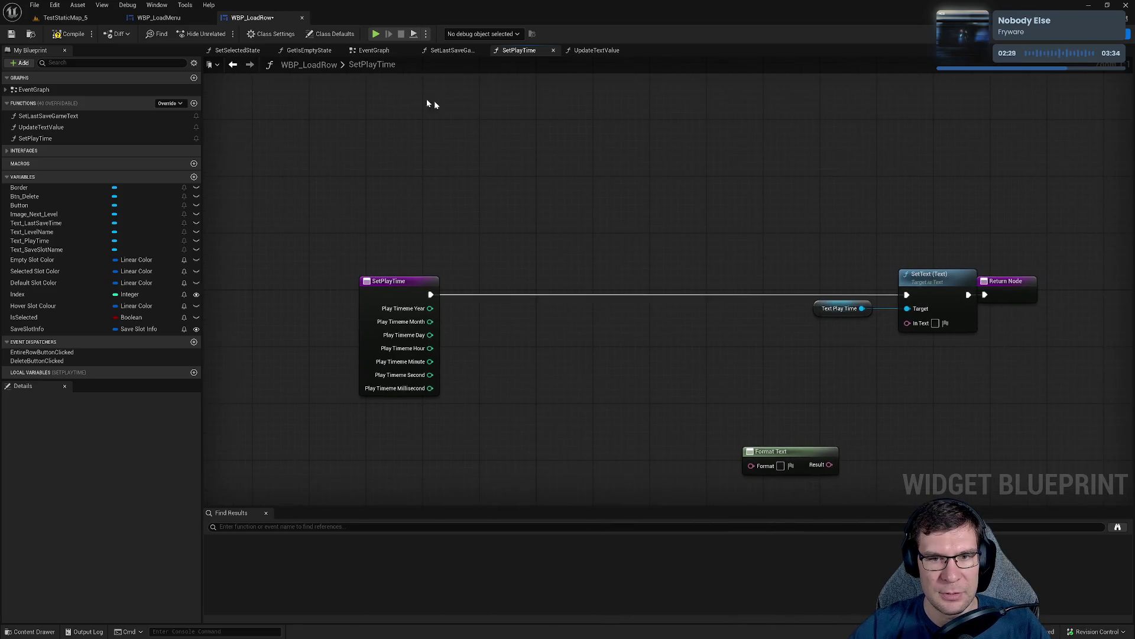
Add a Branch node, unhook SetPlayTime from SetText, and place the Branch beside the entry.
click(644, 176)
alt+click(430, 294)
mouse_move(408, 295)
mouse_down()
mouse_move(378, 181)
mouse_move(557, 320)
mouse_up()
drag(835, 293, 668, 251)
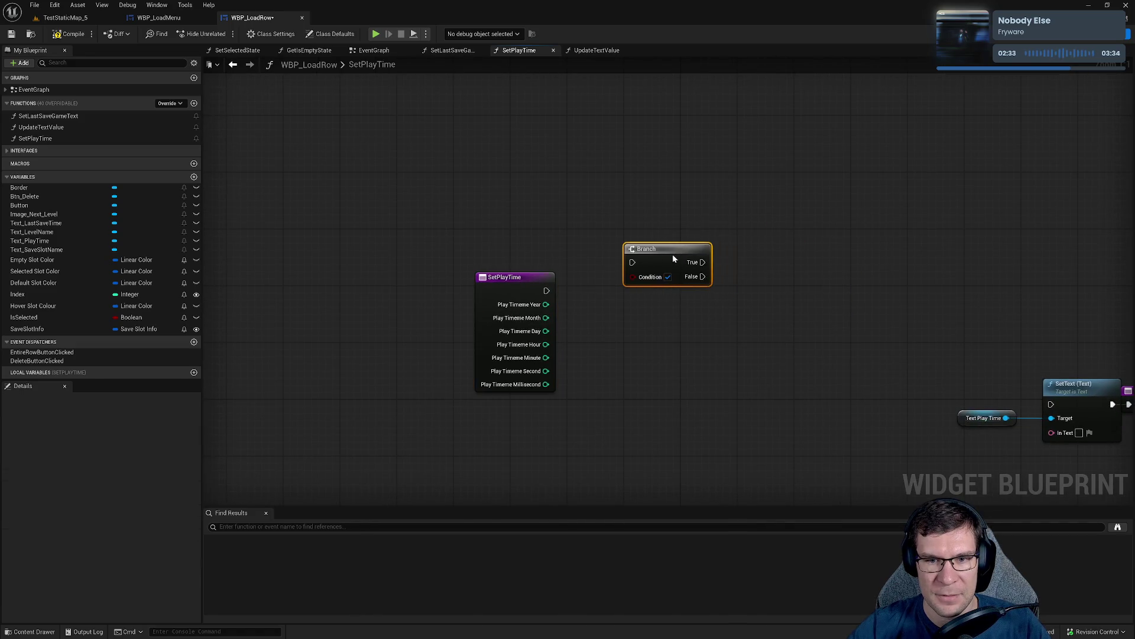
mouse_move(533, 275)
mouse_down()
mouse_move(555, 253)
mouse_move(541, 269)
mouse_move(458, 208)
mouse_move(323, 158)
mouse_up()
Shift the SetText and Return nodes right, wire SetPlayTime's exec into the Branch, and save.
mouse_move(733, 260)
mouse_down()
mouse_move(900, 355)
mouse_move(971, 346)
mouse_up()
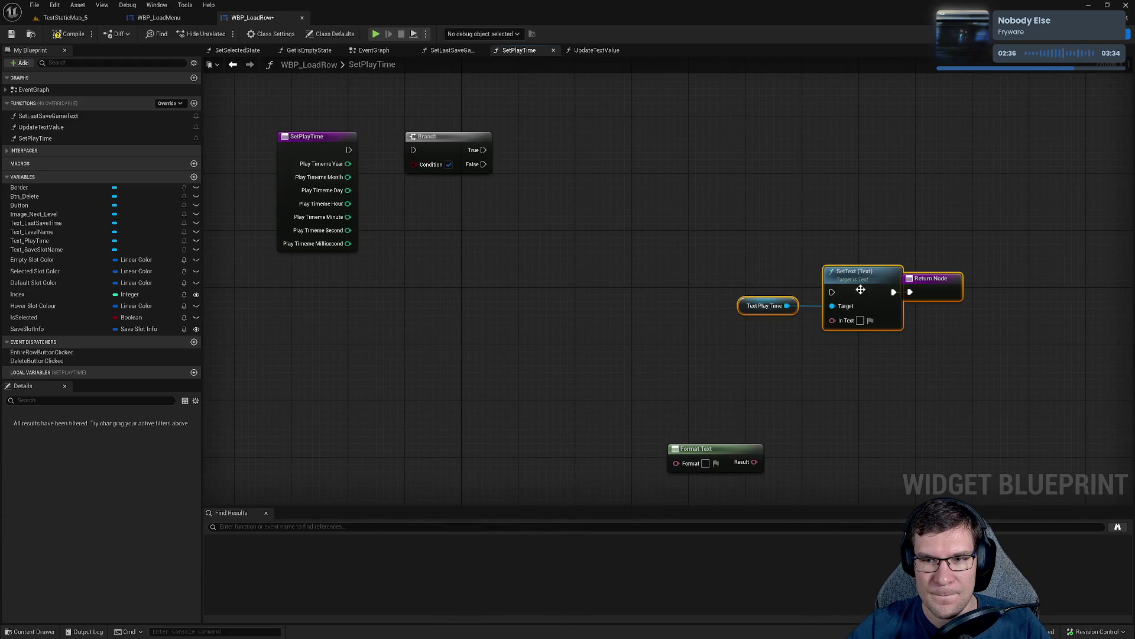
click(931, 284)
drag(931, 284, 959, 284)
drag(712, 249, 986, 371)
drag(666, 449, 642, 429)
drag(455, 244, 686, 382)
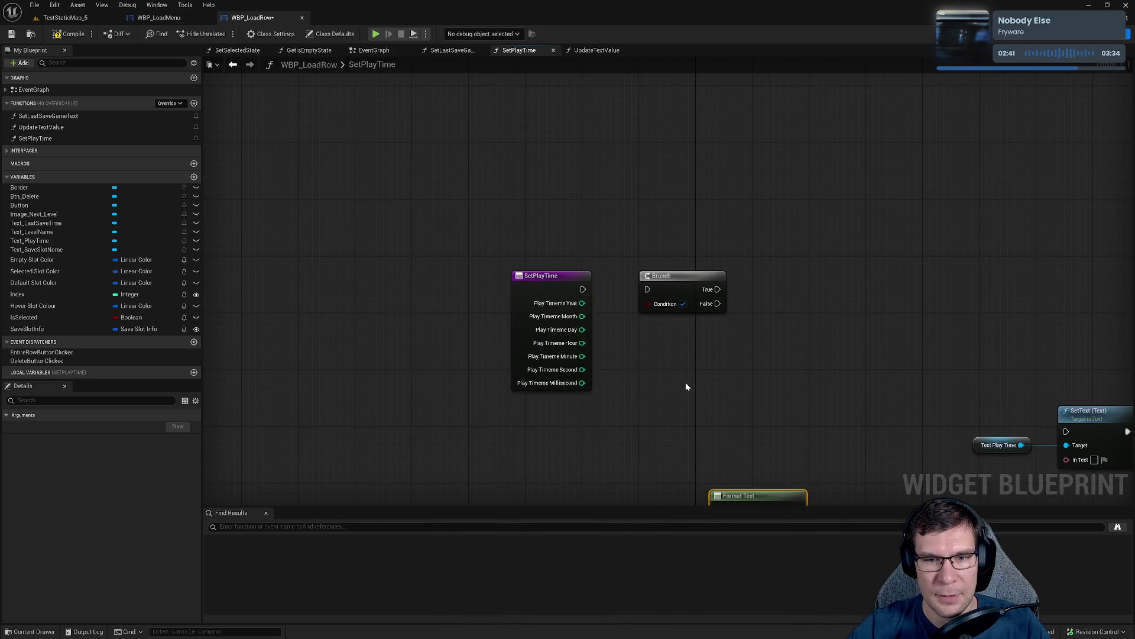
drag(583, 289, 649, 289)
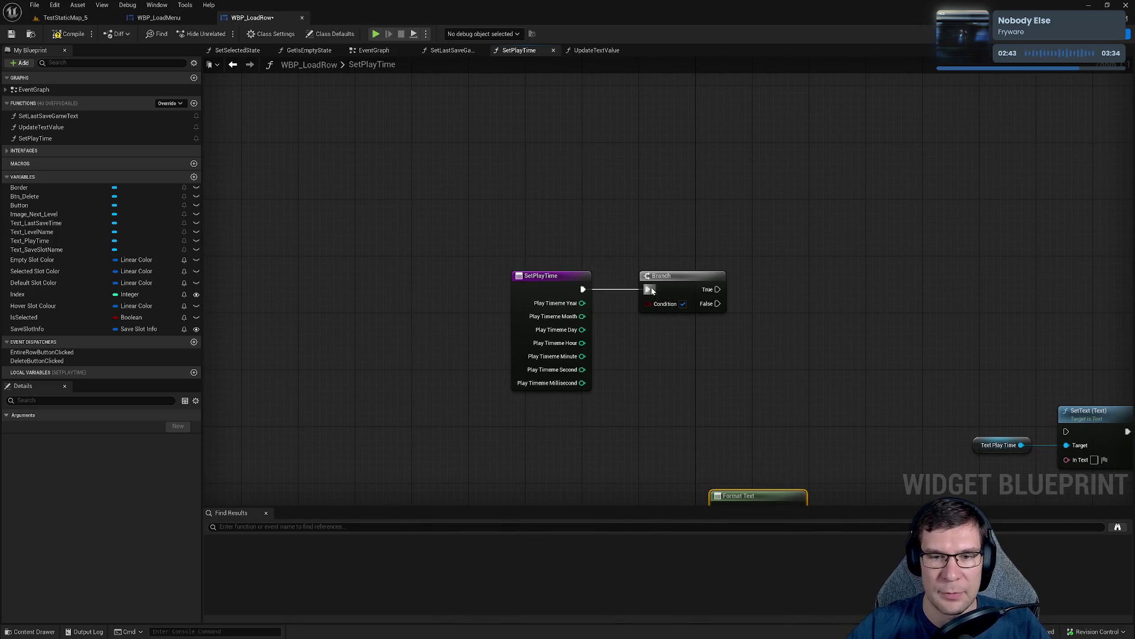
click(803, 326)
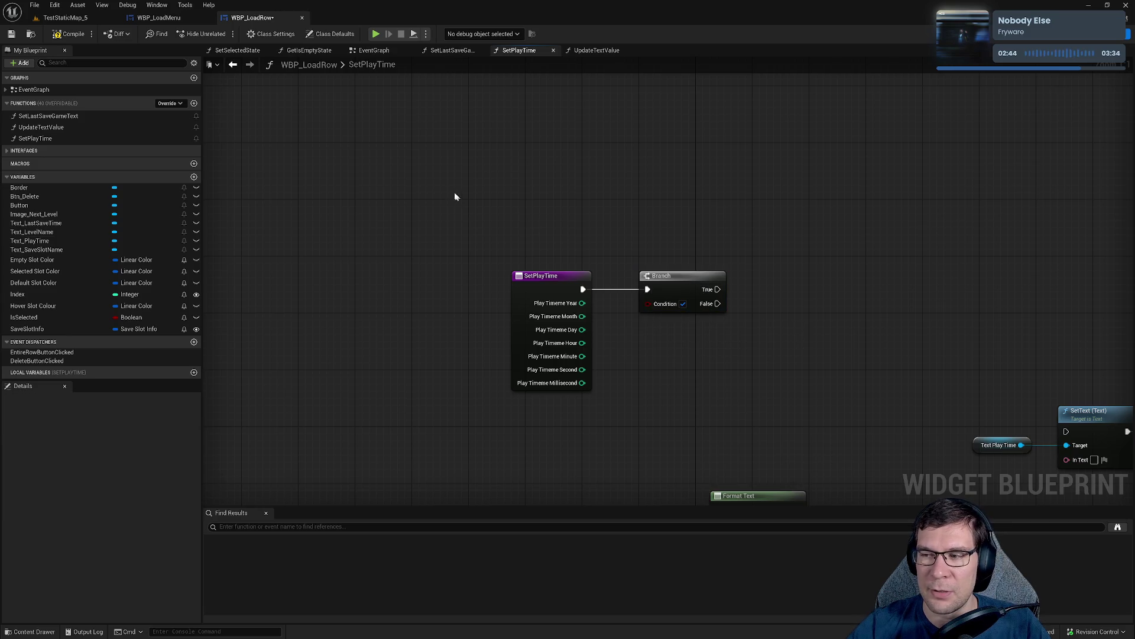
click(12, 33)
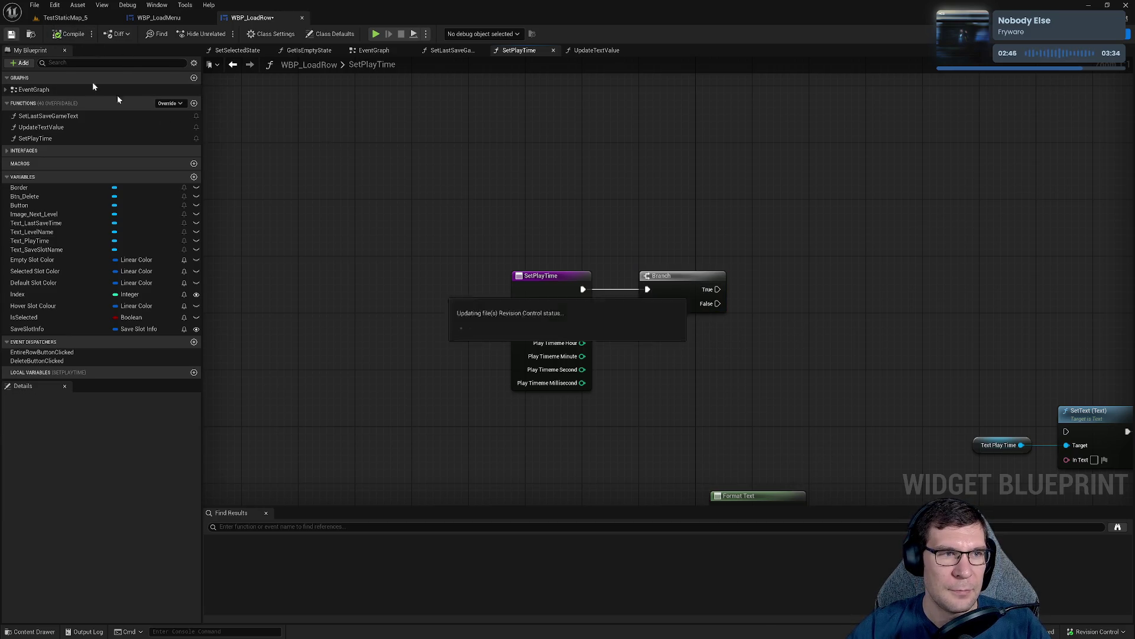
Pull a wire from Play Timespan Year, cancel the 'gr' search, and move Format Text up.
drag(729, 358, 573, 324)
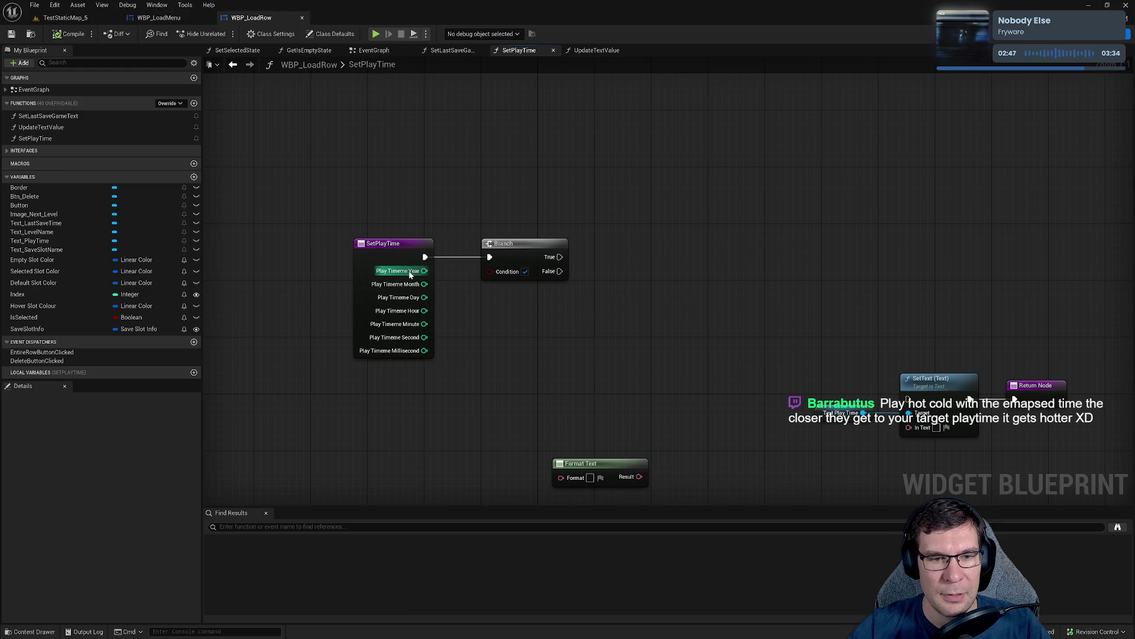
mouse_move(410, 273)
mouse_down()
mouse_move(434, 285)
mouse_move(518, 400)
mouse_up()
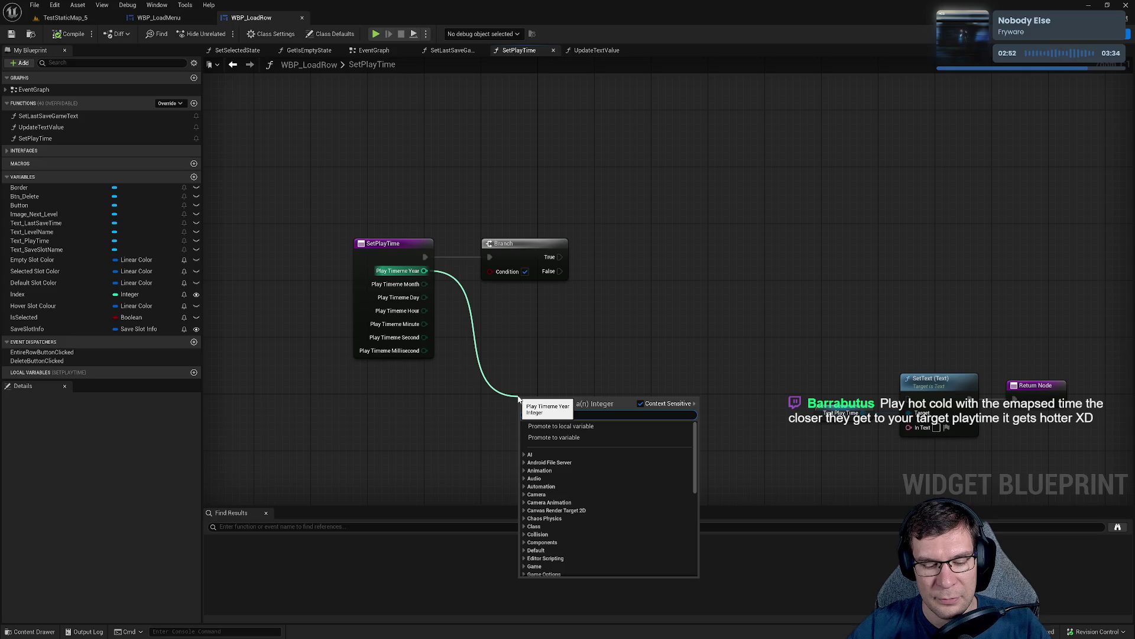
text(gr)
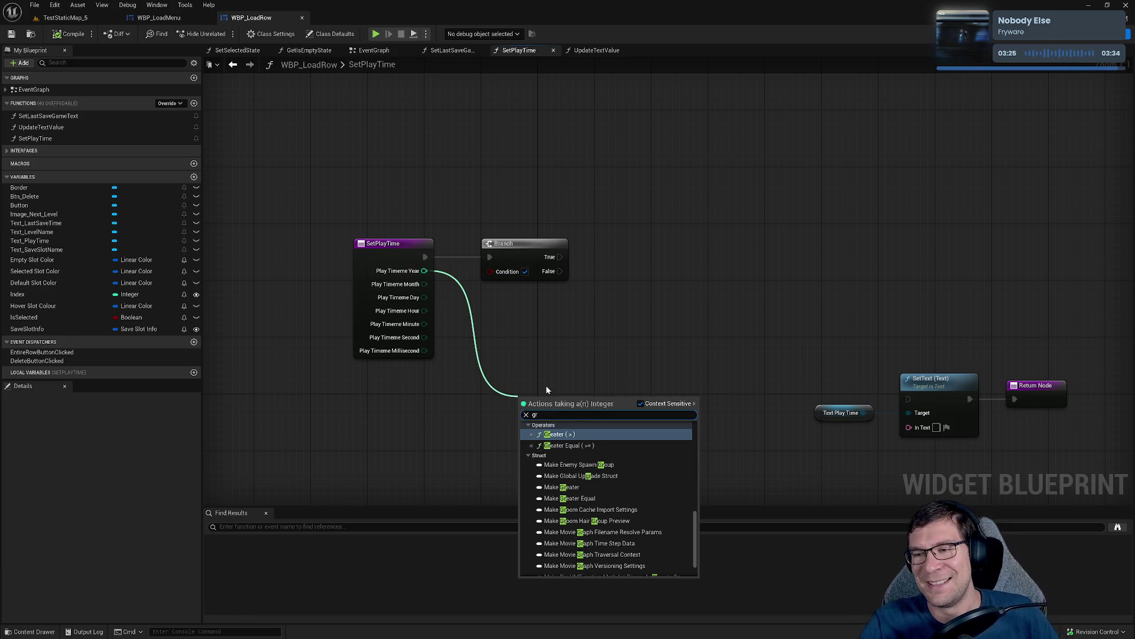
key(Escape)
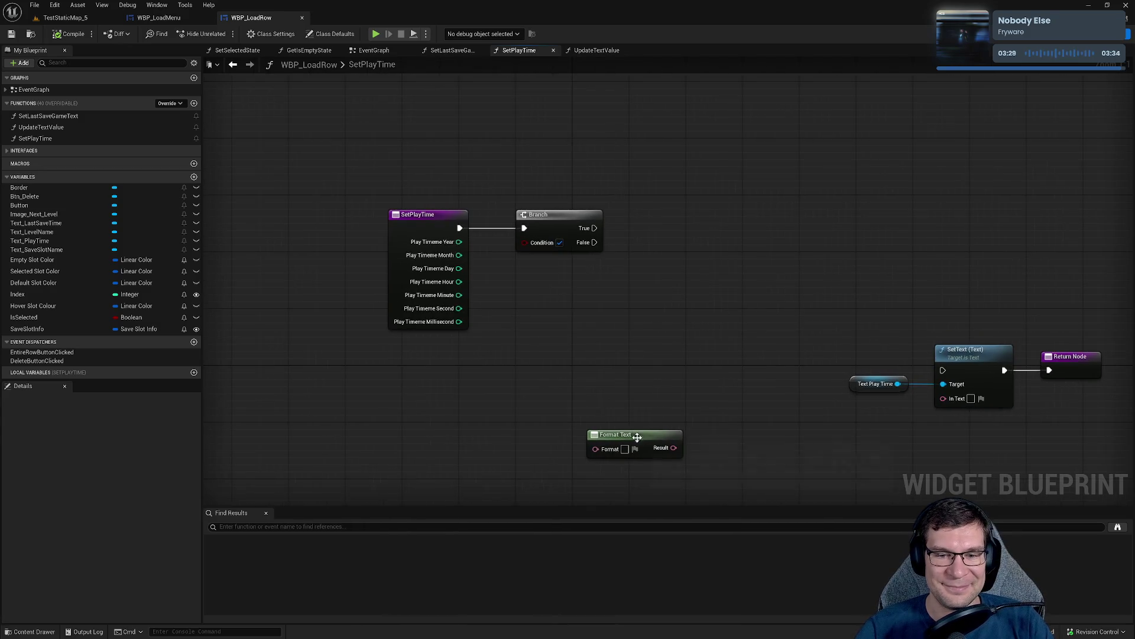
drag(639, 445, 610, 349)
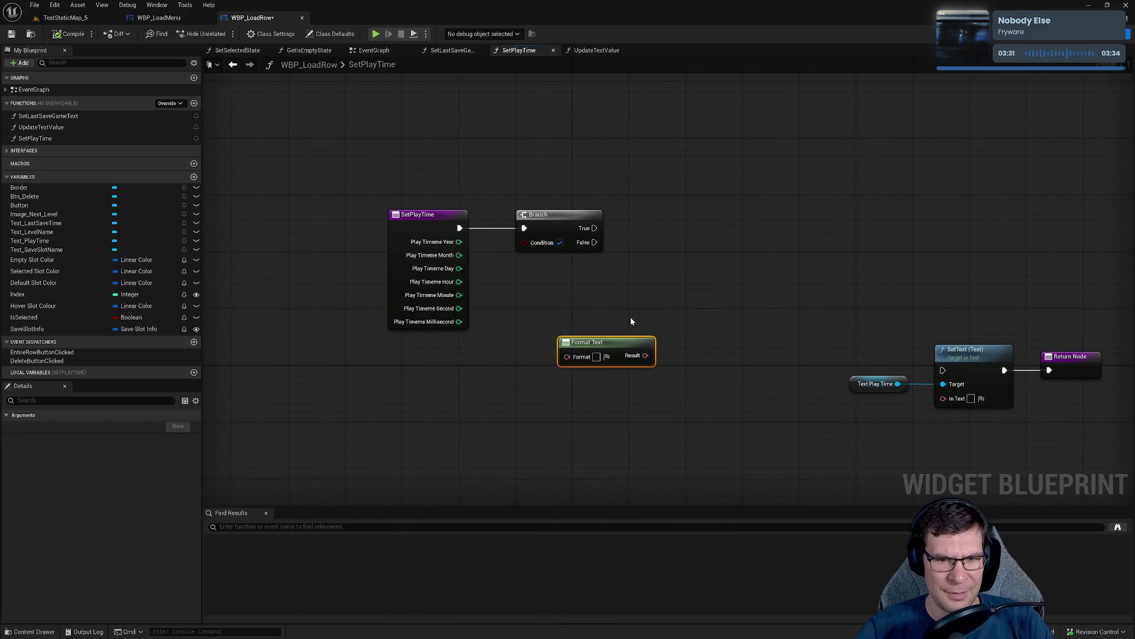
mouse_move(459, 241)
mouse_down()
mouse_move(529, 312)
mouse_move(512, 306)
mouse_up()
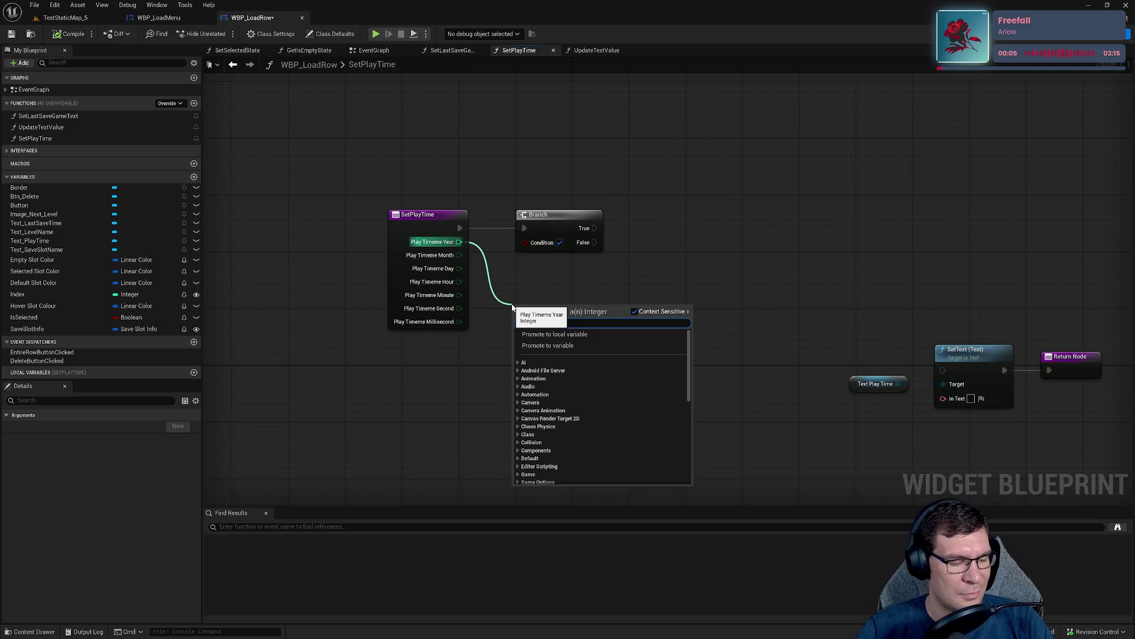
Add a >= 1 comparison on Play Timespan Year and wire it into the Branch condition.
text(treat)
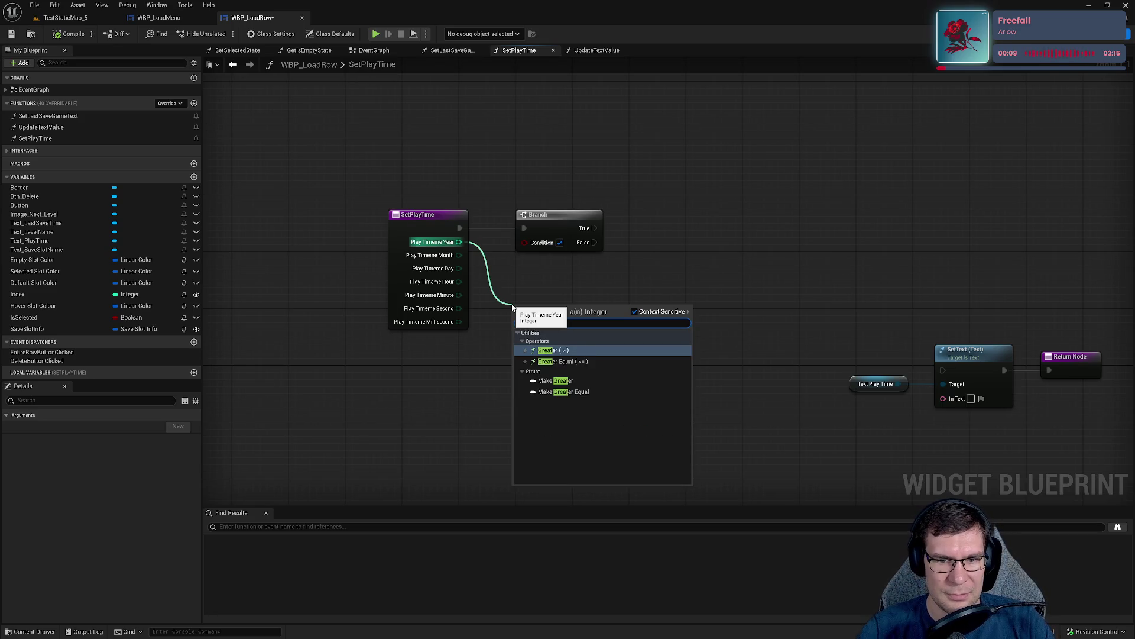
click(563, 362)
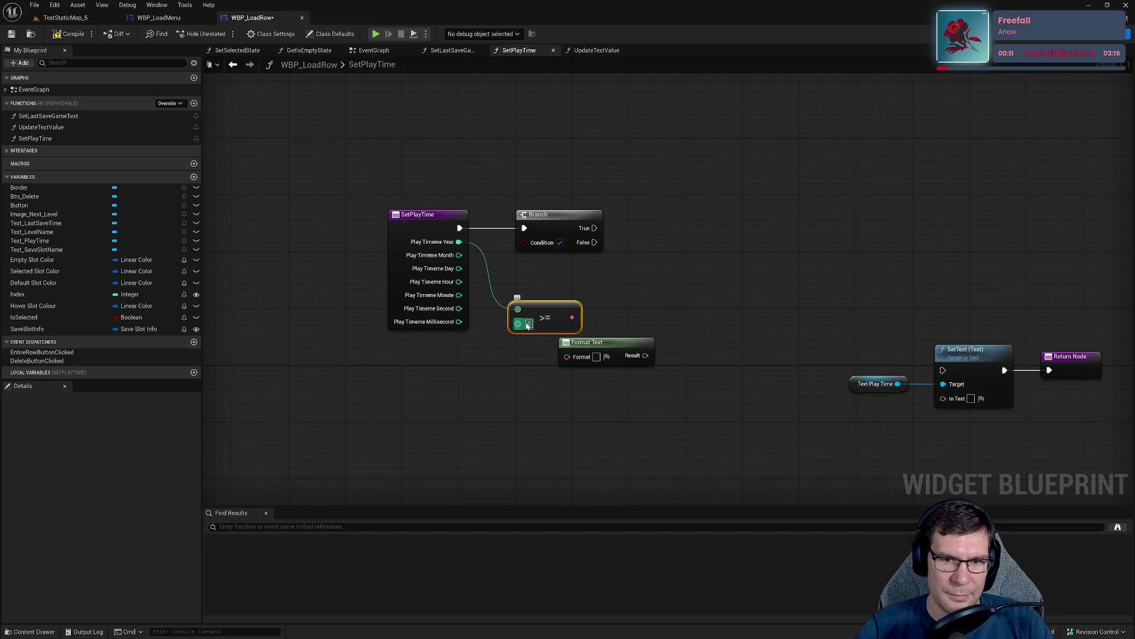
click(641, 312)
mouse_move(572, 317)
mouse_down()
mouse_move(530, 245)
mouse_move(706, 217)
mouse_move(671, 214)
mouse_up()
mouse_move(517, 323)
mouse_down()
mouse_move(520, 264)
mouse_move(517, 309)
mouse_move(527, 250)
mouse_move(539, 251)
mouse_up()
click(421, 214)
click(680, 177)
mouse_move(685, 221)
mouse_down()
mouse_move(626, 216)
mouse_move(633, 340)
mouse_move(589, 302)
mouse_up()
click(627, 347)
Feed the year into Format Text's Format input through a To Text (Integer) node and a reroute.
drag(456, 407, 647, 299)
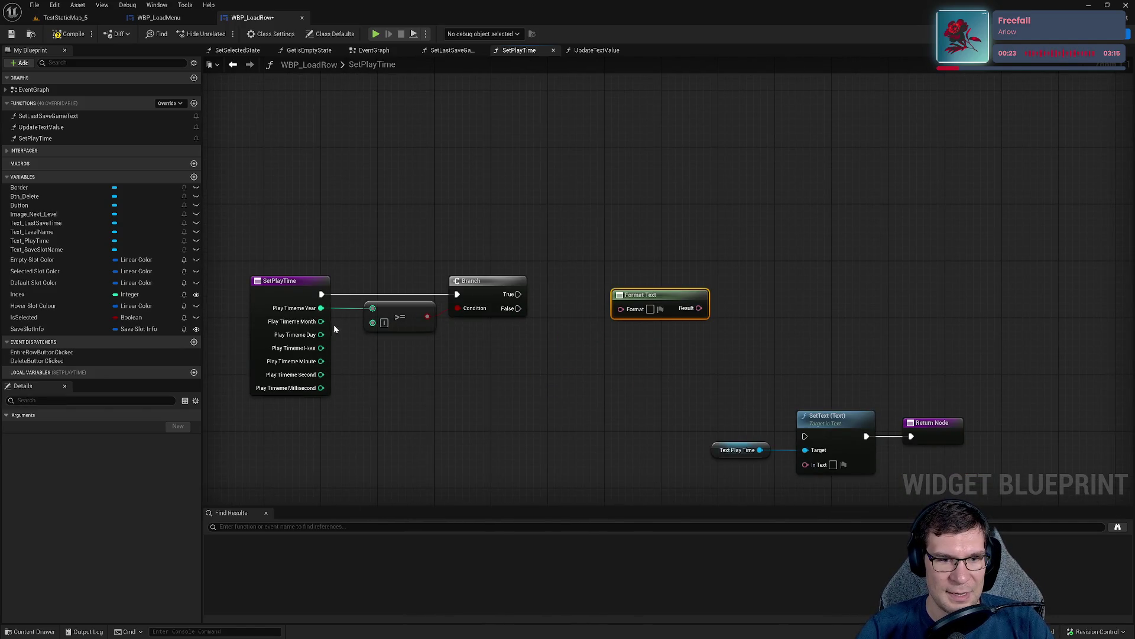
mouse_move(321, 308)
mouse_down()
mouse_move(669, 367)
mouse_move(633, 313)
mouse_up()
mouse_move(526, 285)
mouse_down()
mouse_move(596, 241)
mouse_move(577, 228)
mouse_up()
drag(500, 299, 542, 468)
key(ctrl+z)
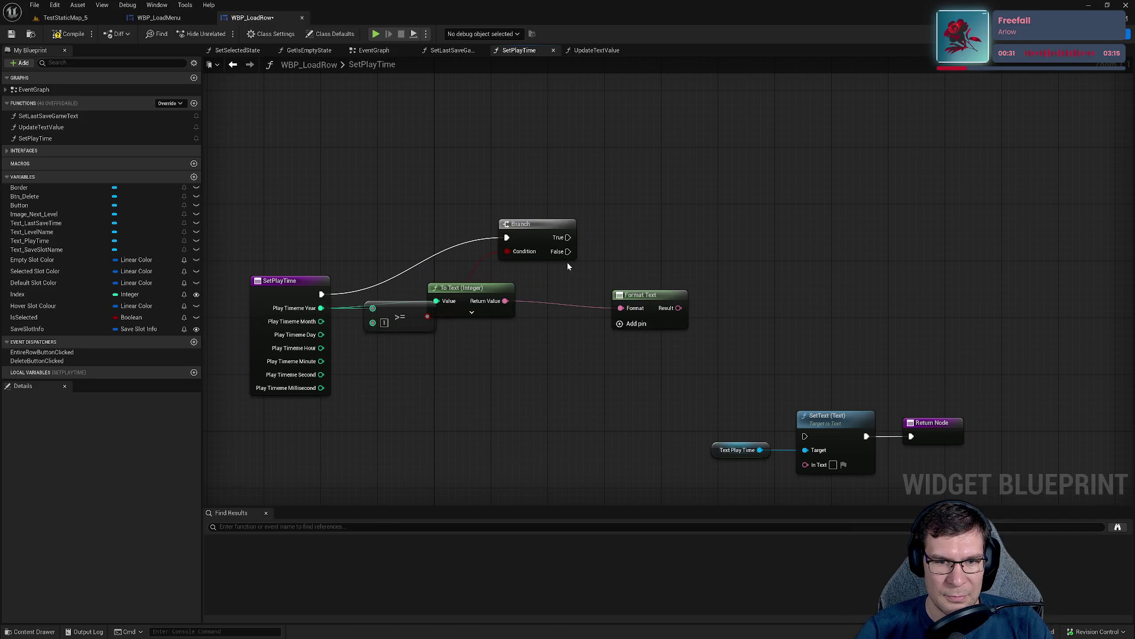
mouse_move(532, 224)
mouse_down()
mouse_move(443, 317)
mouse_move(432, 355)
mouse_up()
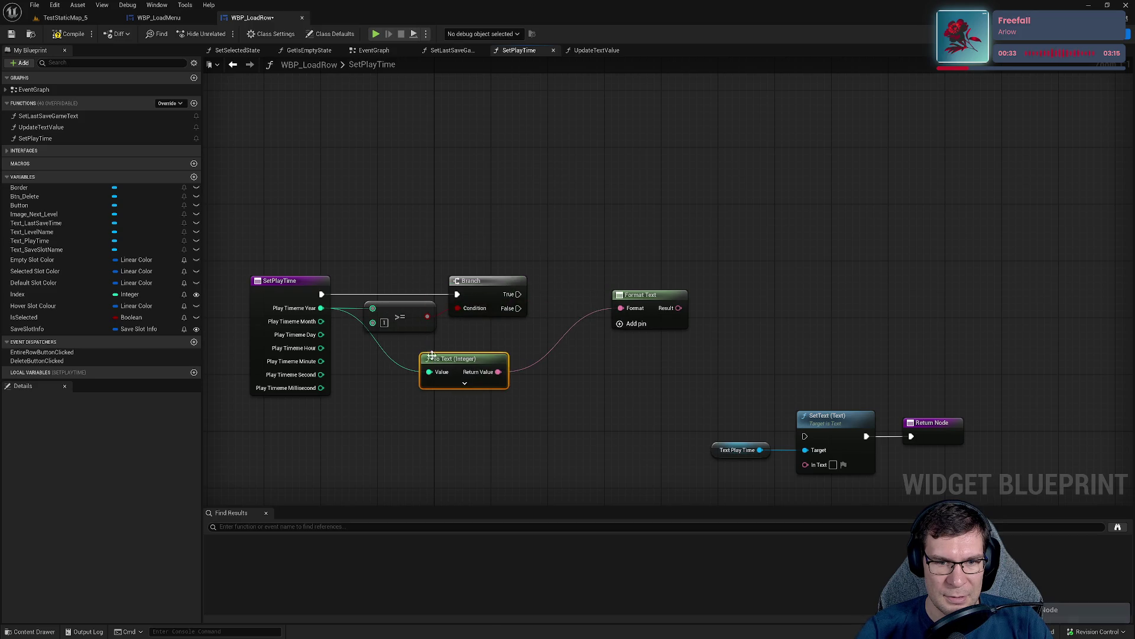
double_click(363, 329)
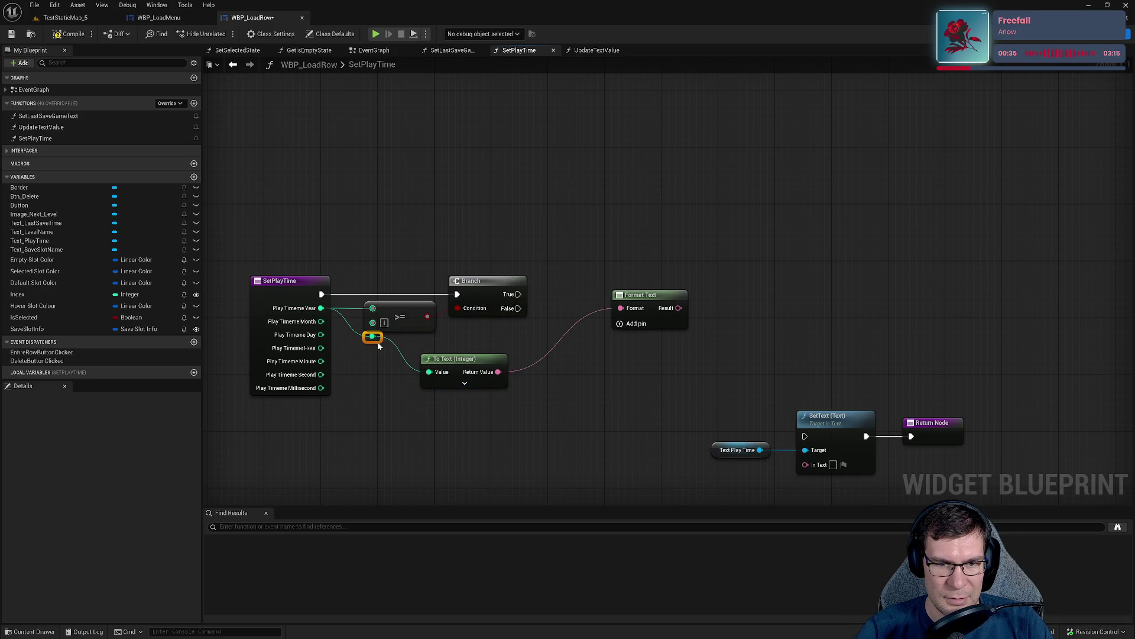
mouse_move(441, 358)
mouse_down()
mouse_move(491, 326)
mouse_move(469, 322)
mouse_up()
mouse_move(627, 321)
mouse_down()
mouse_move(576, 342)
mouse_move(572, 361)
mouse_move(641, 294)
mouse_up()
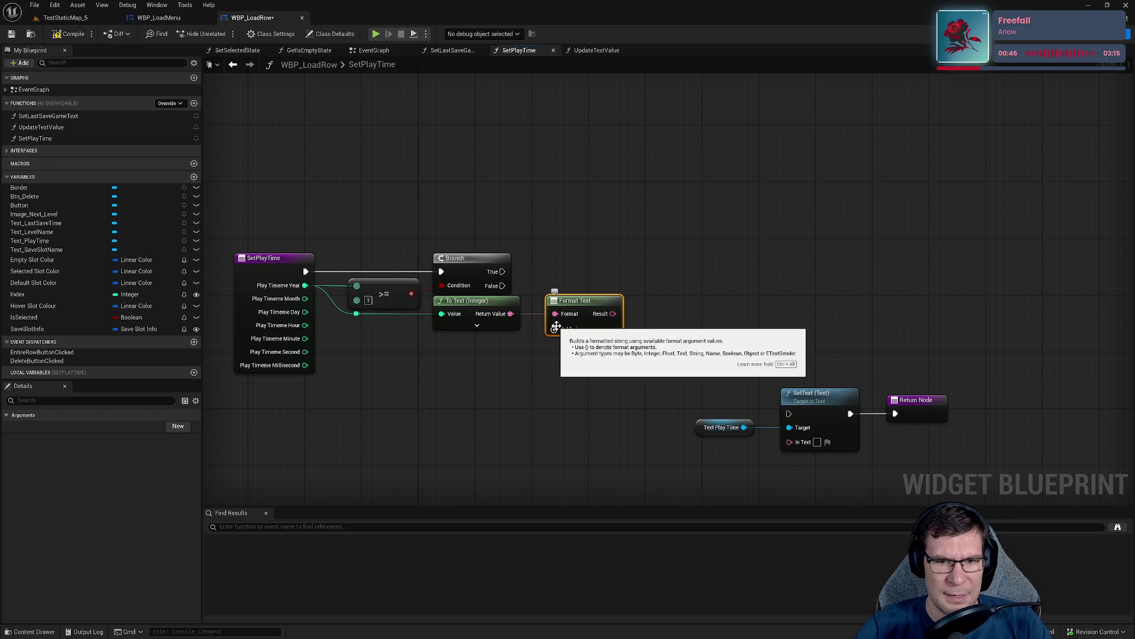
Unlink the To Text node, set the Format pattern to {Year}Y, and wire the year reroute into Year.
alt+click(511, 314)
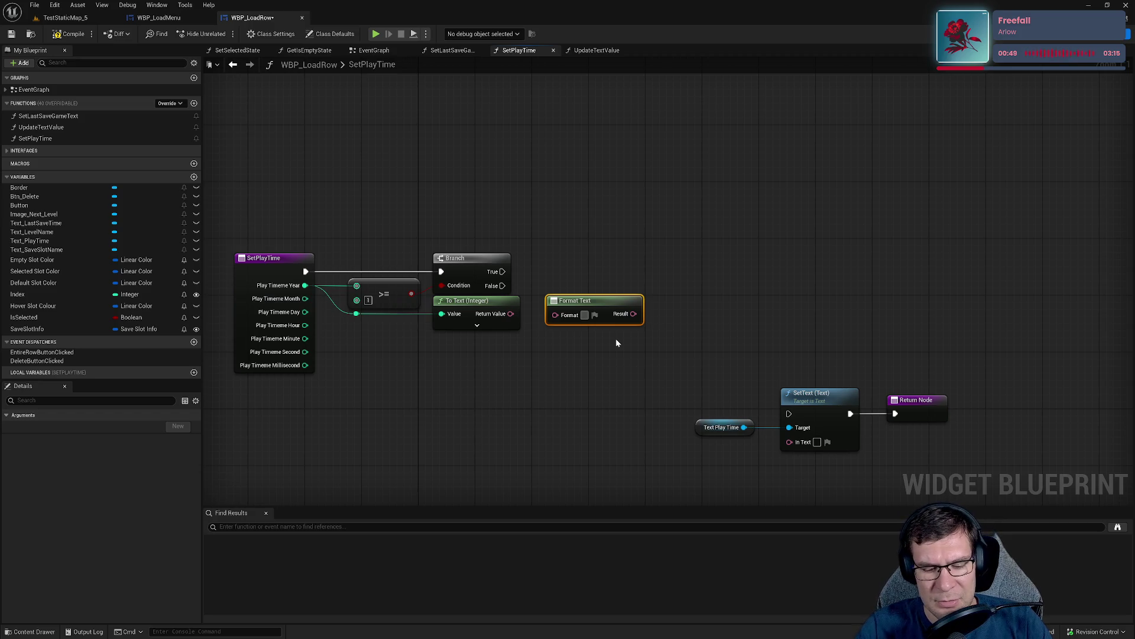
text({})
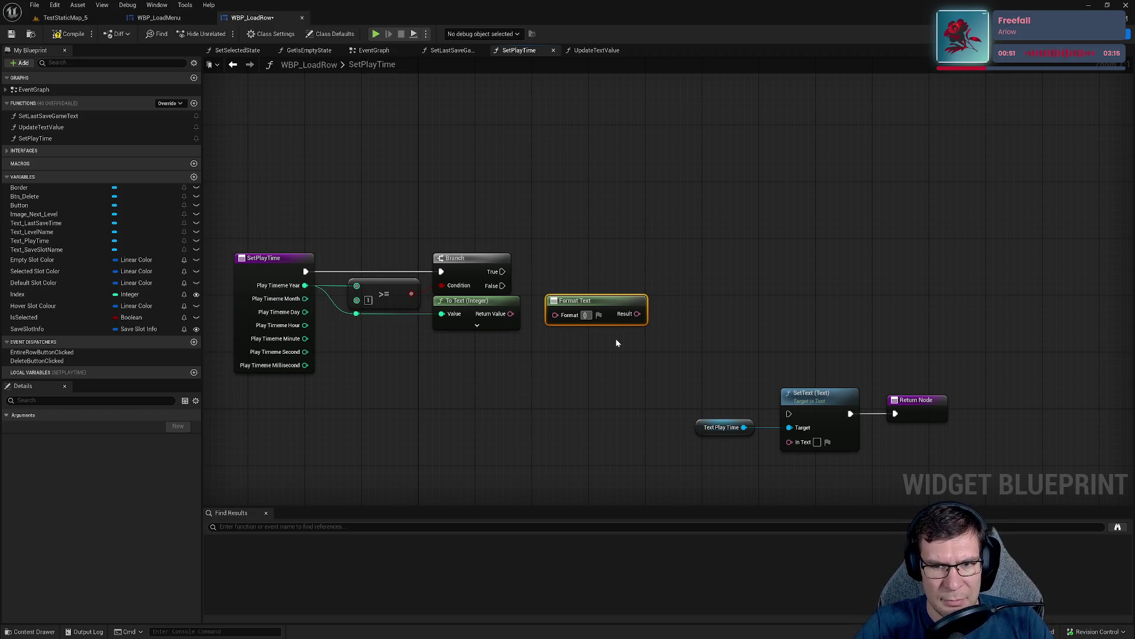
text(Year)
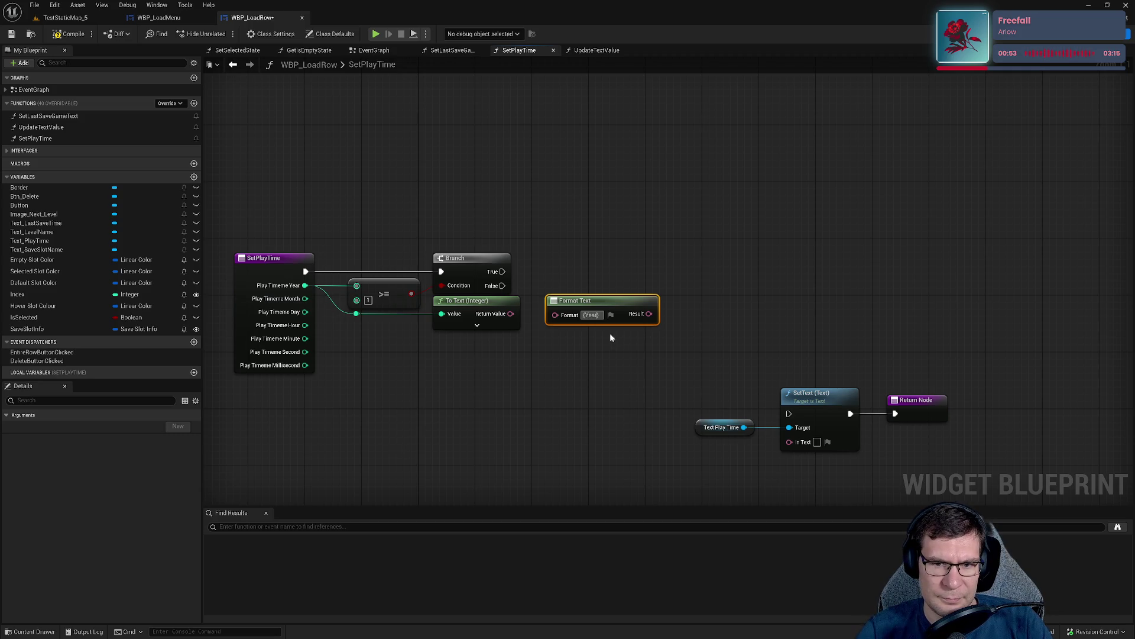
key(Return)
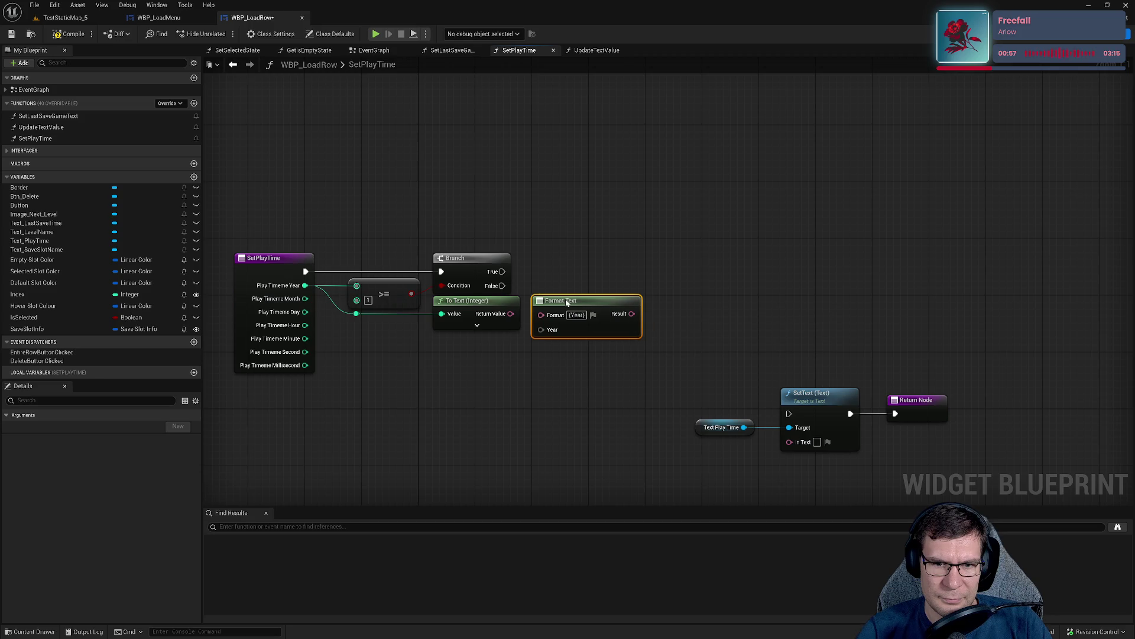
drag(682, 329, 949, 460)
drag(827, 407, 791, 457)
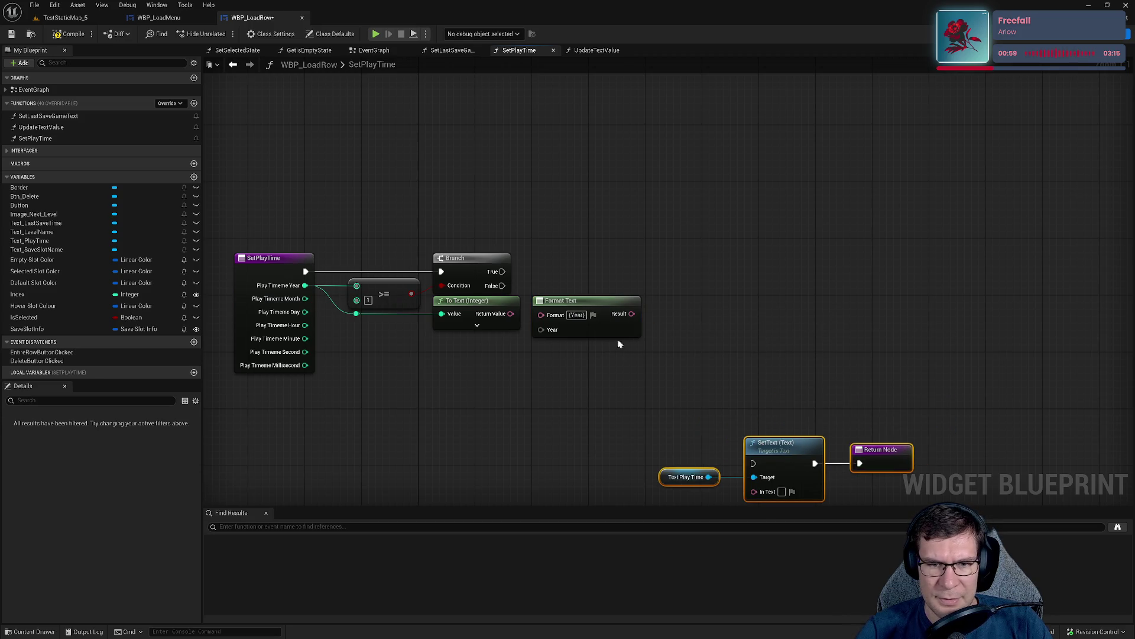
mouse_move(597, 358)
mouse_down()
mouse_move(578, 370)
mouse_move(548, 335)
mouse_move(593, 364)
mouse_move(418, 342)
mouse_up()
key(ctrl+z)
double_click(546, 343)
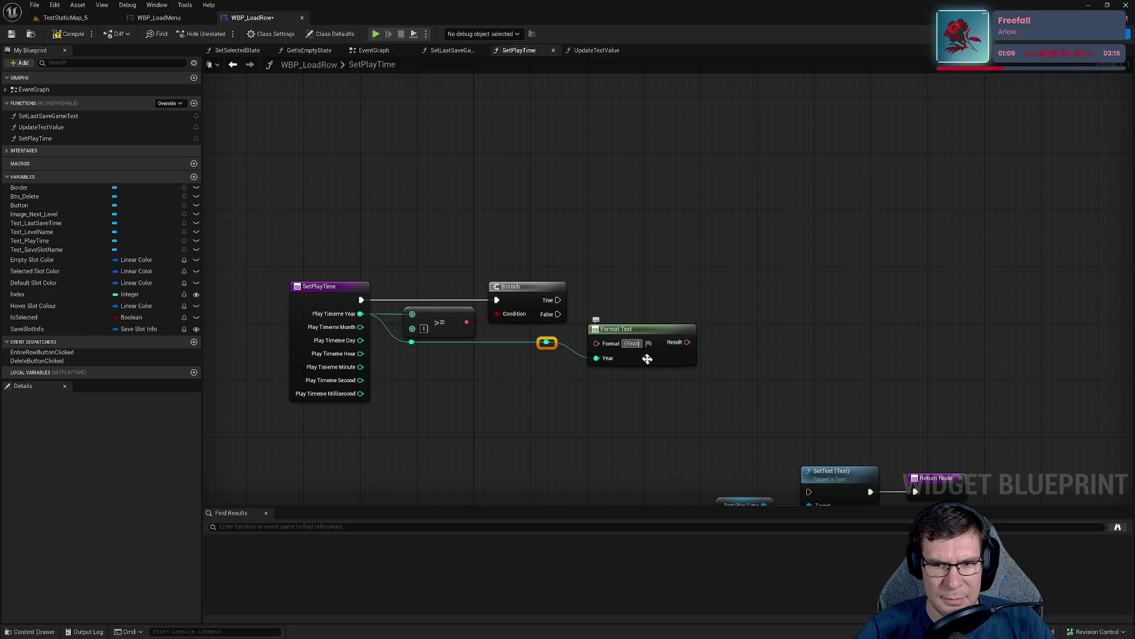
key(BackSpace)
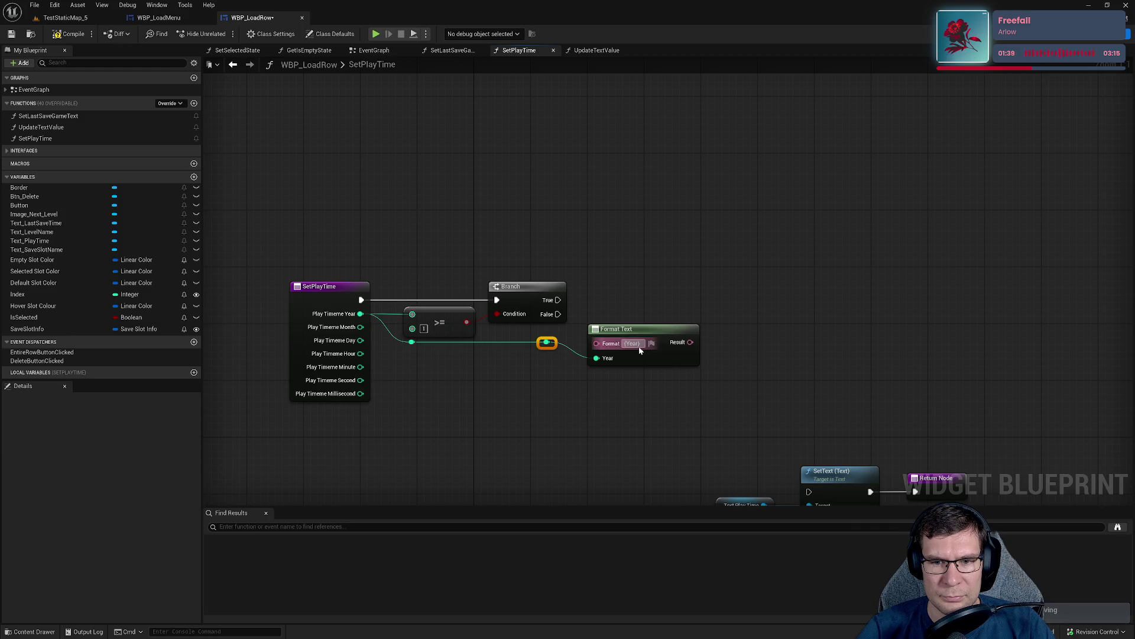
text(Y)
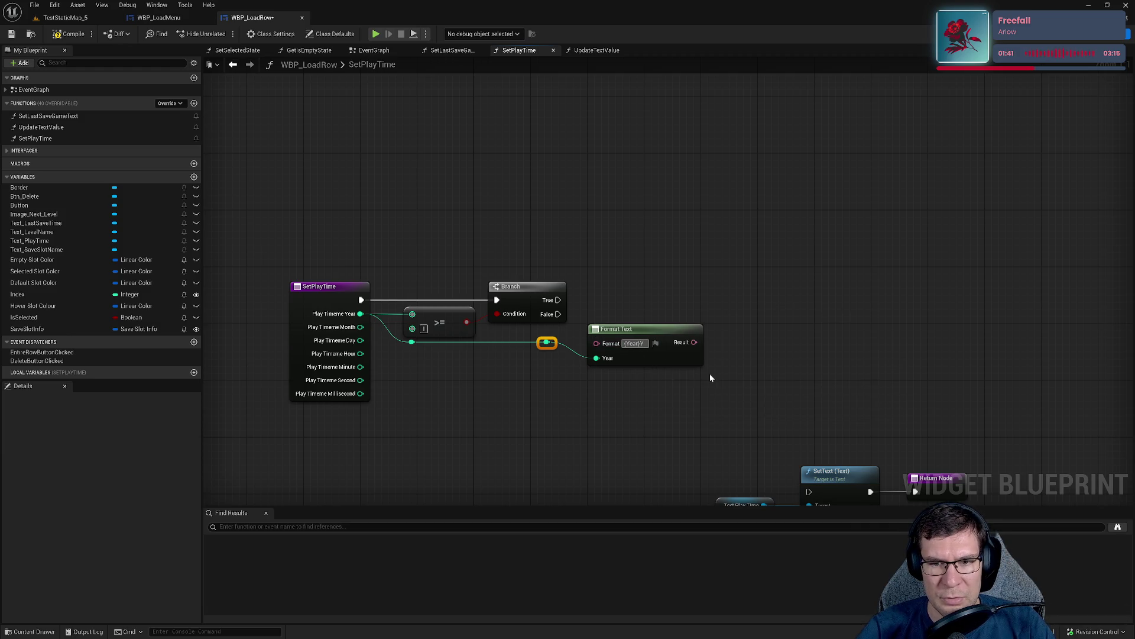
Store Format Text's Result in a new local Year variable, set on the Branch's True path.
right_click(704, 342)
click(765, 380)
drag(787, 334, 737, 313)
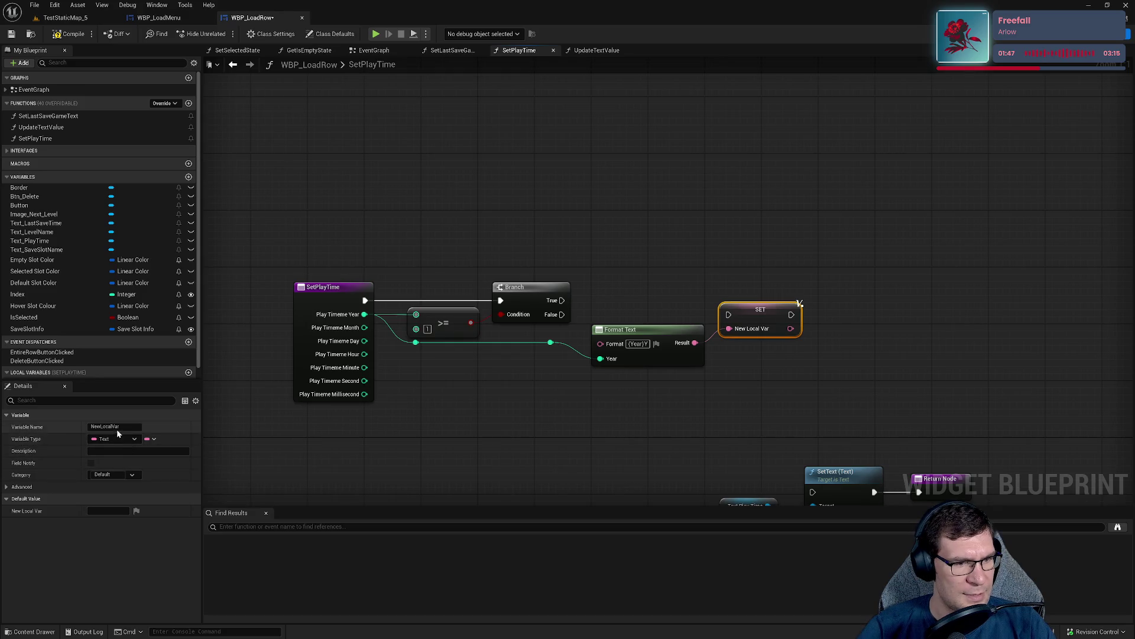
text(Year)
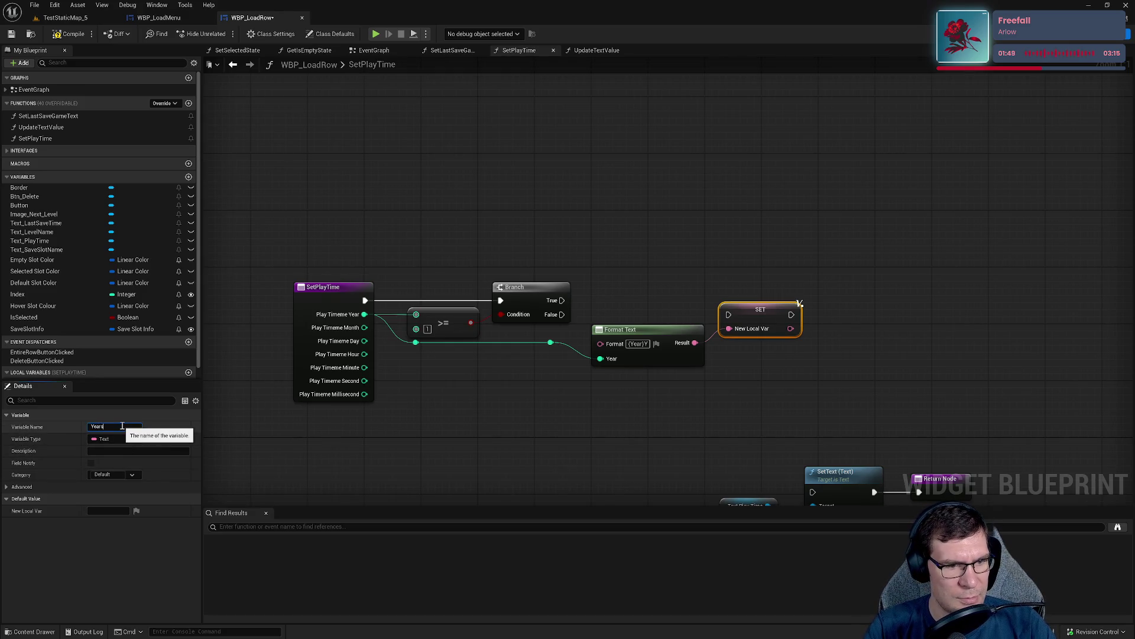
key(Return)
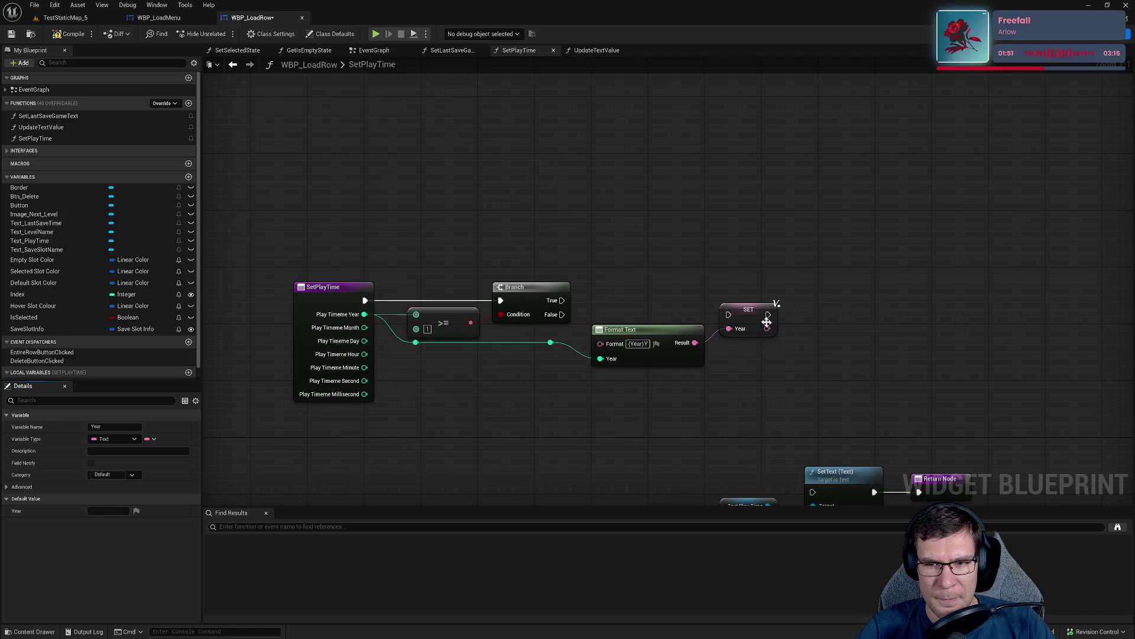
mouse_move(562, 300)
mouse_down()
mouse_move(771, 310)
mouse_move(746, 313)
mouse_move(747, 300)
mouse_up()
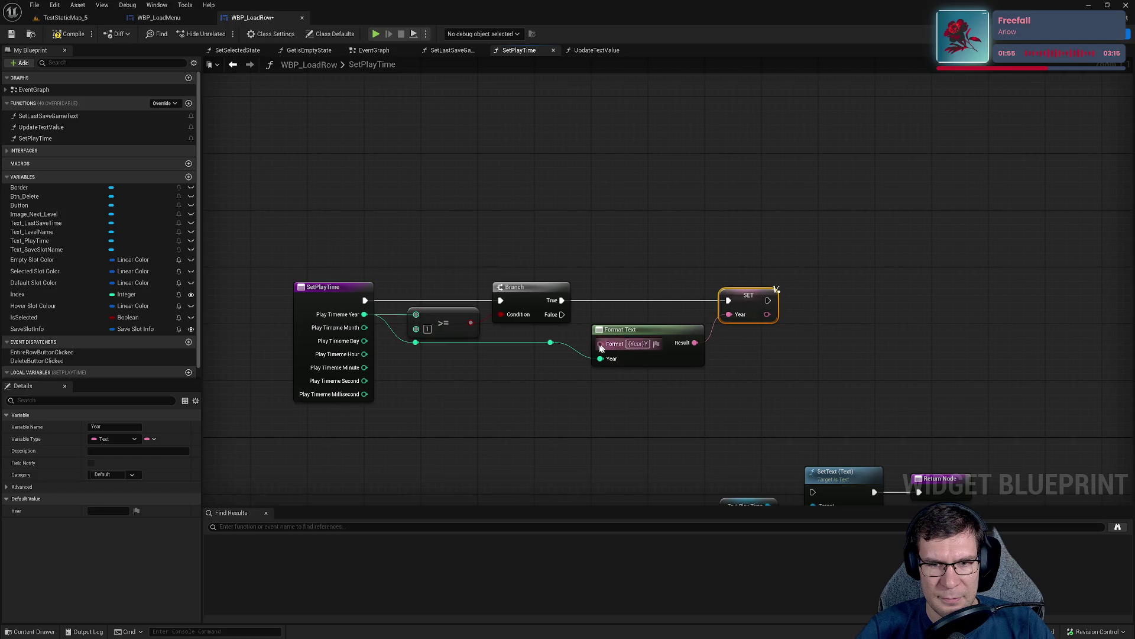
click(415, 342)
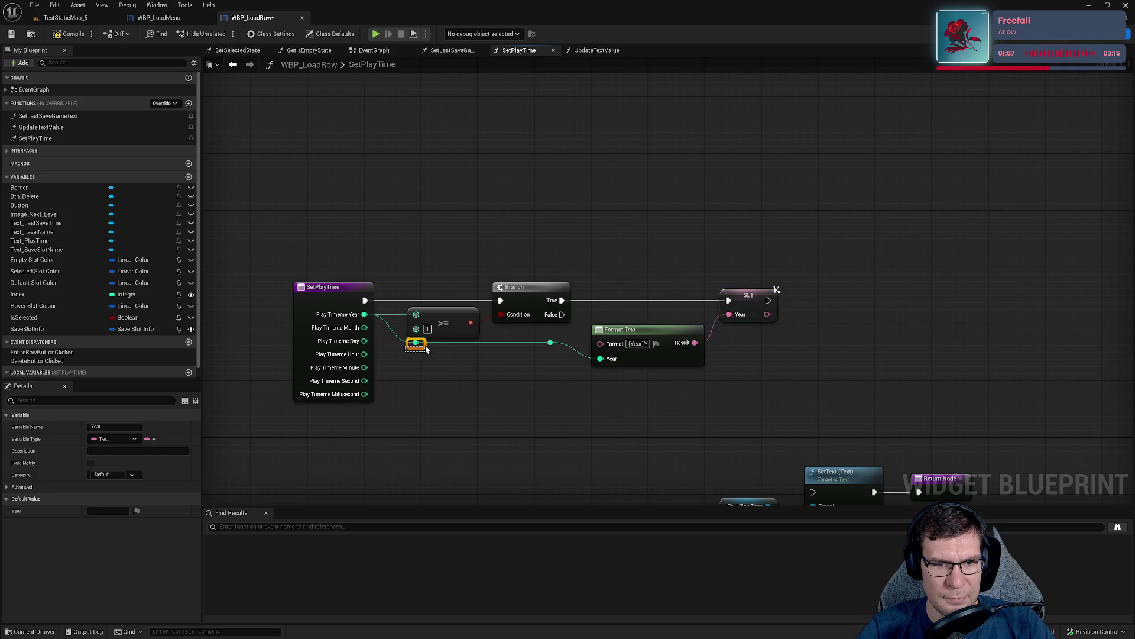
drag(605, 354, 512, 344)
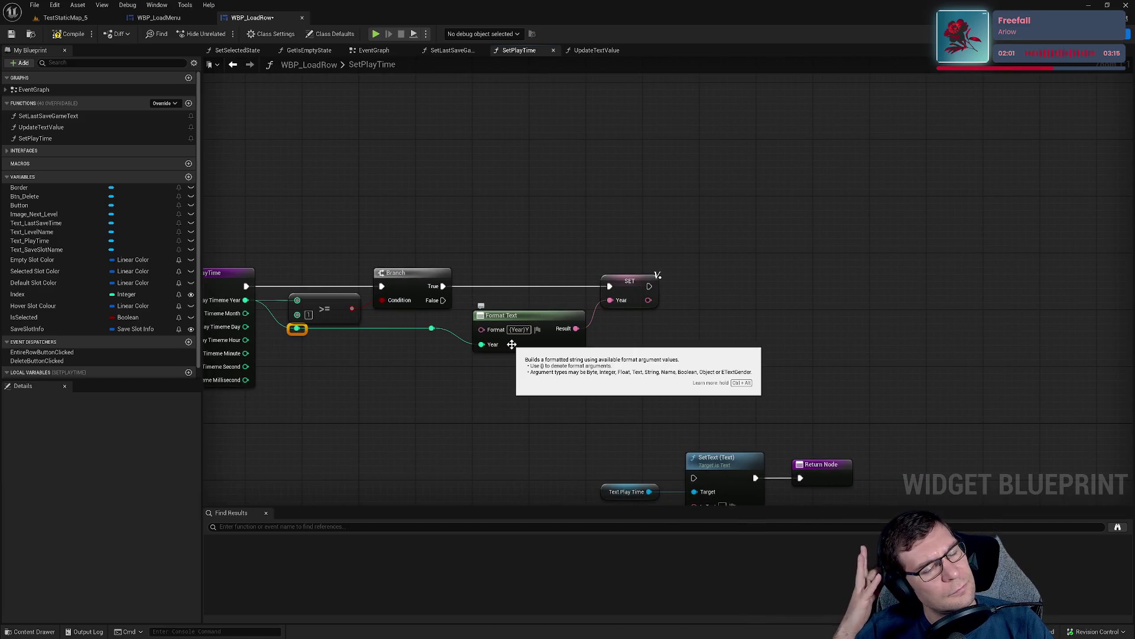
drag(288, 212, 530, 216)
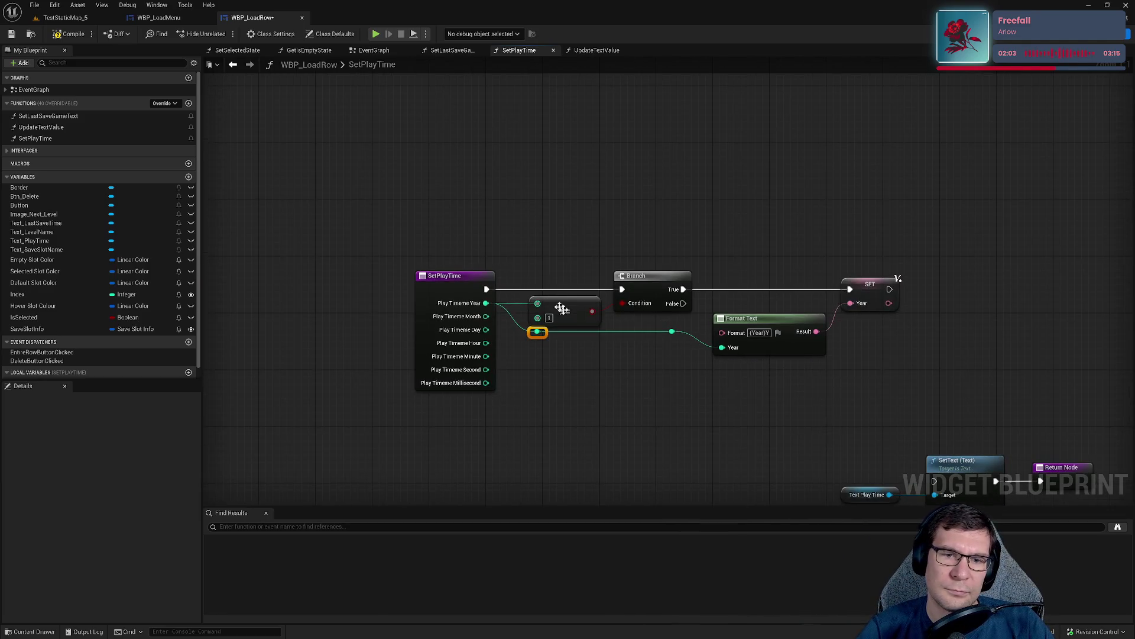
mouse_move(621, 327)
mouse_down()
mouse_move(428, 320)
mouse_move(658, 210)
mouse_up()
key(Escape)
Duplicate the SET Year node, feed it Format Text's Result, drop the spare Format Text, and connect Branch False.
key(ctrl+v)
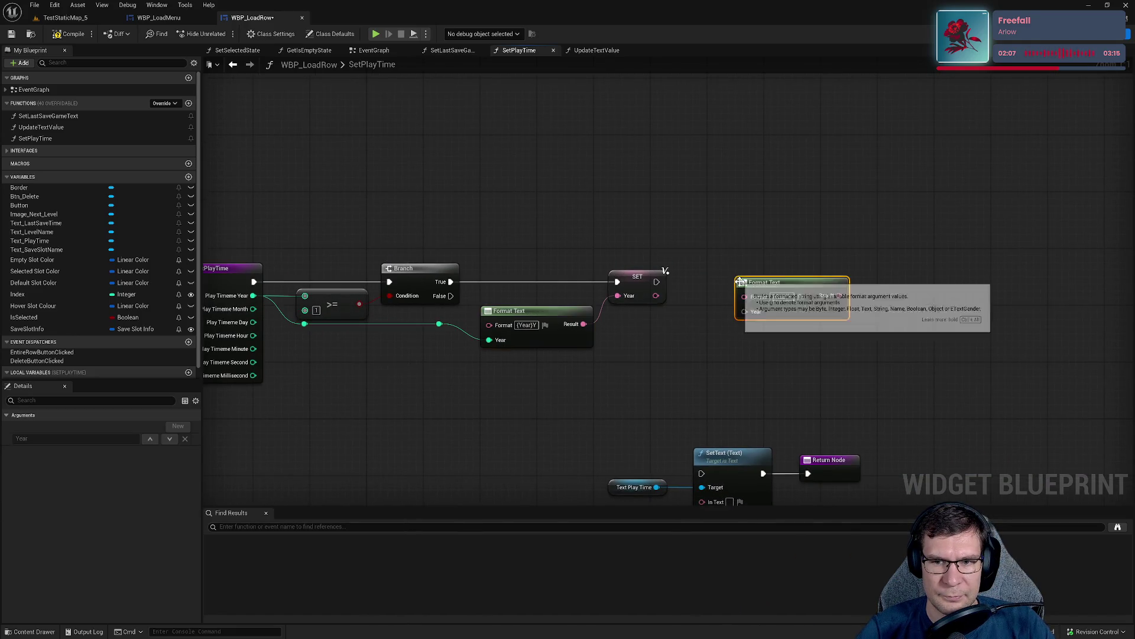
drag(749, 289, 720, 324)
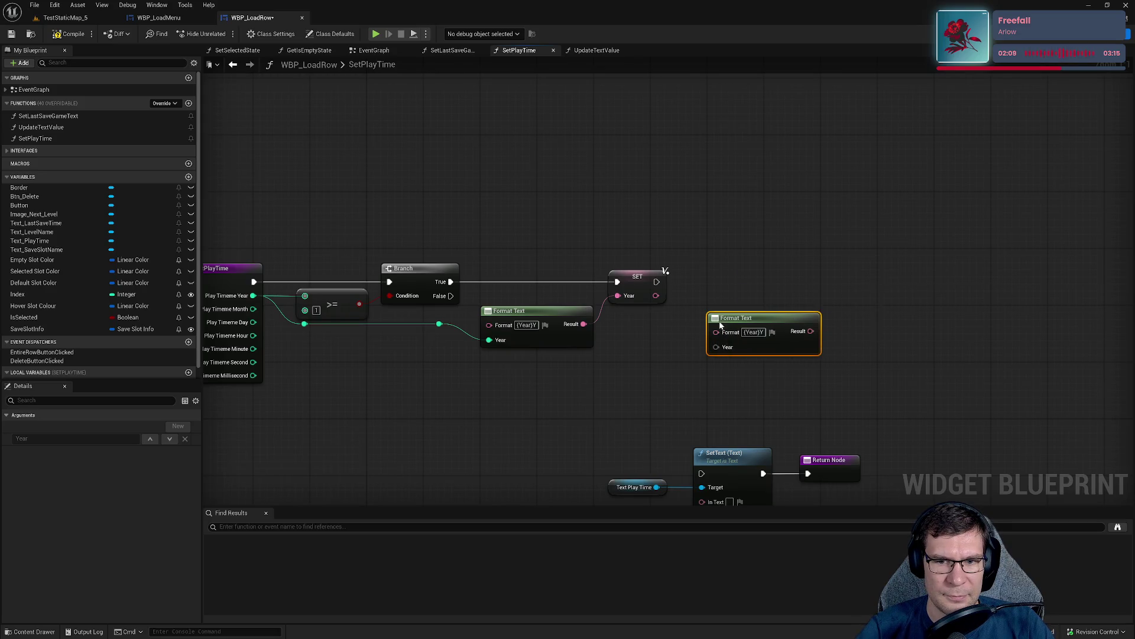
click(649, 285)
key(ctrl+c)
key(ctrl+v)
mouse_move(810, 331)
mouse_down()
mouse_move(843, 344)
mouse_move(794, 320)
mouse_move(451, 296)
mouse_up()
click(783, 324)
key(Delete)
mouse_move(772, 318)
mouse_down()
mouse_move(757, 318)
mouse_move(755, 296)
mouse_up()
mouse_move(691, 346)
mouse_down()
mouse_move(778, 287)
mouse_move(371, 279)
mouse_move(372, 258)
mouse_up()
mouse_move(652, 258)
mouse_down()
mouse_move(654, 308)
mouse_move(807, 346)
mouse_up()
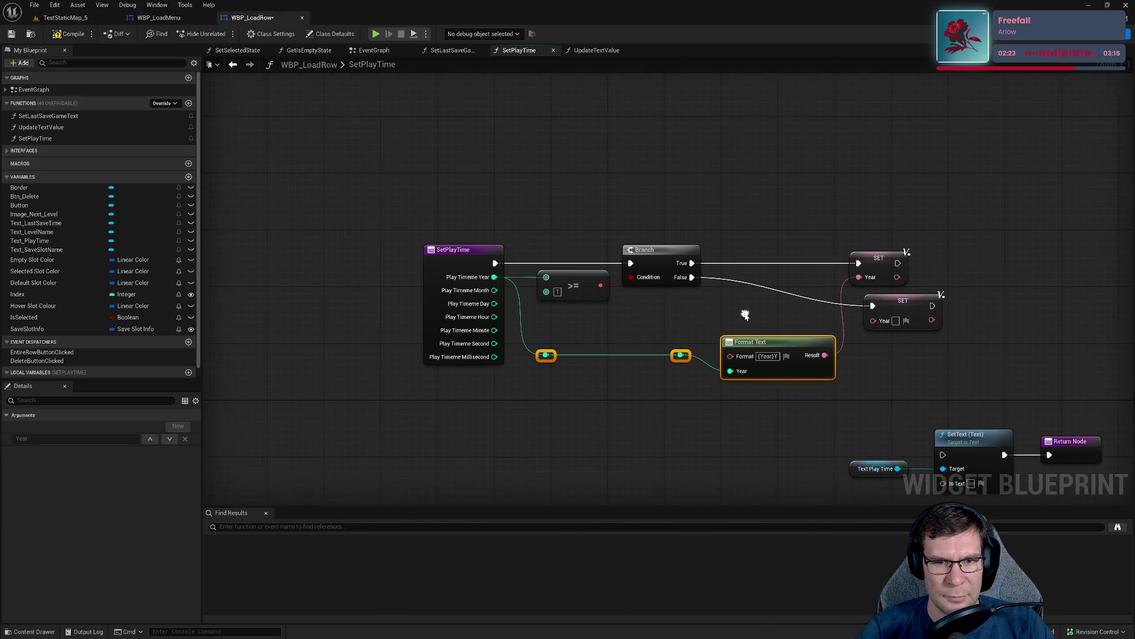
Shift the Branch node right and delete the >= comparison node.
drag(665, 254, 707, 253)
click(600, 291)
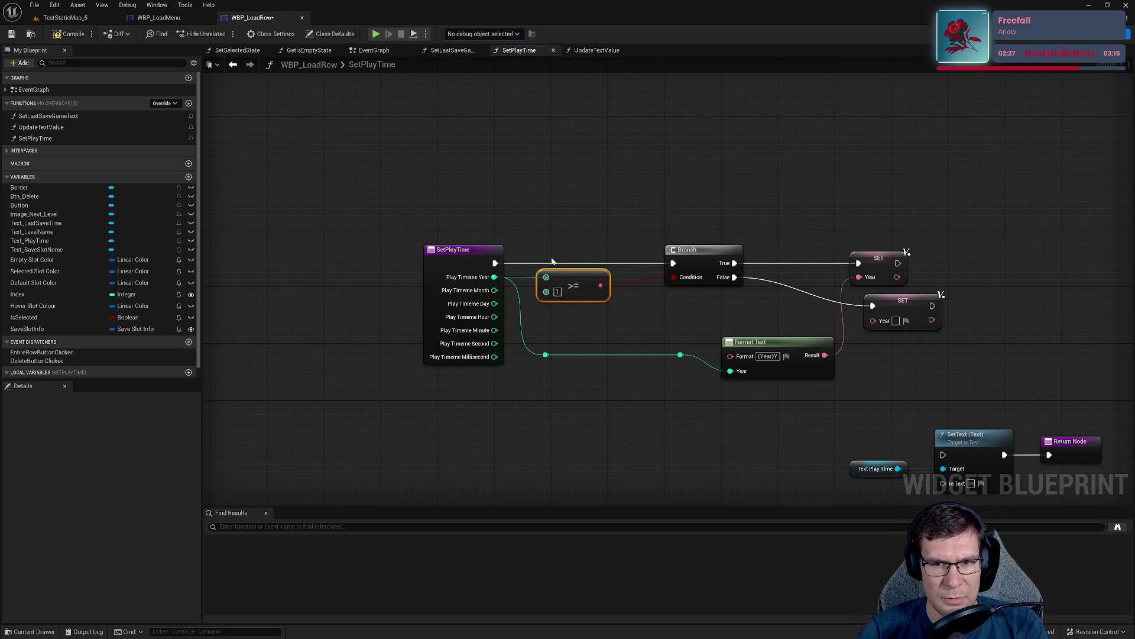
key(Delete)
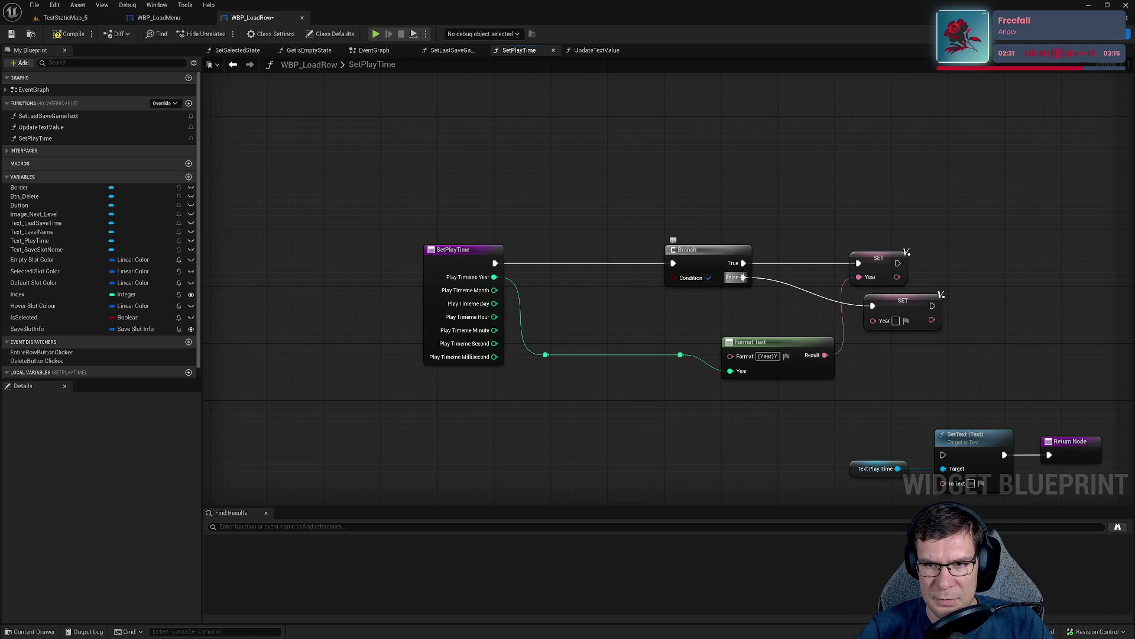
Rewire Branch False to the other SET node and swap the two SET nodes' positions.
mouse_move(744, 277)
mouse_down()
mouse_move(763, 272)
mouse_move(743, 262)
mouse_up()
drag(859, 262, 738, 284)
mouse_move(880, 259)
mouse_down()
mouse_move(869, 364)
mouse_move(905, 364)
mouse_up()
mouse_move(893, 300)
mouse_down()
mouse_move(893, 251)
mouse_move(894, 270)
mouse_up()
mouse_move(904, 381)
mouse_down()
mouse_move(903, 325)
mouse_move(867, 317)
mouse_up()
drag(912, 271, 899, 264)
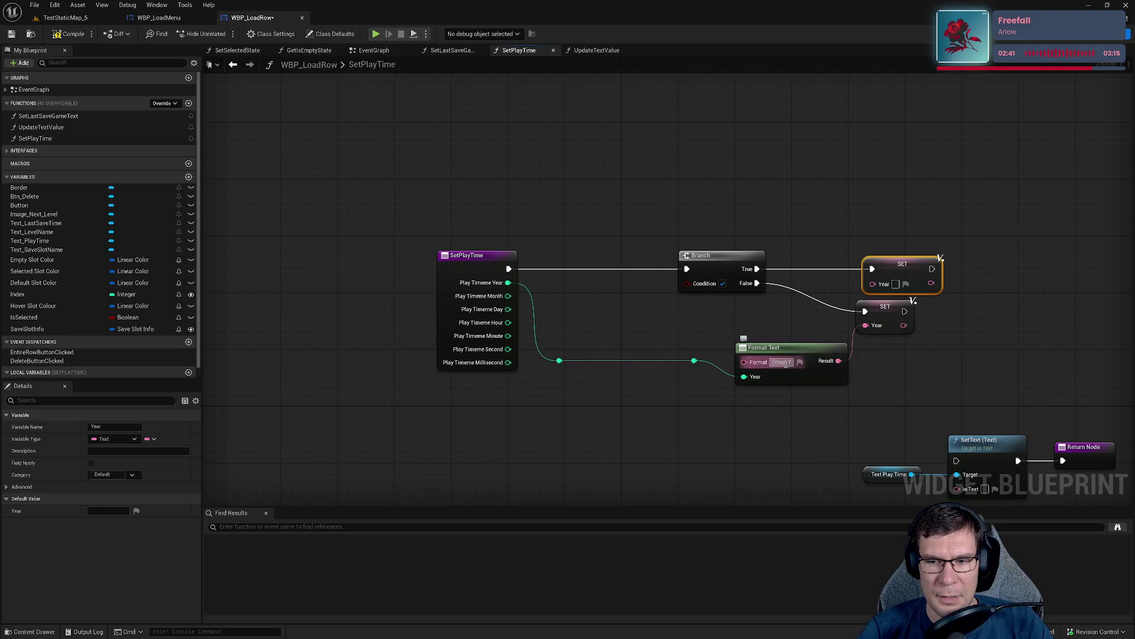
drag(738, 350, 708, 342)
Add an Equal (==) node off Play Timespan Year and wire it into the Branch Condition.
drag(609, 326, 773, 370)
mouse_move(672, 327)
mouse_down()
mouse_move(754, 343)
mouse_move(744, 346)
mouse_up()
text(eq)
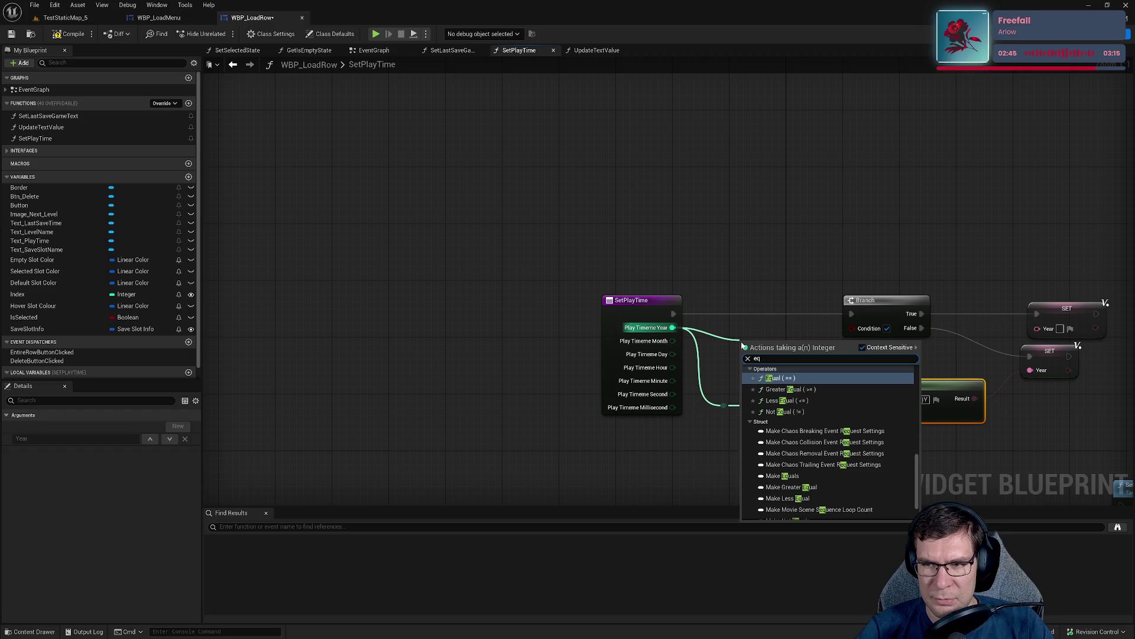
key(Return)
drag(800, 353, 850, 329)
drag(765, 338, 749, 320)
click(628, 283)
Line the upper SET up beside Branch True and the lower SET beside Branch False.
click(805, 346)
drag(891, 305, 861, 306)
drag(1106, 313, 773, 315)
drag(848, 359, 750, 359)
Tidy the Format Text and reroute nodes so the wires run straight.
mouse_move(607, 410)
mouse_down()
mouse_move(670, 438)
mouse_move(572, 480)
mouse_up()
click(655, 401)
mouse_move(733, 393)
mouse_down()
mouse_move(670, 379)
mouse_move(662, 357)
mouse_up()
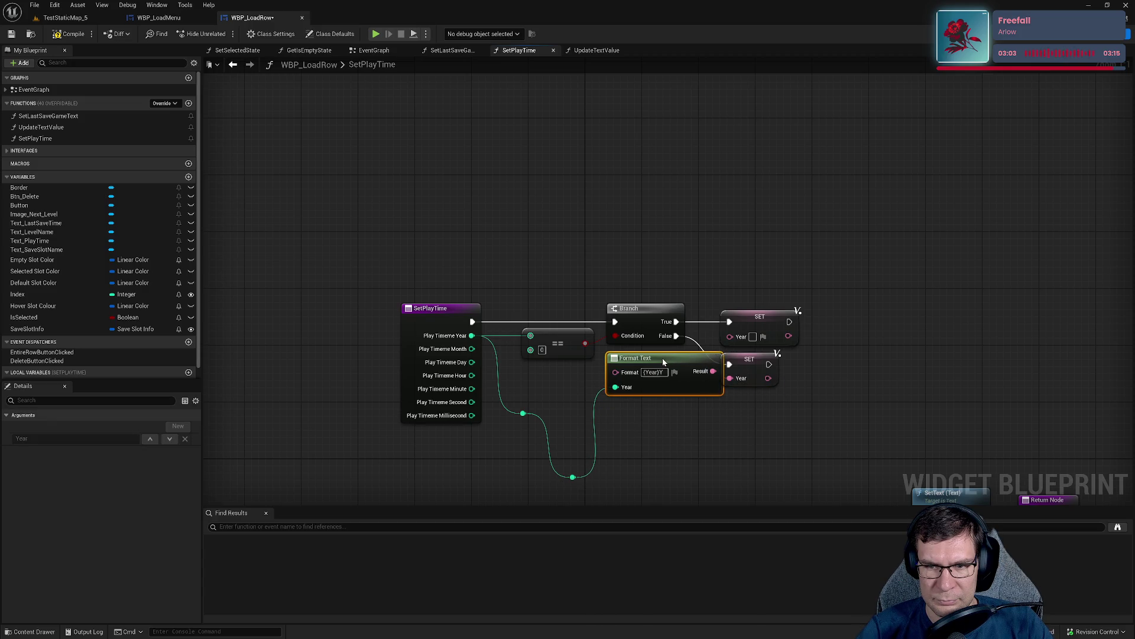
shift+click(749, 362)
mouse_move(749, 362)
mouse_down()
mouse_move(779, 364)
mouse_move(703, 378)
mouse_up()
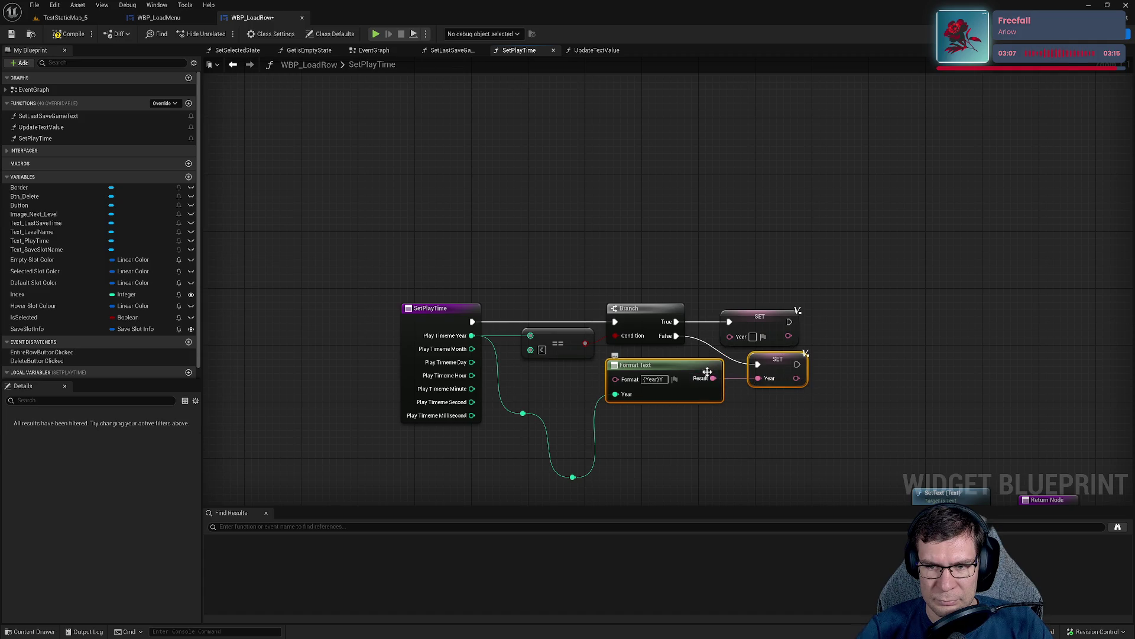
click(834, 388)
click(779, 363)
click(719, 456)
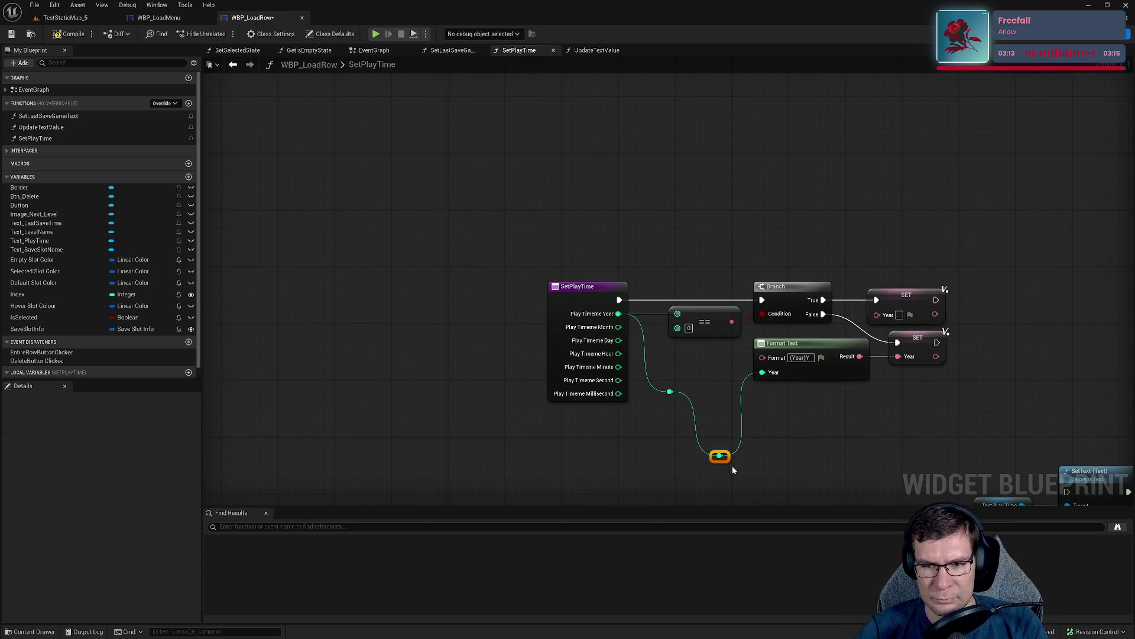
drag(727, 456, 735, 348)
click(670, 392)
mouse_move(678, 395)
mouse_down()
mouse_move(688, 353)
mouse_move(656, 346)
mouse_move(686, 349)
mouse_up()
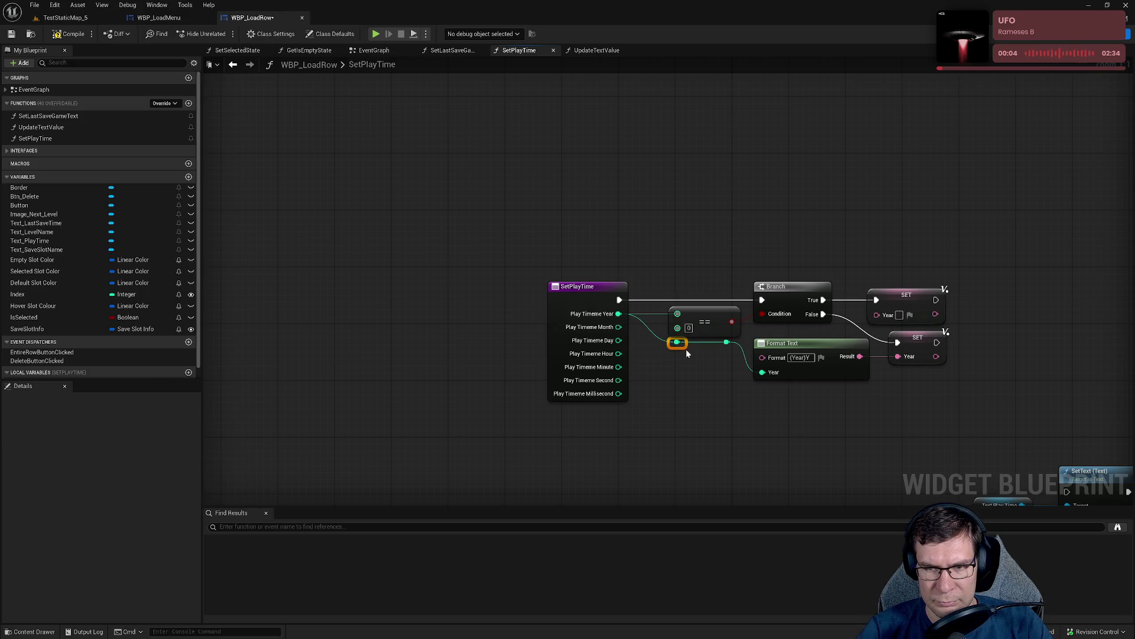
mouse_move(908, 453)
mouse_down()
mouse_move(732, 333)
mouse_move(1059, 416)
mouse_up()
mouse_move(923, 353)
mouse_down()
mouse_move(568, 444)
mouse_move(648, 369)
mouse_move(700, 296)
mouse_move(684, 288)
mouse_move(719, 251)
mouse_up()
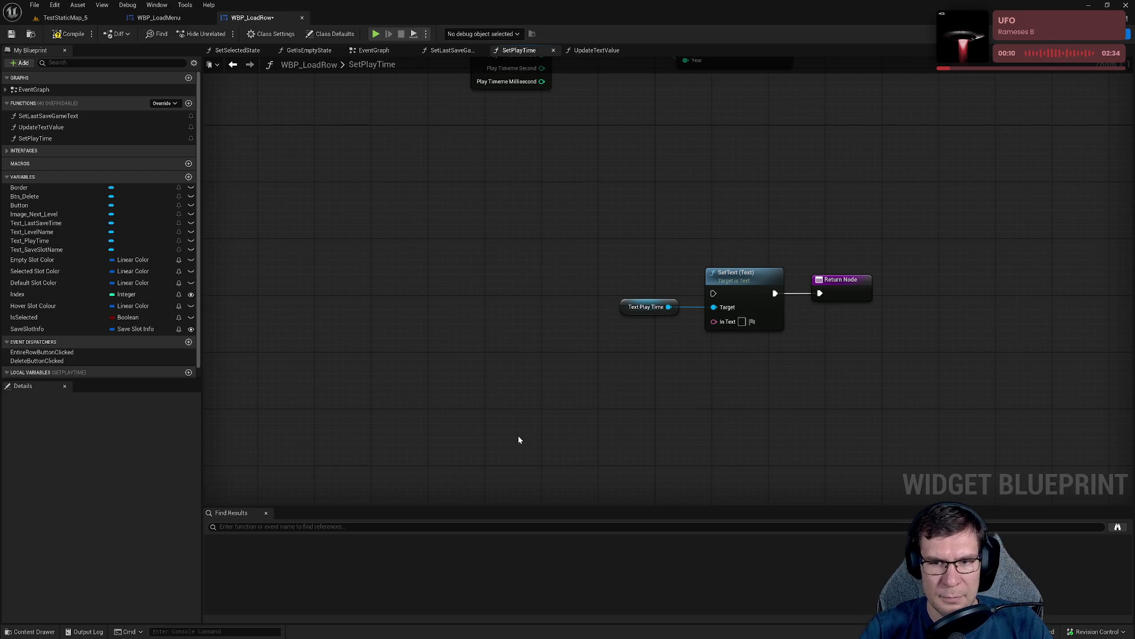
Paste a copy of Format Text below the SetText node.
drag(523, 159, 463, 350)
click(654, 230)
drag(654, 231, 722, 115)
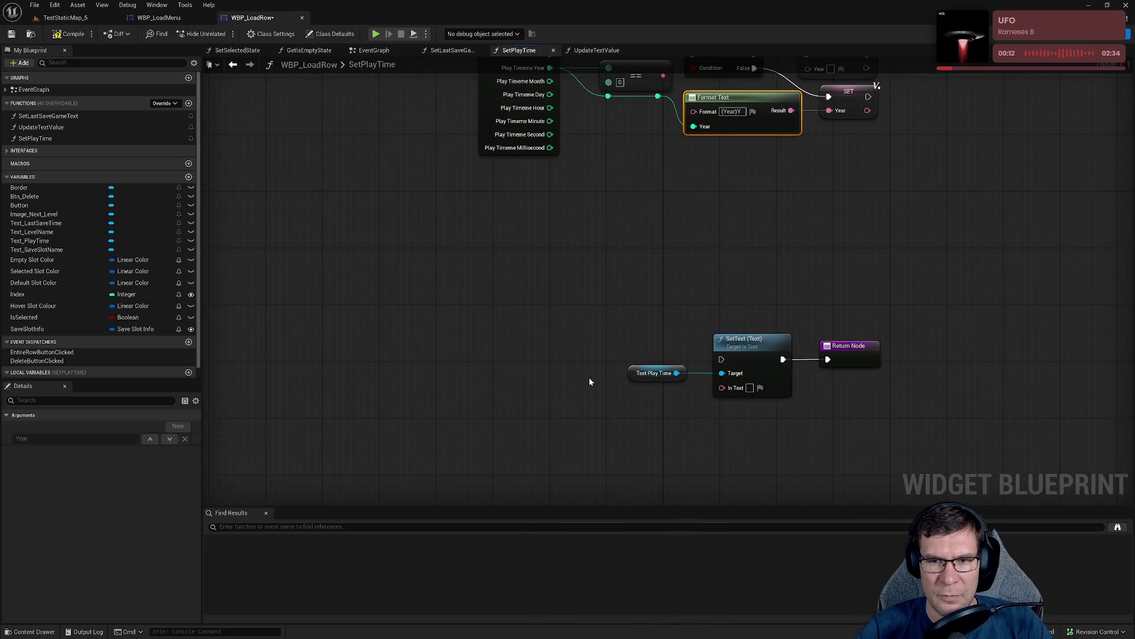
key(ctrl+v)
drag(611, 347, 626, 425)
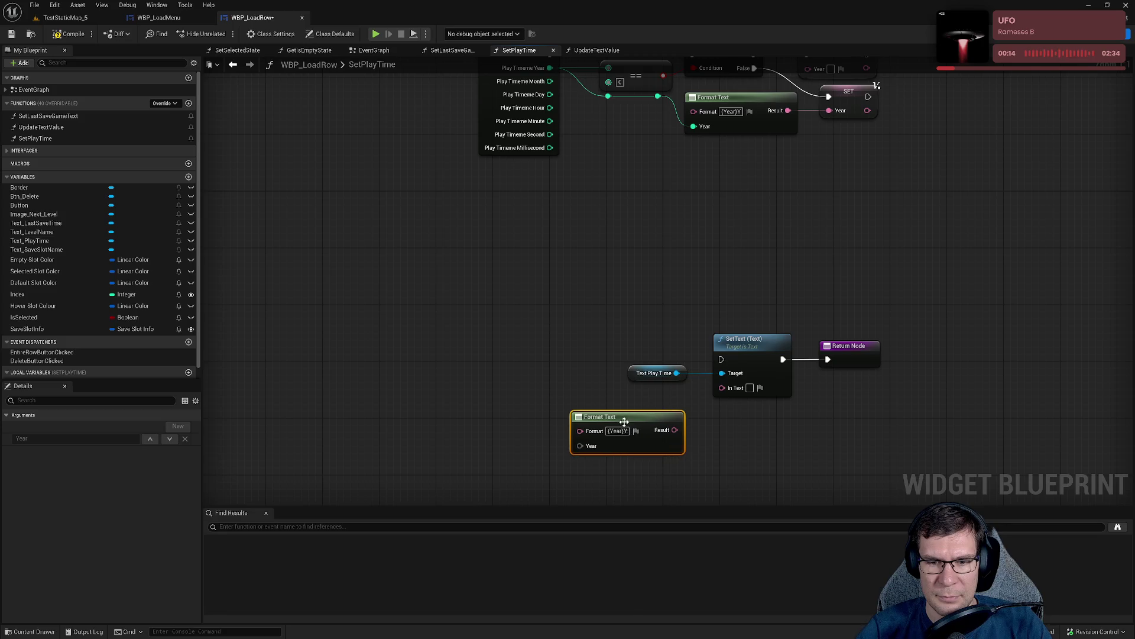
text({})
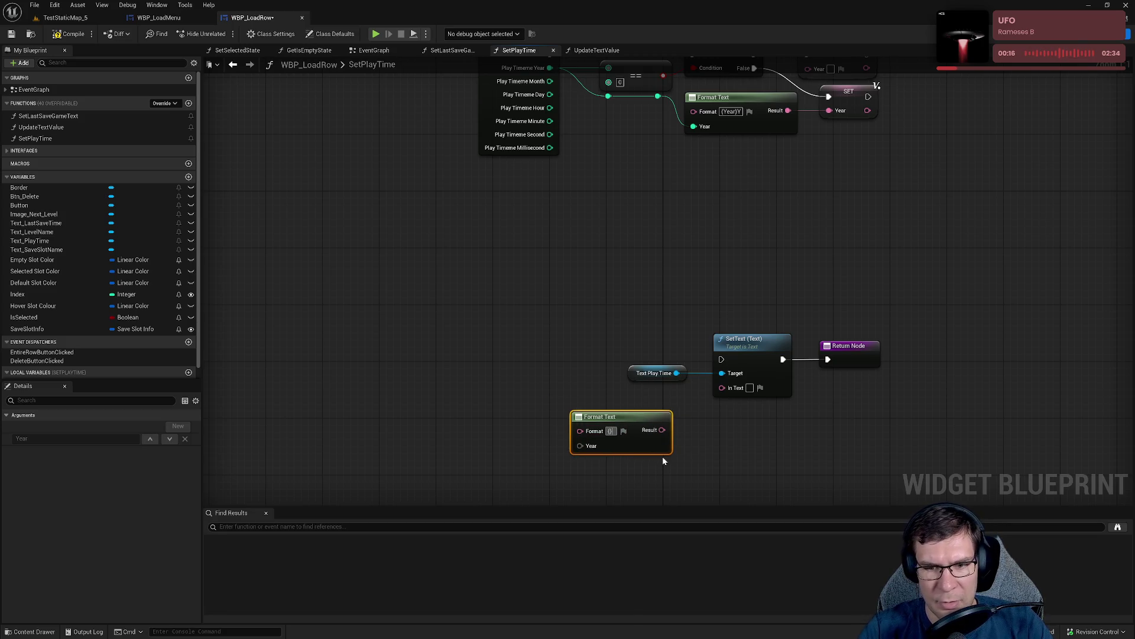
text(Year)
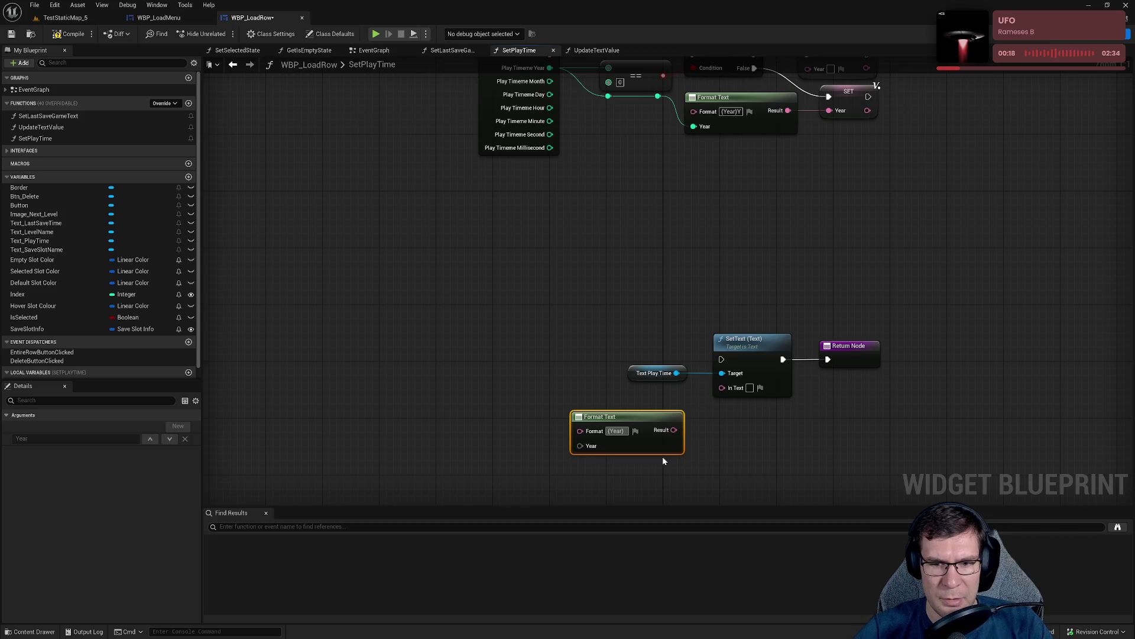
click(507, 317)
Set the new format to {Year}, feed it the local Year getter, and wire Result into In Text.
scroll(89, 306, down, 1)
mouse_move(36, 373)
mouse_down()
mouse_move(114, 393)
mouse_move(589, 438)
mouse_move(524, 439)
mouse_up()
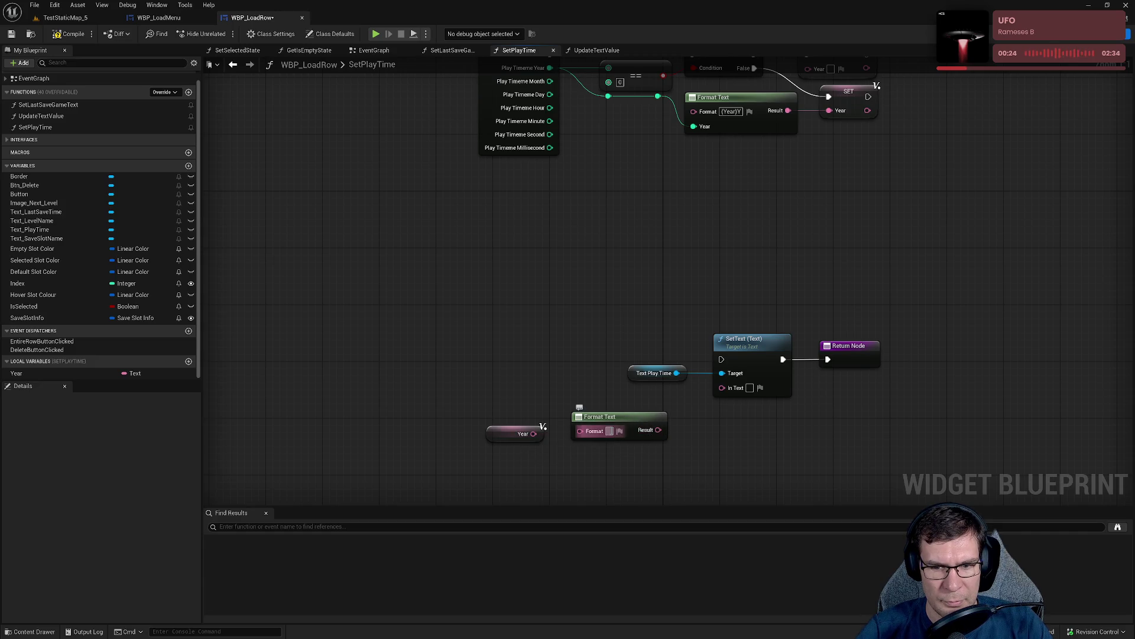
text({Year)
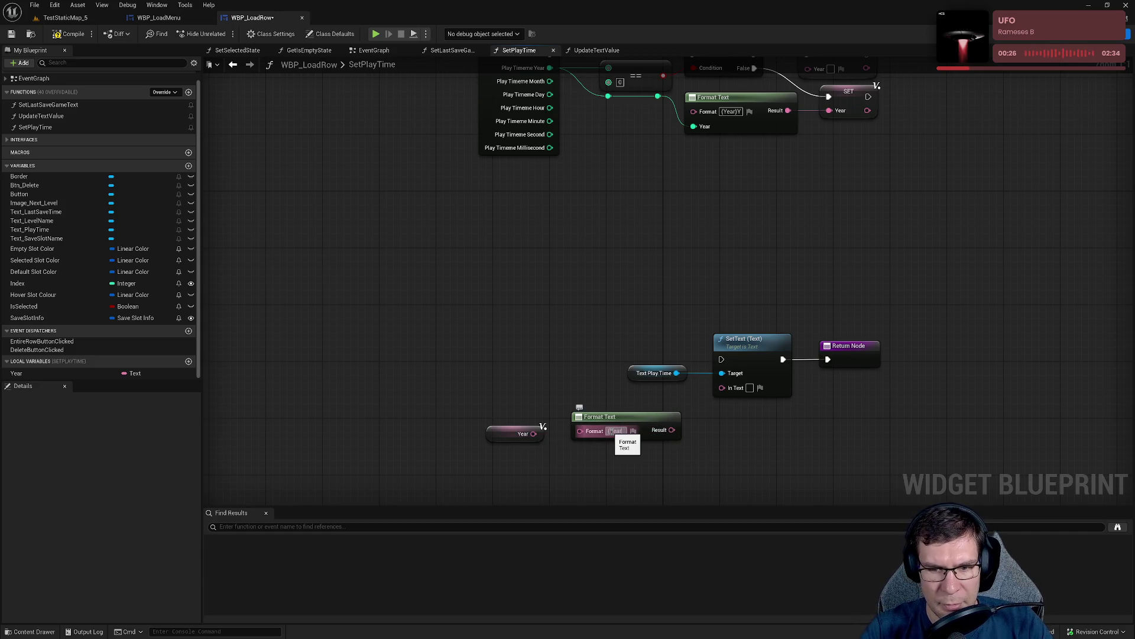
text(})
key(Return)
mouse_move(534, 433)
mouse_down()
mouse_move(601, 454)
mouse_move(580, 445)
mouse_up()
drag(507, 392, 626, 453)
key(q)
mouse_move(686, 419)
mouse_down()
mouse_move(707, 426)
mouse_move(733, 392)
mouse_move(723, 386)
mouse_up()
Move the lower Format Text, SetText and Return nodes right to tidy the graph.
drag(469, 284, 849, 452)
drag(849, 349, 1117, 292)
mouse_move(355, 340)
mouse_down()
mouse_move(811, 278)
mouse_move(1102, 152)
mouse_move(589, 353)
mouse_up()
click(448, 240)
mouse_move(448, 241)
mouse_down()
mouse_move(758, 250)
mouse_move(395, 222)
mouse_up()
scroll(395, 222, down, 1)
scroll(395, 227, down, 1)
drag(337, 197, 799, 316)
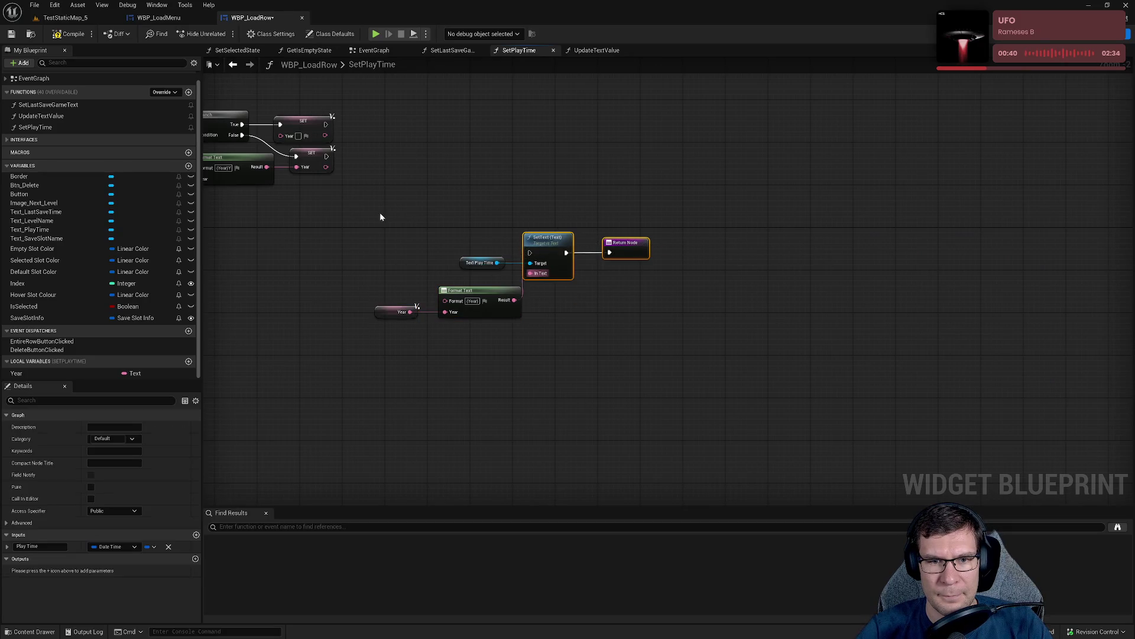
drag(550, 242, 843, 239)
scroll(683, 278, up, 2)
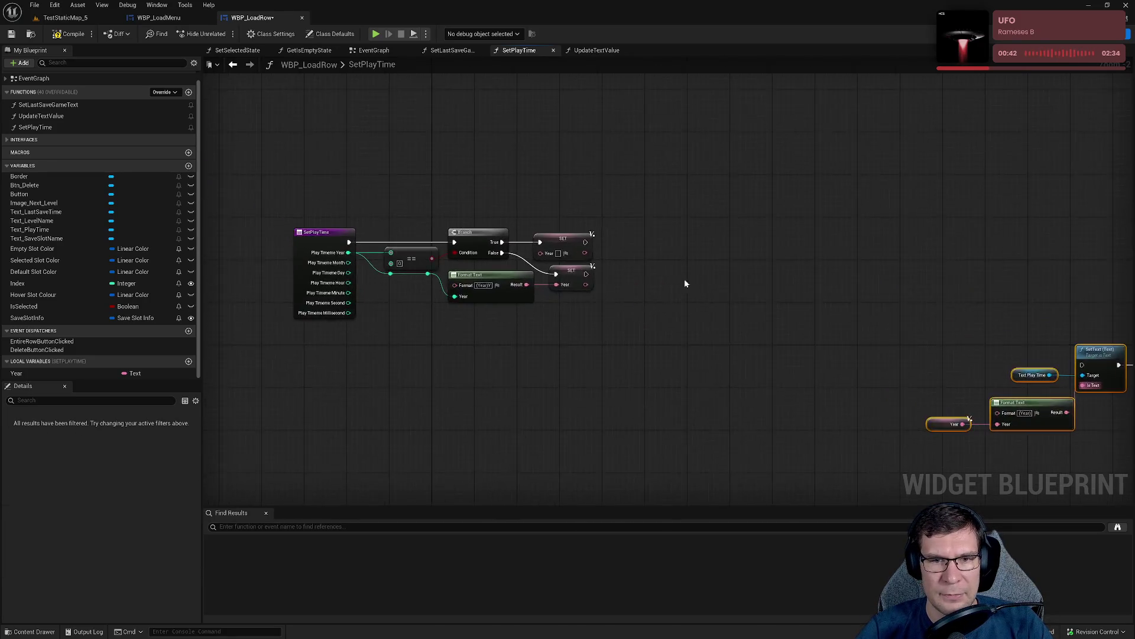
drag(683, 278, 844, 260)
click(685, 335)
Add an Equal (==) node off Play Timespan Month through a reroute, placed lower in the graph.
drag(494, 240, 617, 368)
text(eqa)
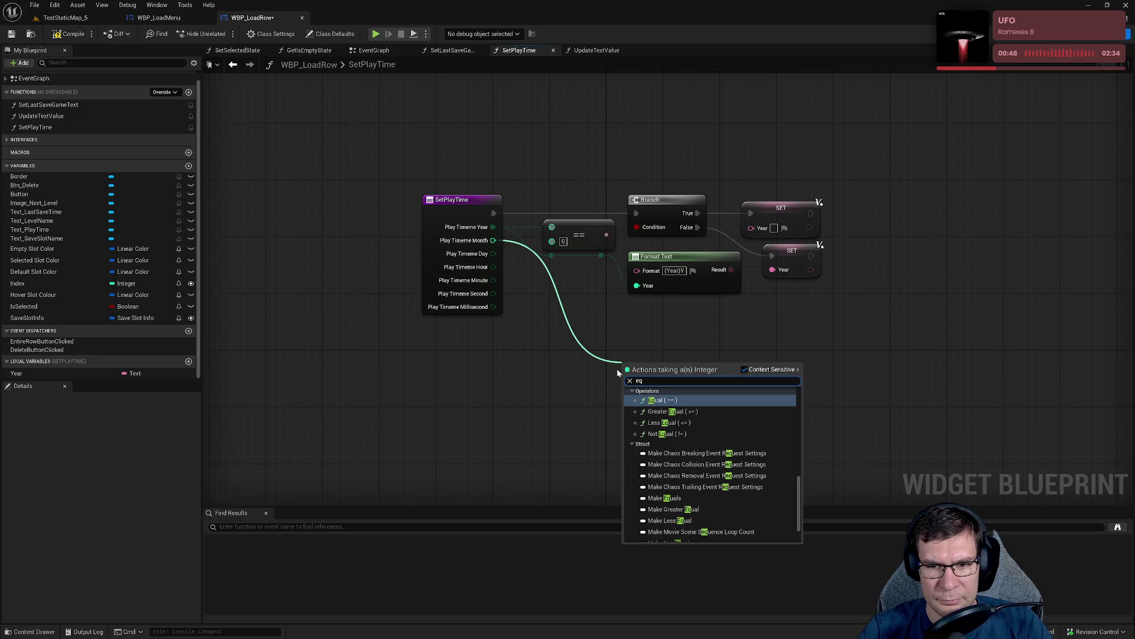
key(Return)
double_click(508, 242)
mouse_move(508, 242)
mouse_down()
mouse_move(551, 280)
mouse_move(557, 273)
mouse_up()
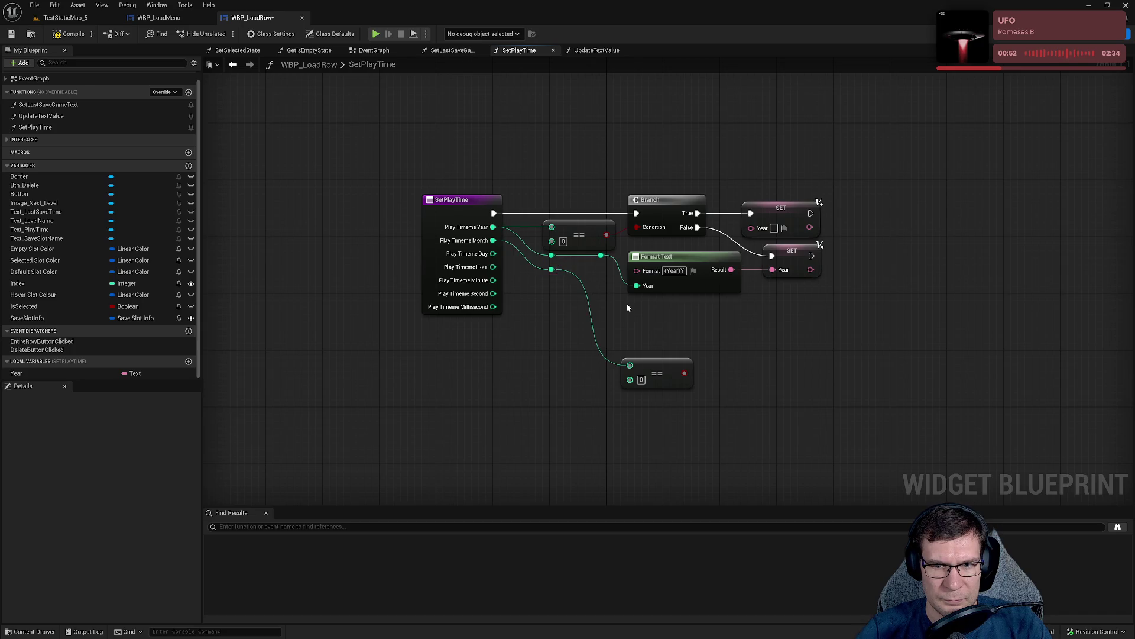
mouse_move(618, 408)
mouse_down()
mouse_move(645, 400)
mouse_move(623, 371)
mouse_move(626, 355)
mouse_up()
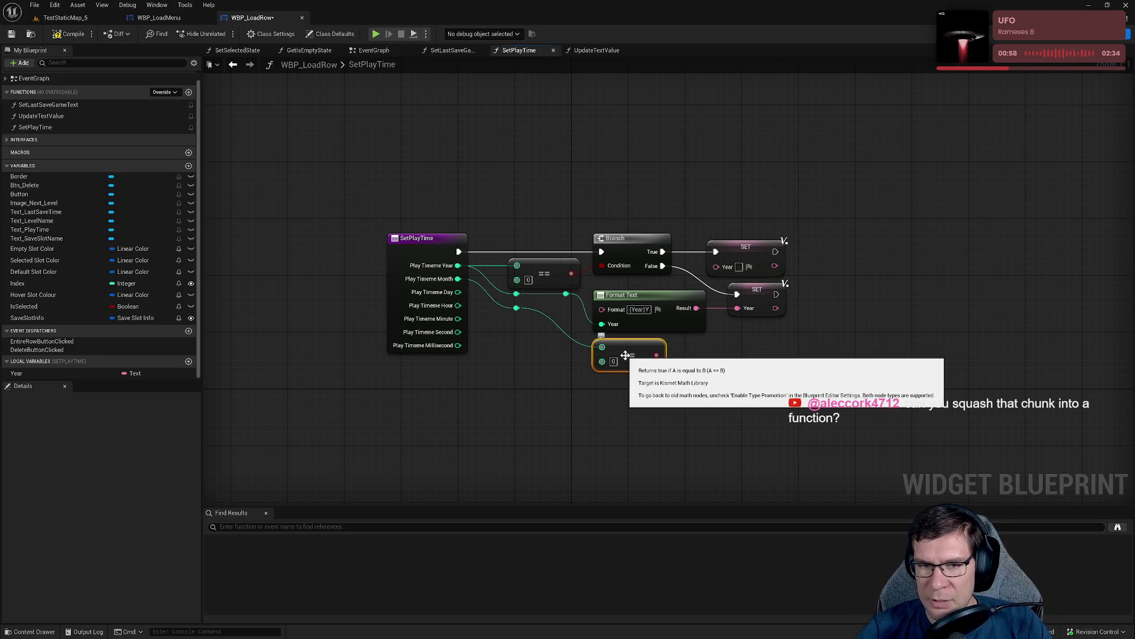
drag(636, 354, 633, 376)
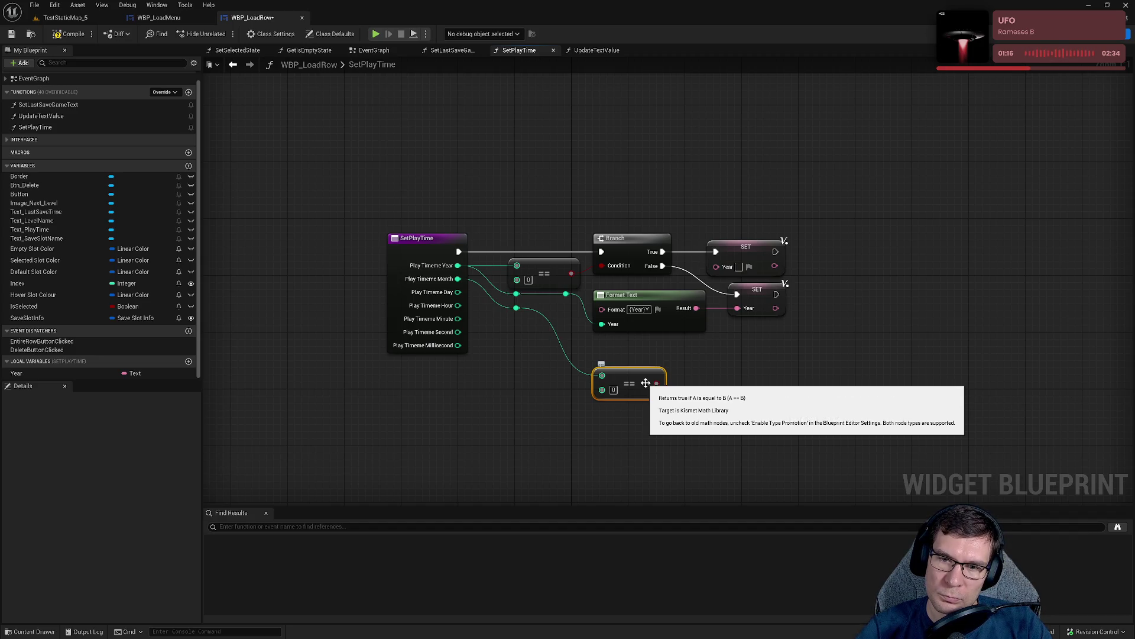
drag(520, 310, 545, 386)
drag(509, 348, 684, 436)
drag(627, 368, 606, 474)
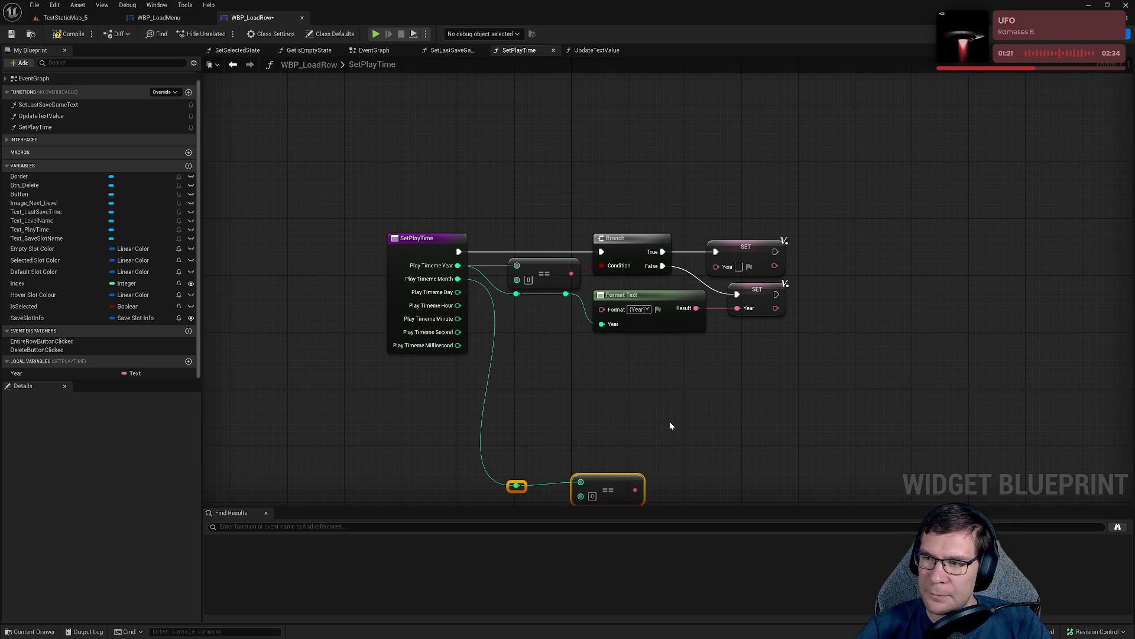
Box-select the year-check nodes and reroutes and bring up their node actions.
mouse_move(441, 231)
mouse_down()
mouse_move(677, 390)
mouse_move(750, 371)
mouse_up()
click(788, 382)
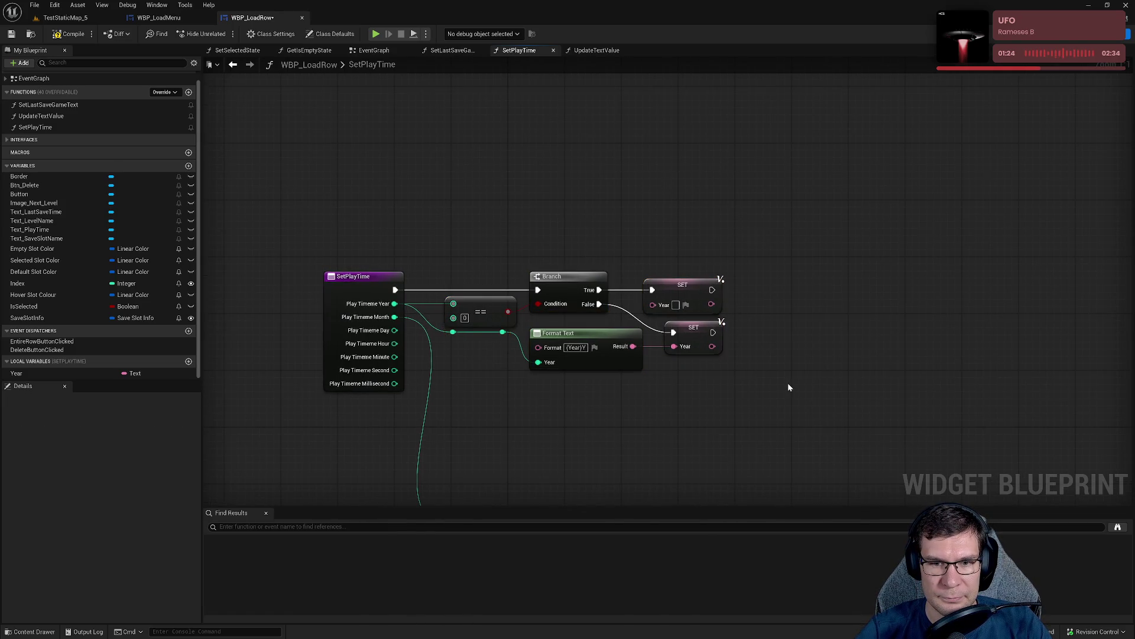
drag(449, 245, 733, 408)
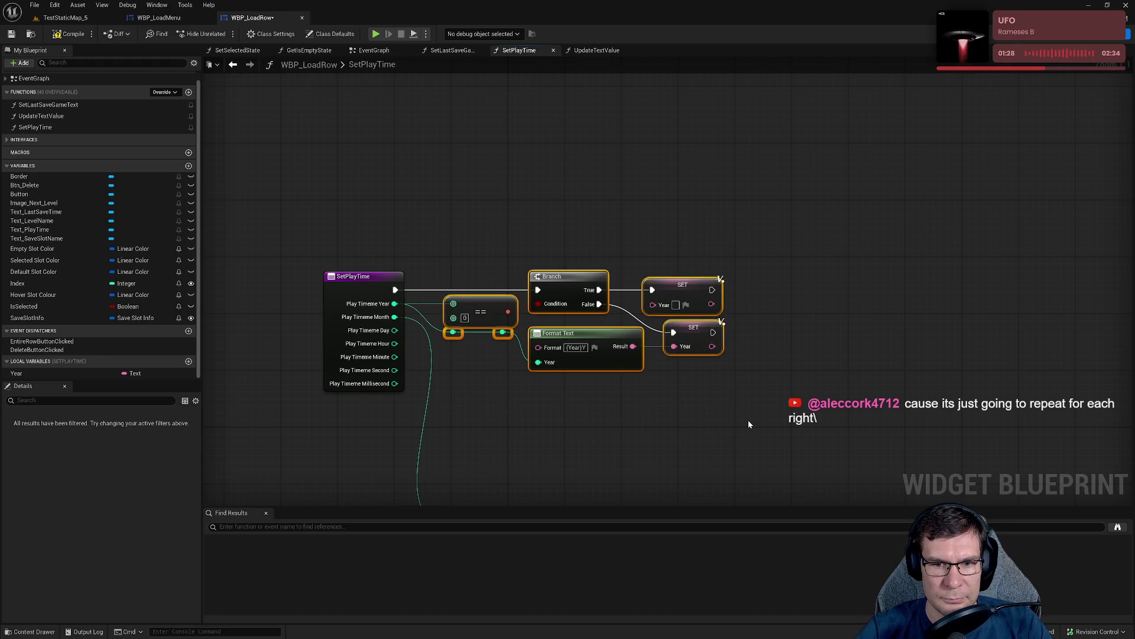
click(718, 409)
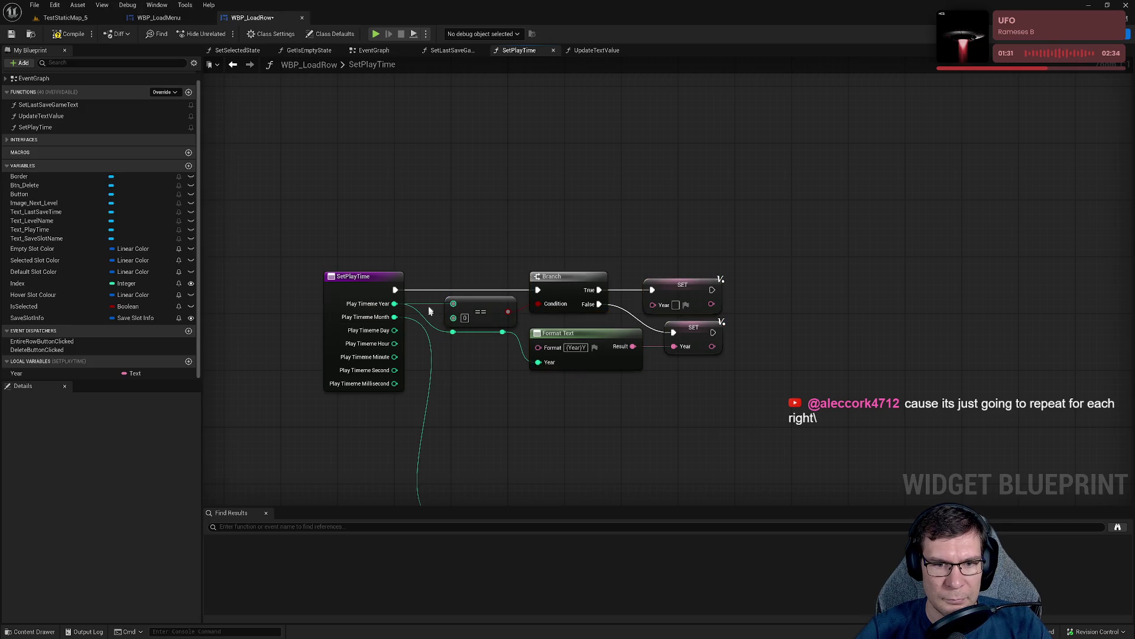
drag(496, 243, 763, 414)
right_click(559, 300)
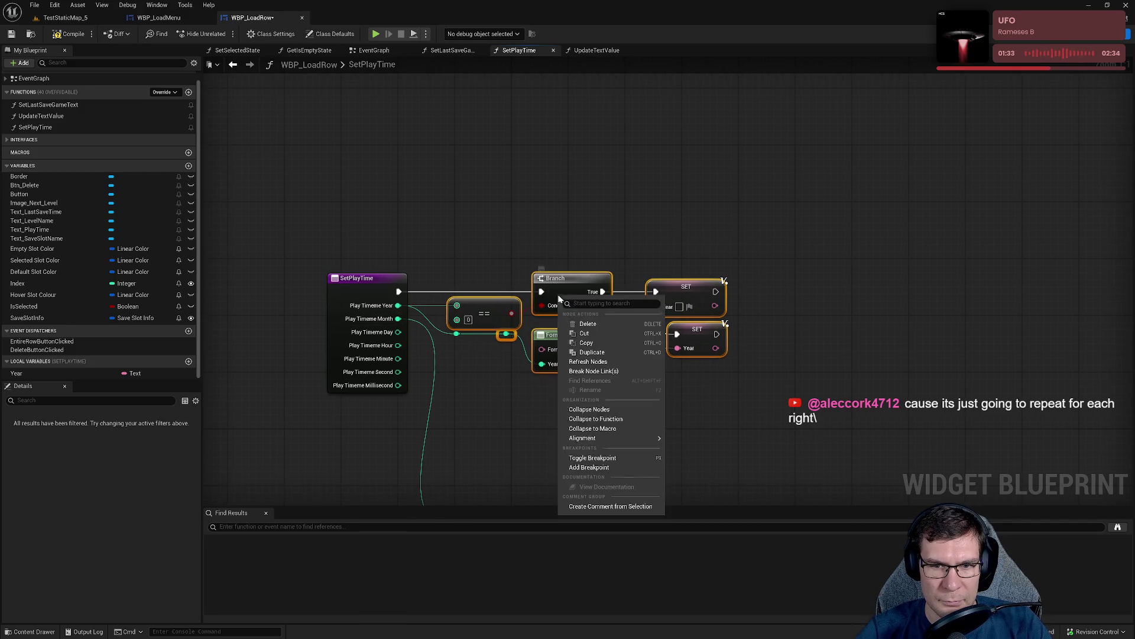
Collapse the selected year-check nodes into a new function node.
click(596, 419)
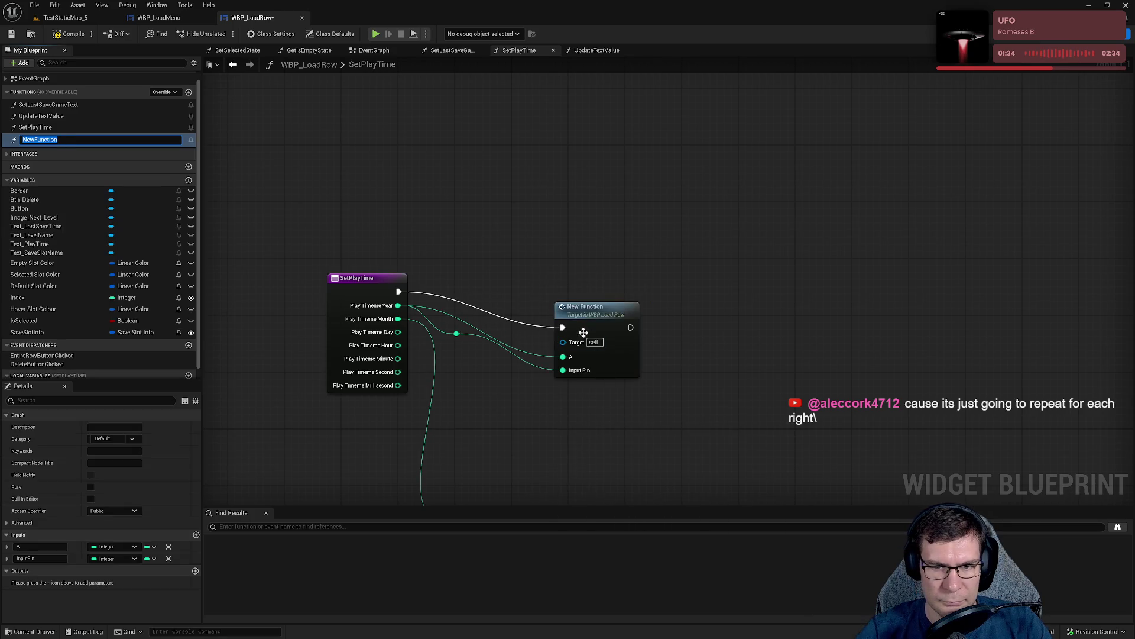
drag(589, 278, 555, 273)
alt+click(558, 331)
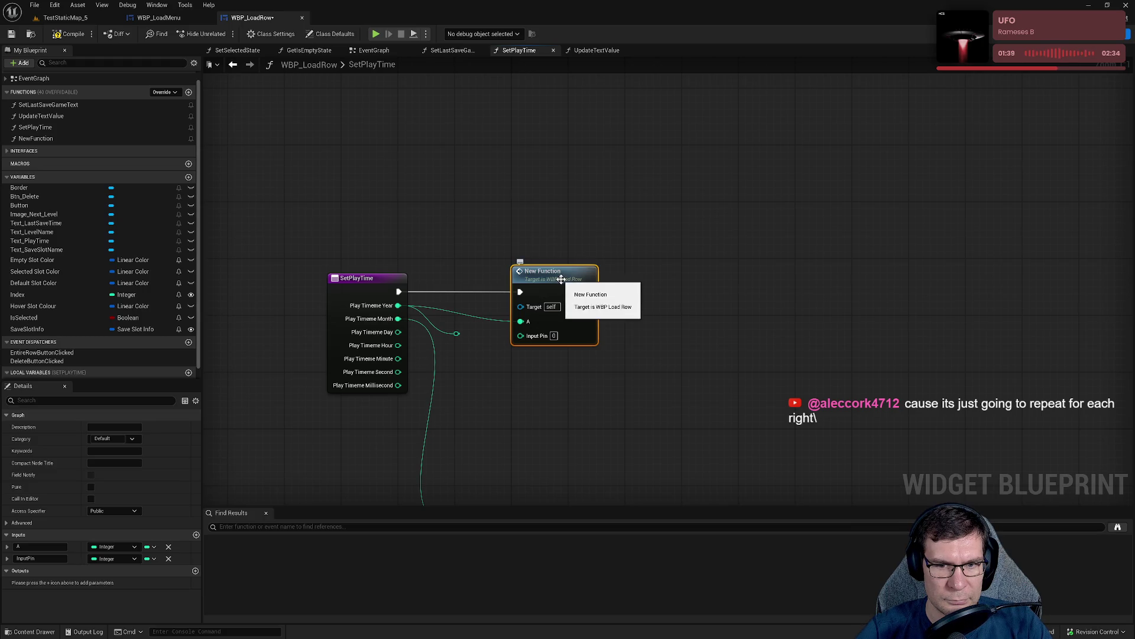
Rename the new function to GetTextValue and open its graph.
click(35, 128)
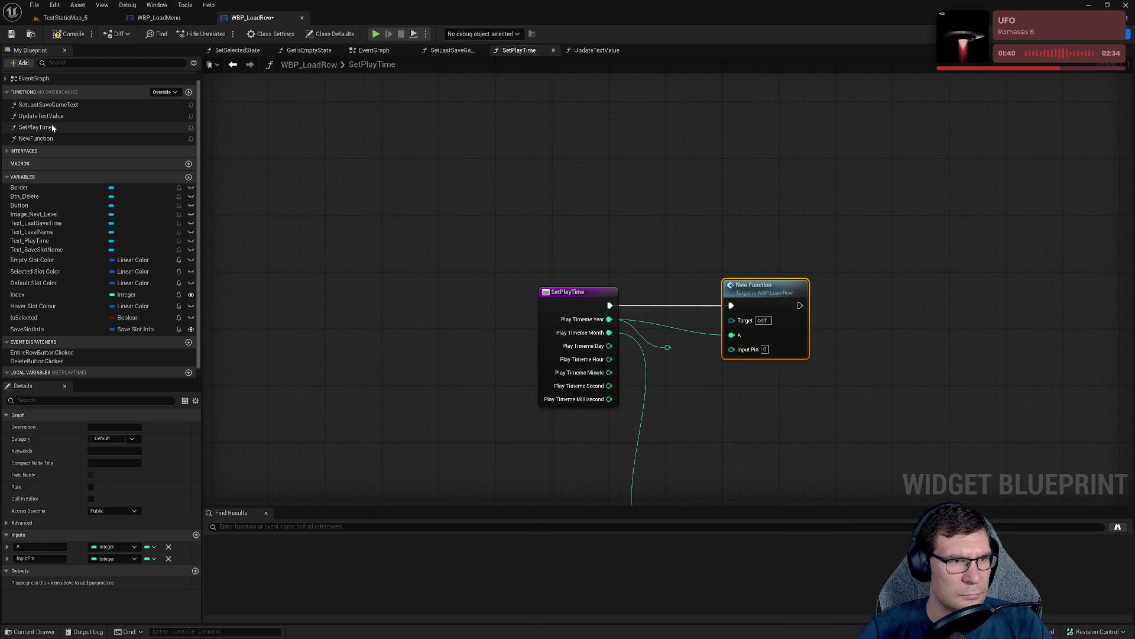
click(57, 139)
key(F2)
text(Format)
key(ctrl+a)
text(Ge)
text(TextValue)
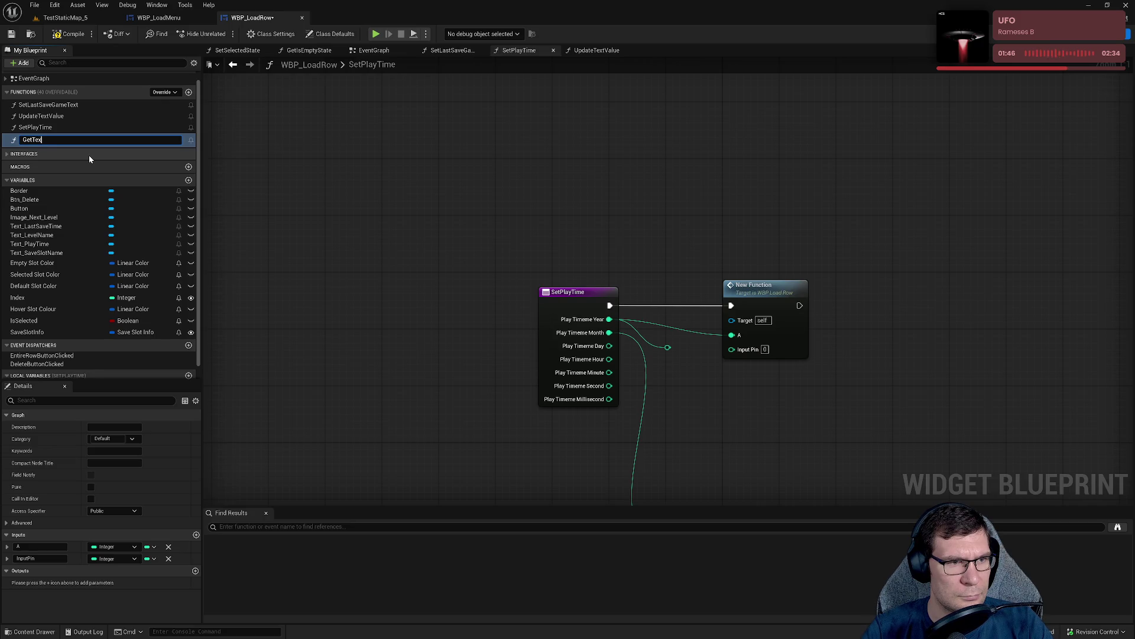
key(Return)
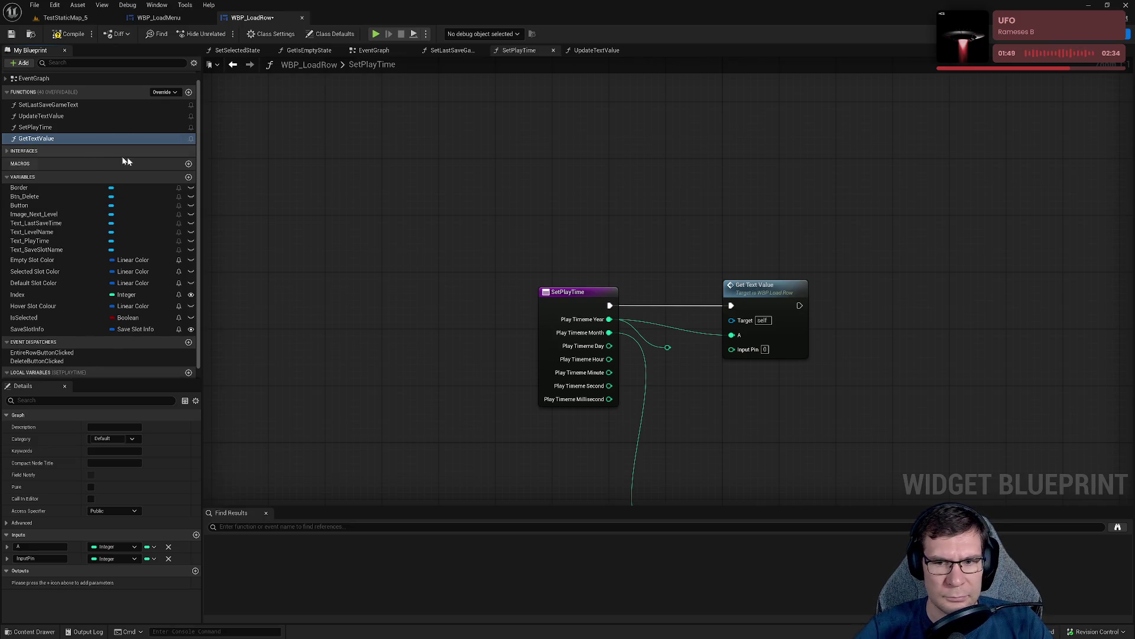
double_click(708, 264)
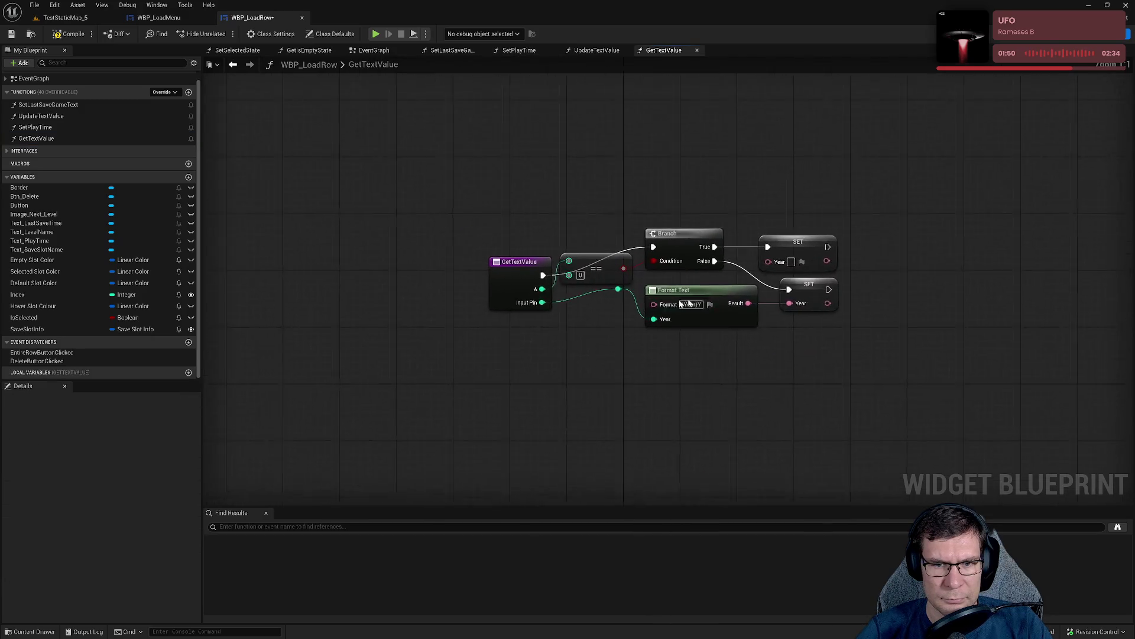
Add a Return Node fed by the upper setter's execution.
click(475, 246)
click(835, 372)
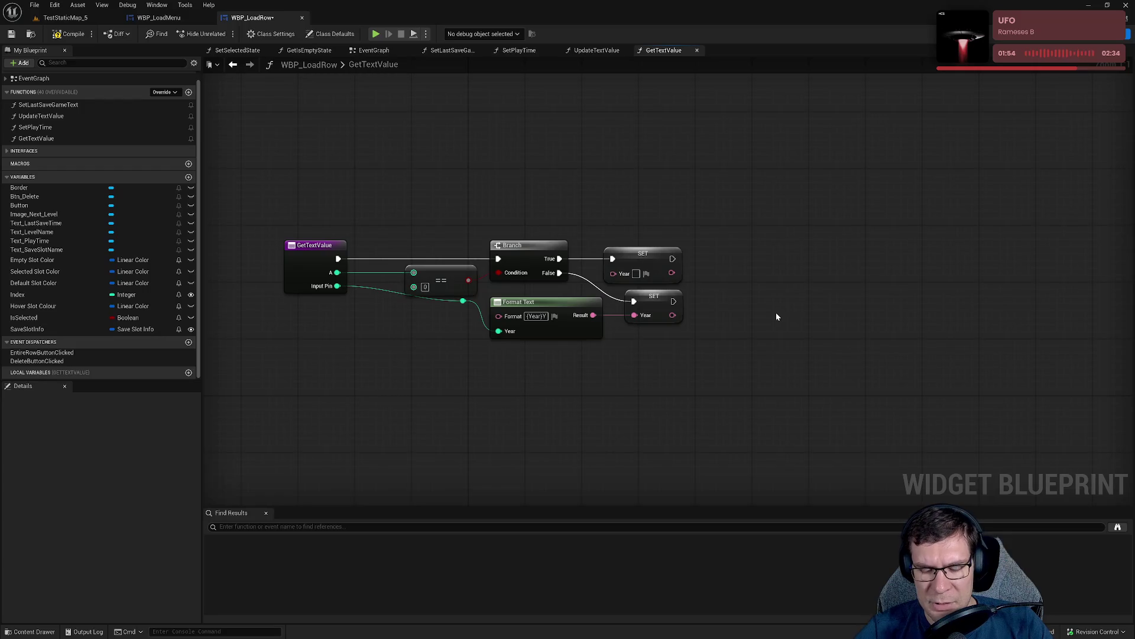
right_click(819, 298)
text(return)
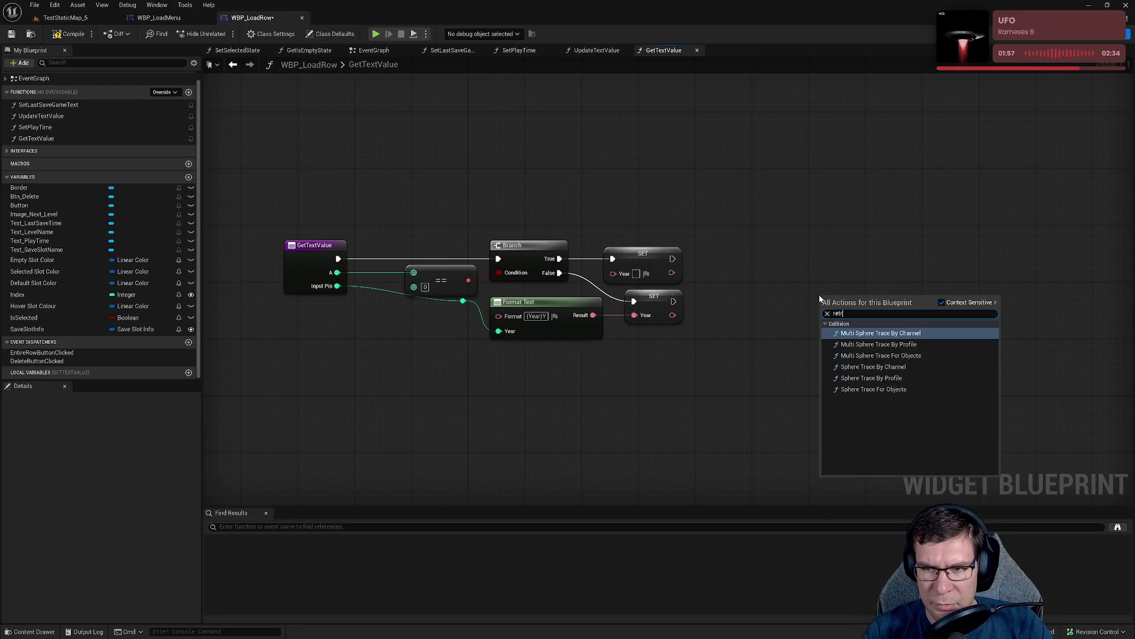
key(Return)
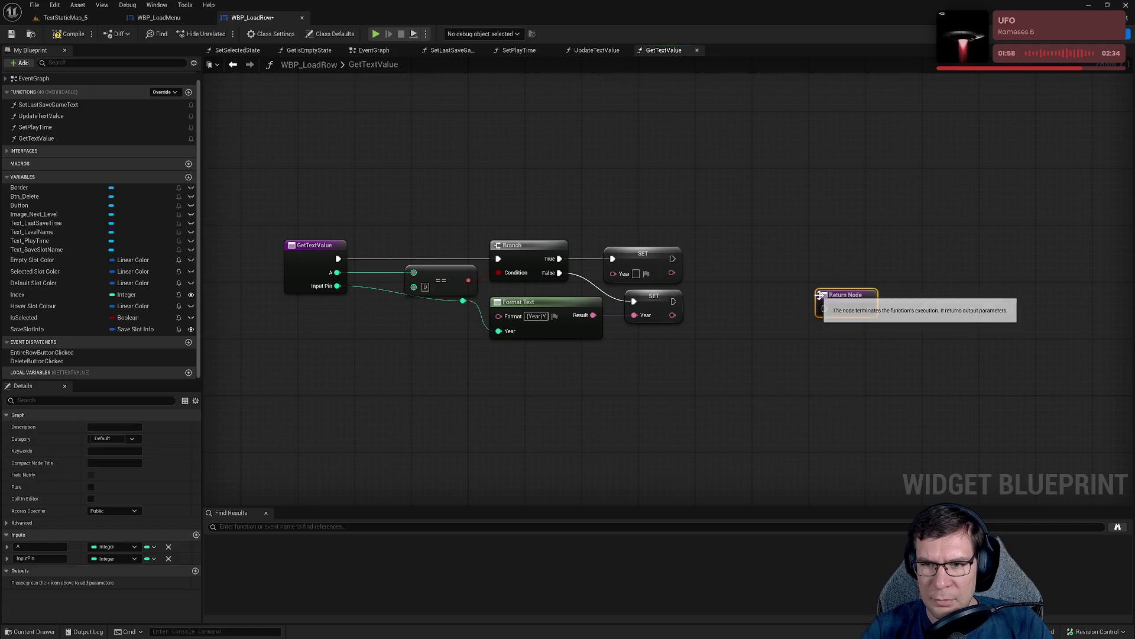
mouse_move(825, 308)
mouse_down()
mouse_move(637, 276)
mouse_move(578, 251)
mouse_move(556, 257)
mouse_move(790, 264)
mouse_up()
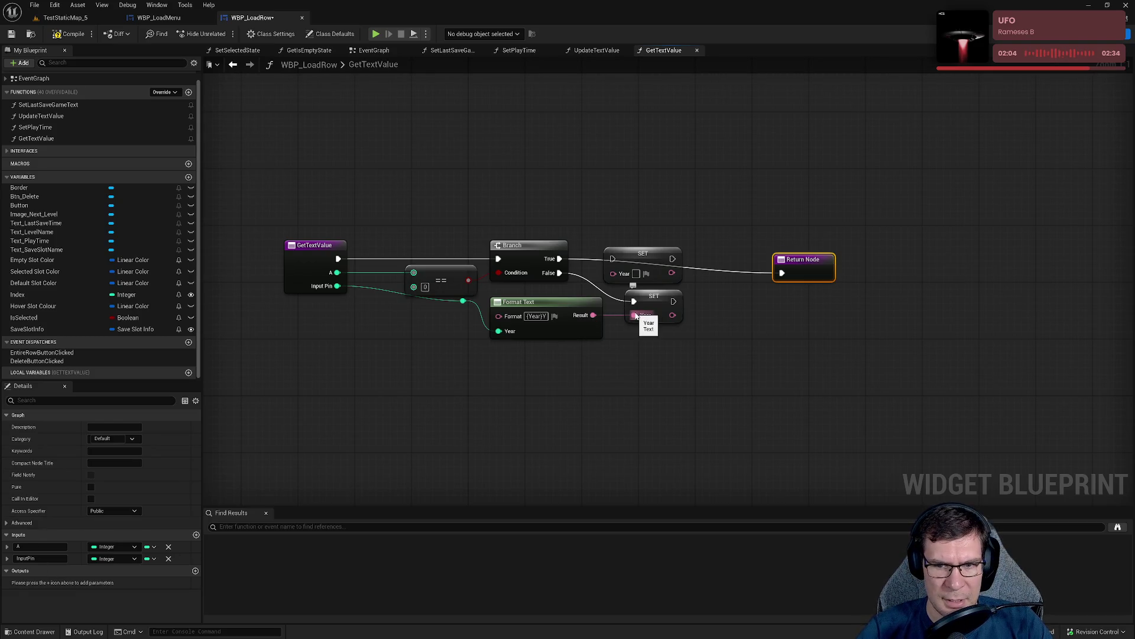
Add a Text-typed output parameter named Text to the function.
click(195, 571)
text(Text)
key(Return)
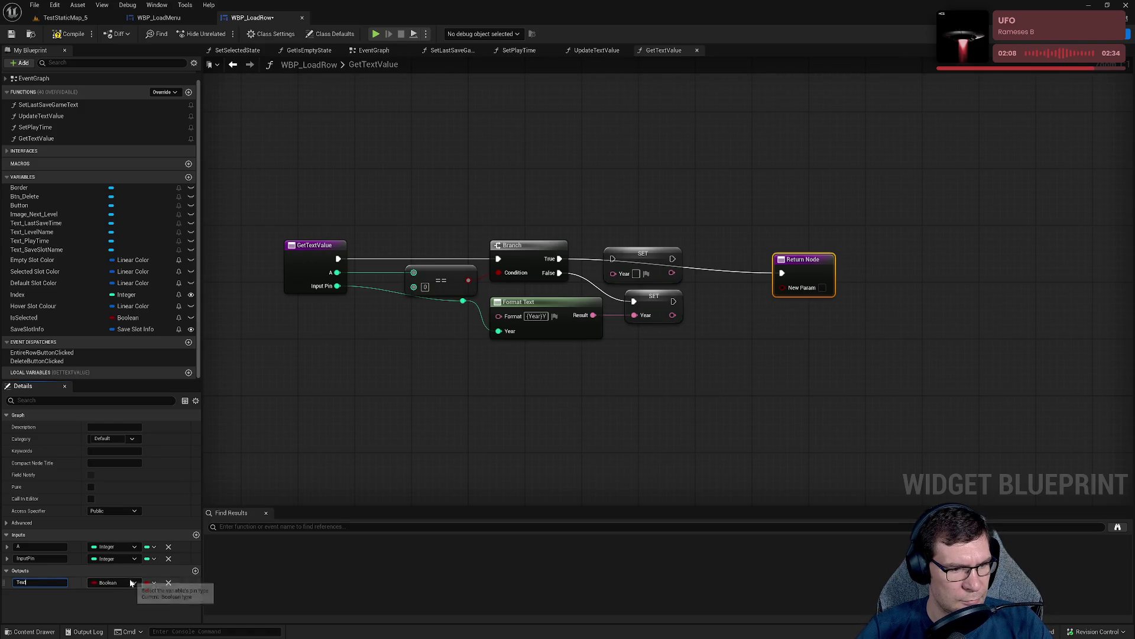
click(130, 583)
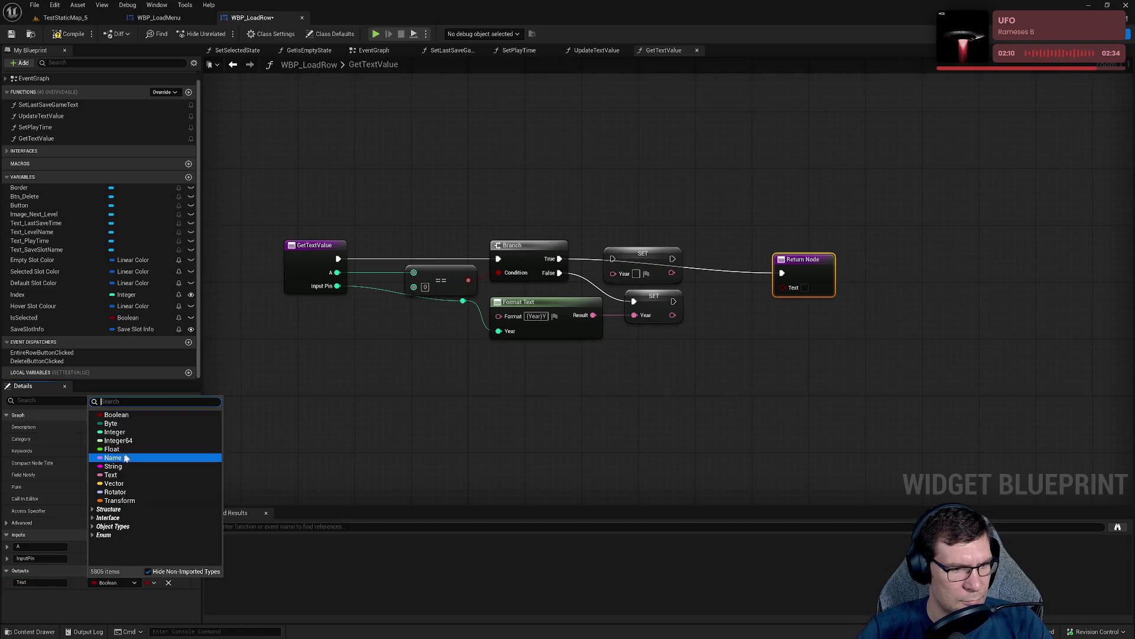
key(Escape)
Replace both SET Year nodes with Return Nodes, the second receiving the Format Text result.
click(411, 435)
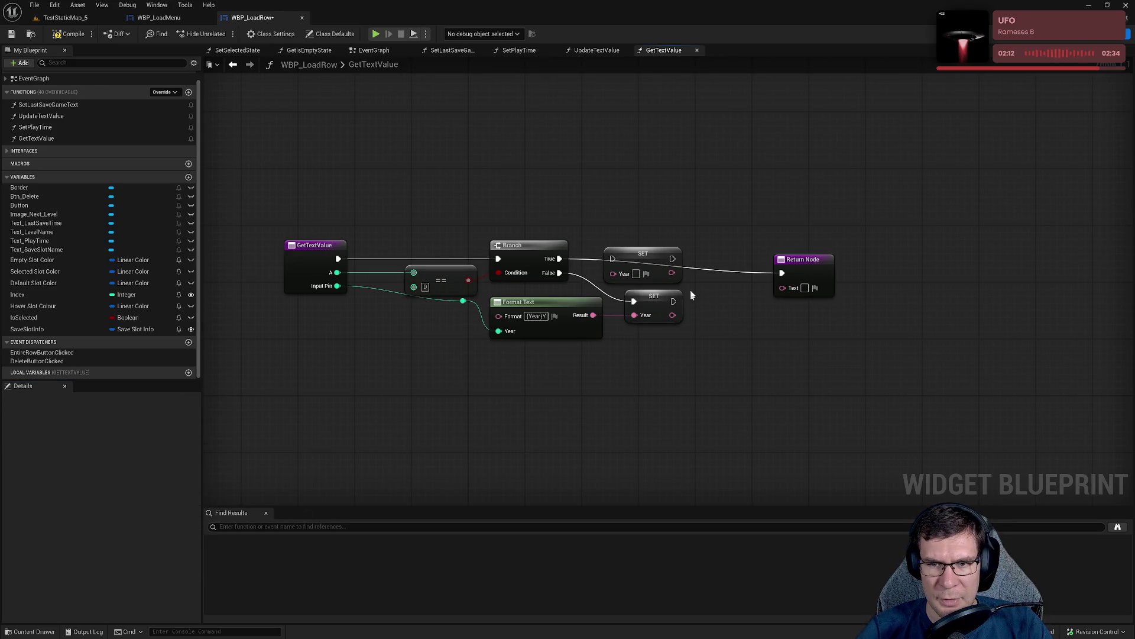
click(665, 272)
key(Delete)
drag(803, 267, 644, 249)
key(ctrl+c)
key(ctrl+v)
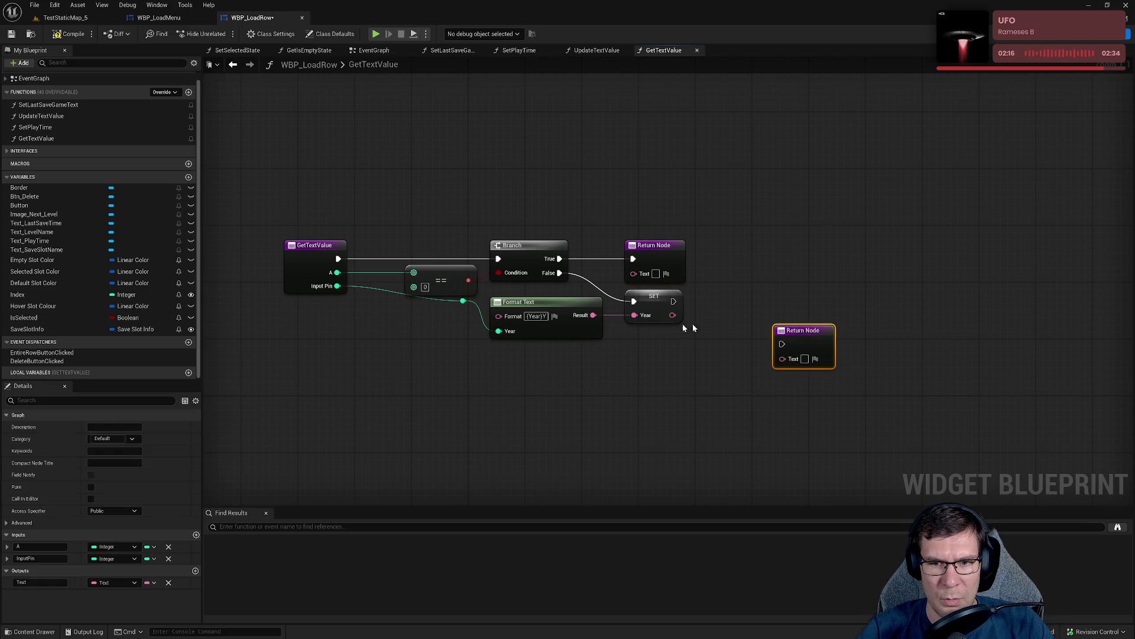
mouse_move(593, 316)
mouse_down()
mouse_move(782, 359)
mouse_move(653, 306)
mouse_up()
click(654, 297)
key(Delete)
mouse_move(583, 380)
mouse_down()
mouse_move(573, 309)
mouse_move(562, 317)
mouse_up()
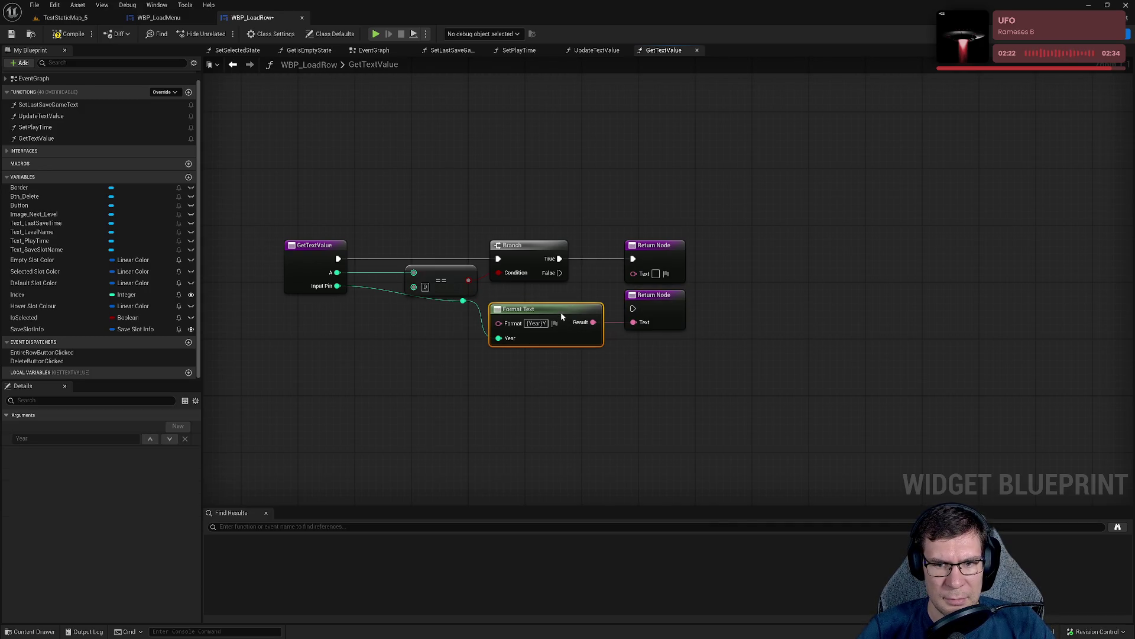
Change the Format Text pattern from {Year} to {Value}.
double_click(535, 323)
text(Value)
key(Return)
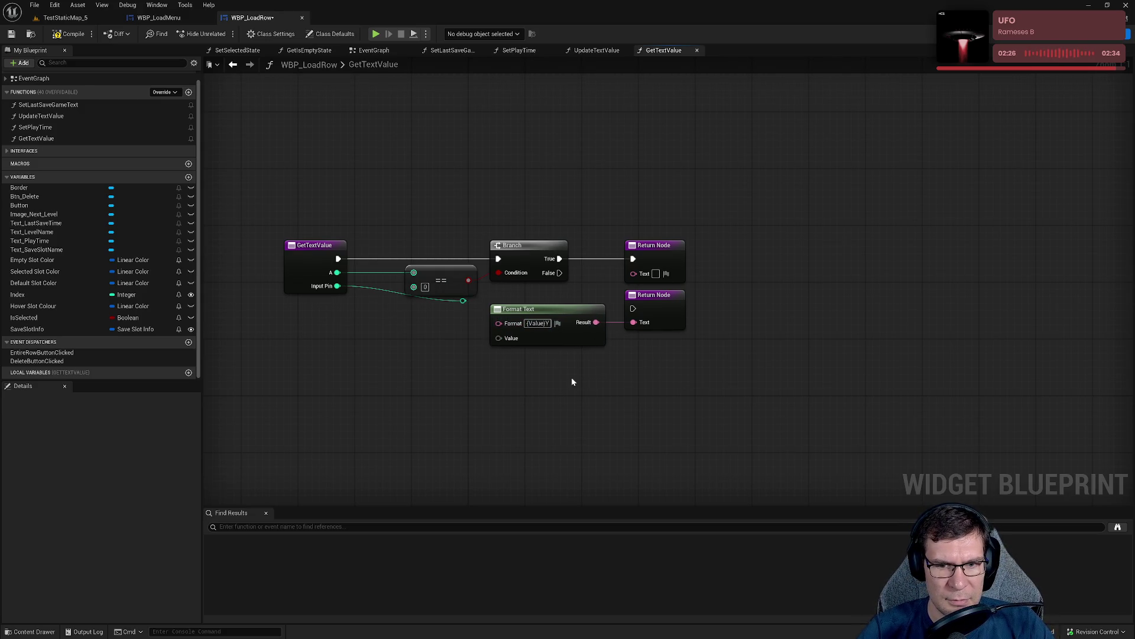
Disconnect the Input Pin wire and change the format string to {Value}{Y}.
drag(572, 381, 600, 389)
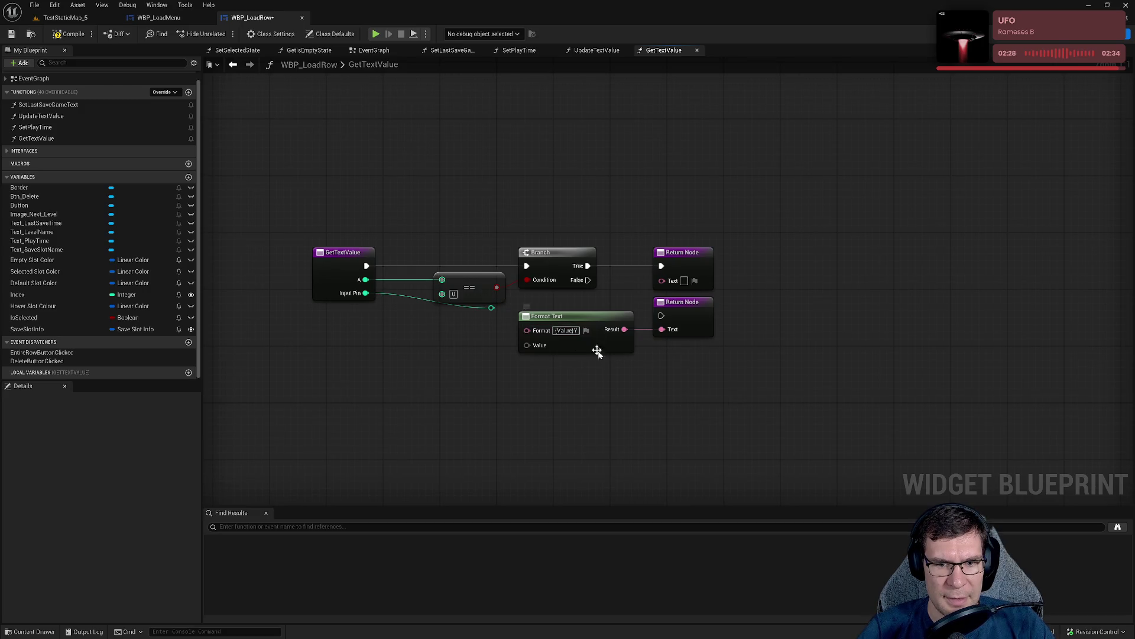
click(325, 284)
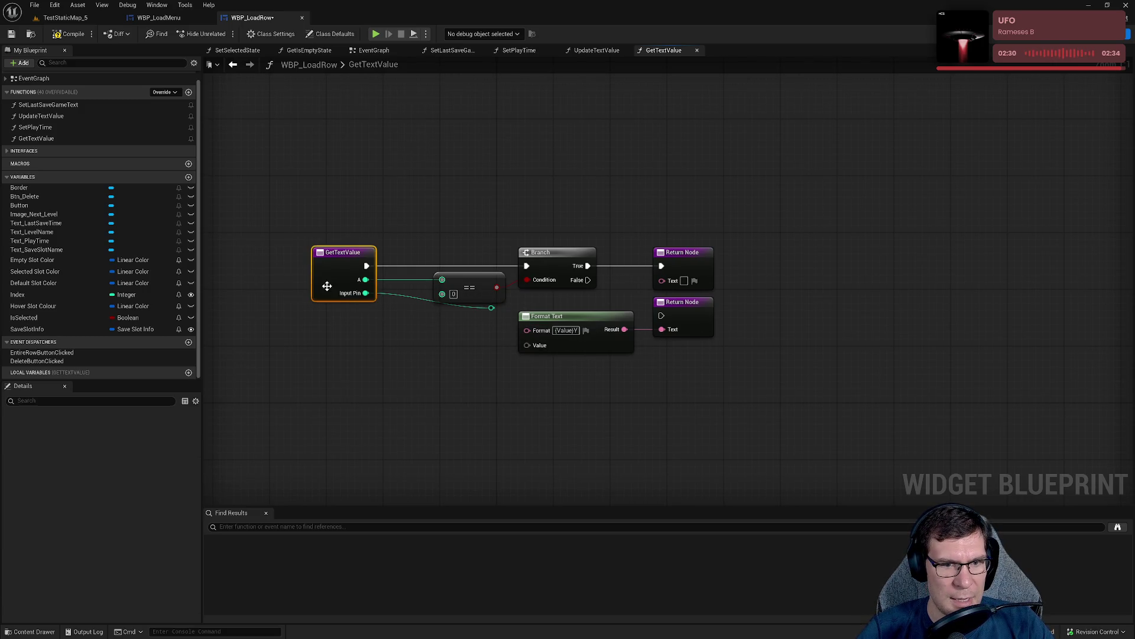
click(702, 316)
click(343, 298)
drag(491, 308, 485, 331)
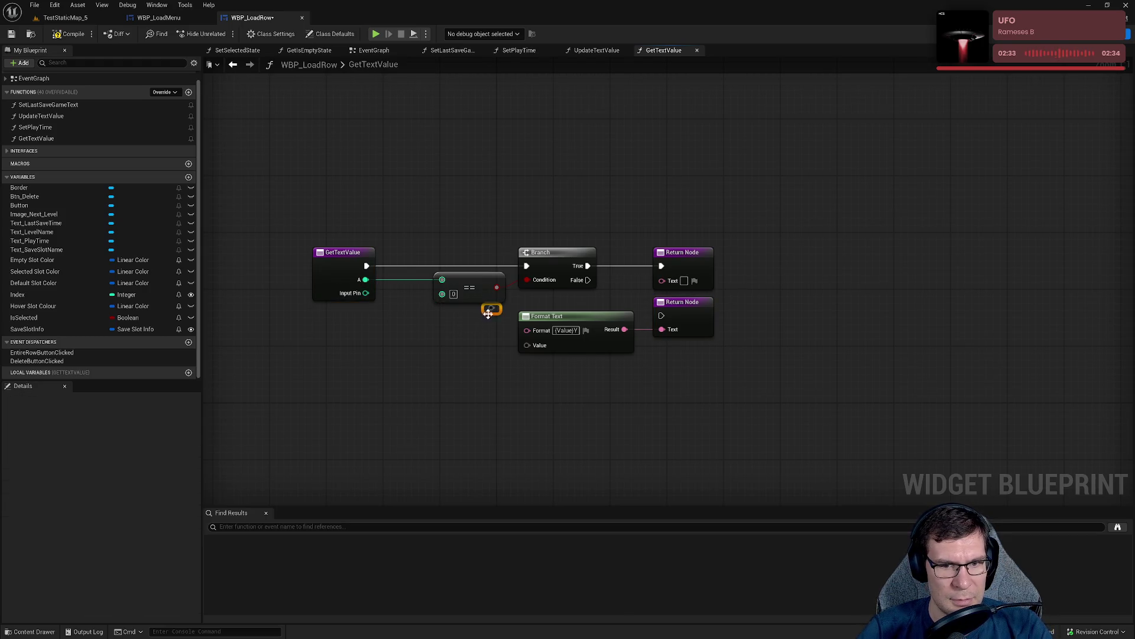
double_click(569, 331)
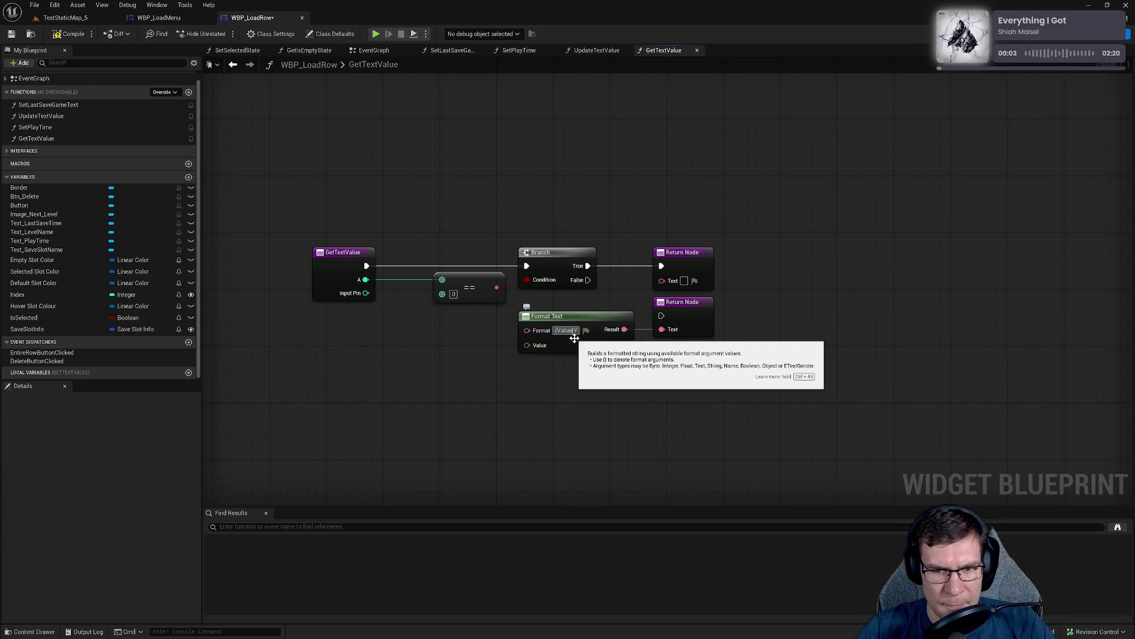
text(/)
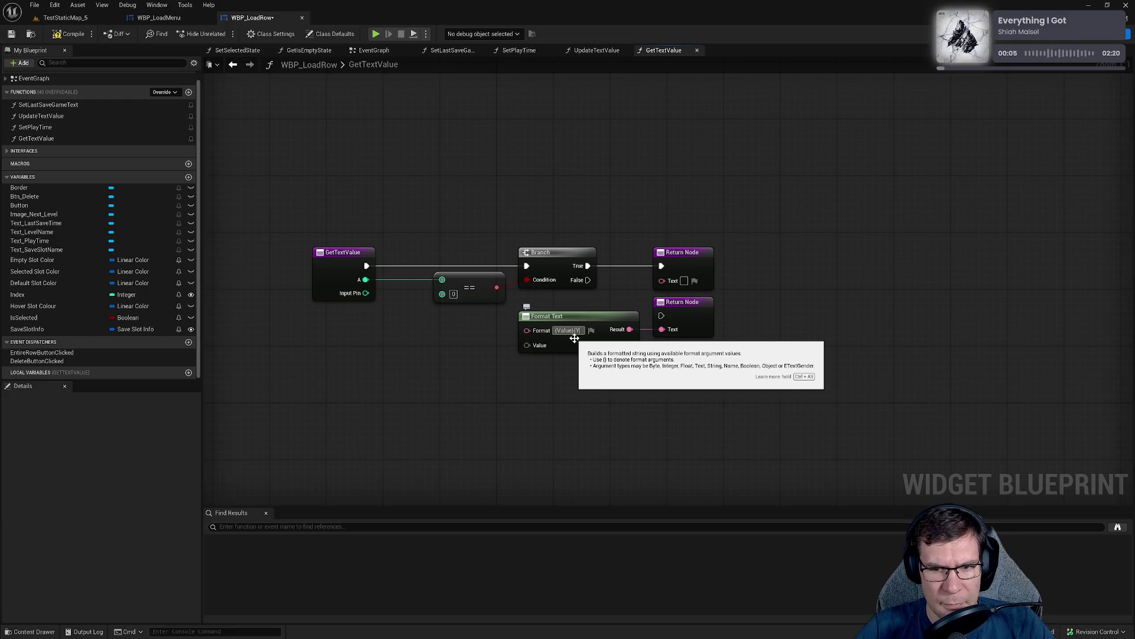
text({)
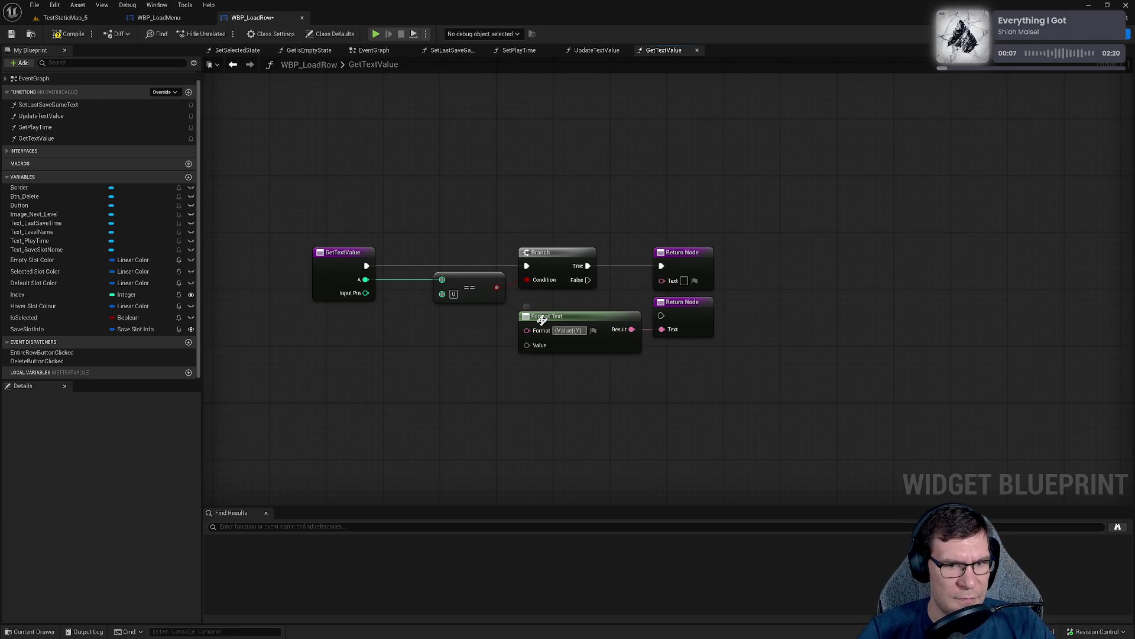
click(406, 375)
Replace the InputPin input with a Text input named Suffix wired to the Y pin.
click(312, 286)
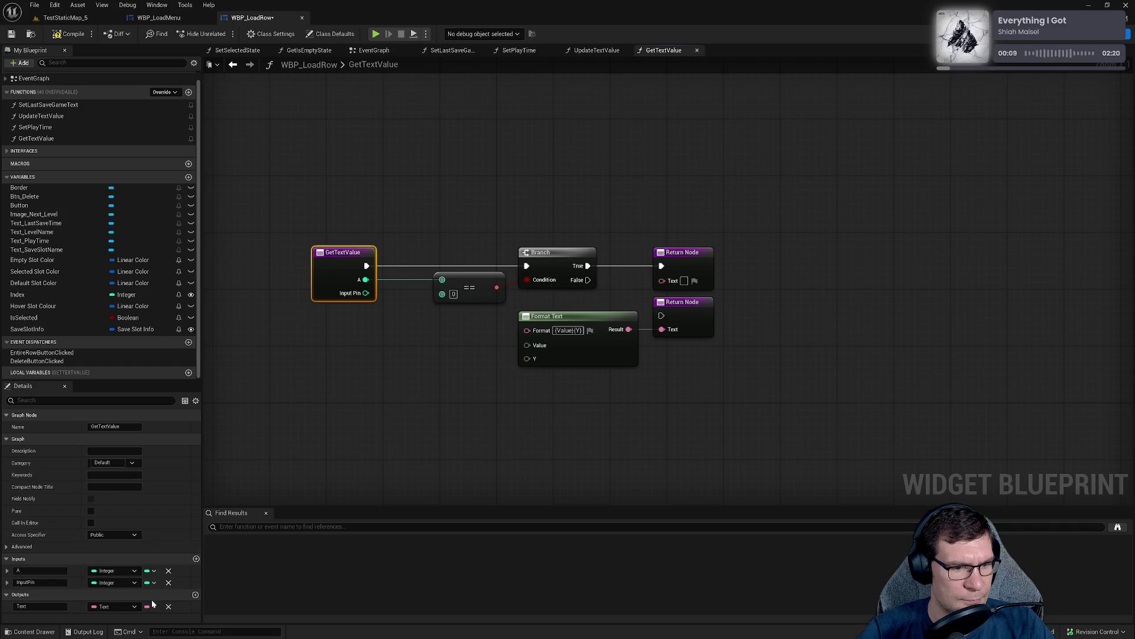
click(168, 583)
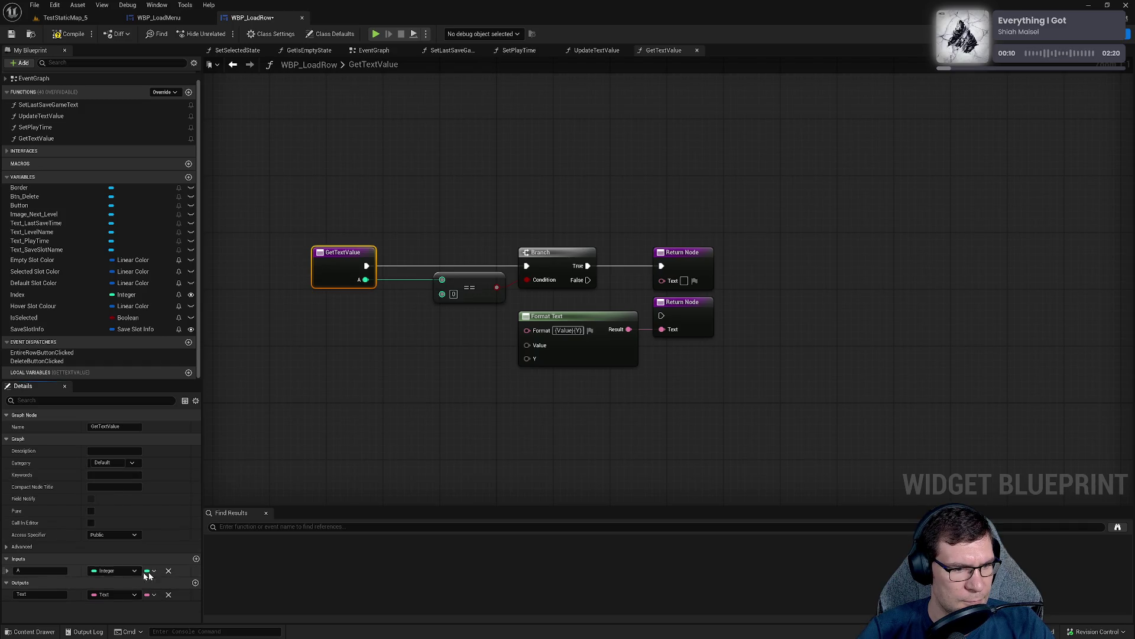
click(196, 559)
click(44, 583)
text(Suffix)
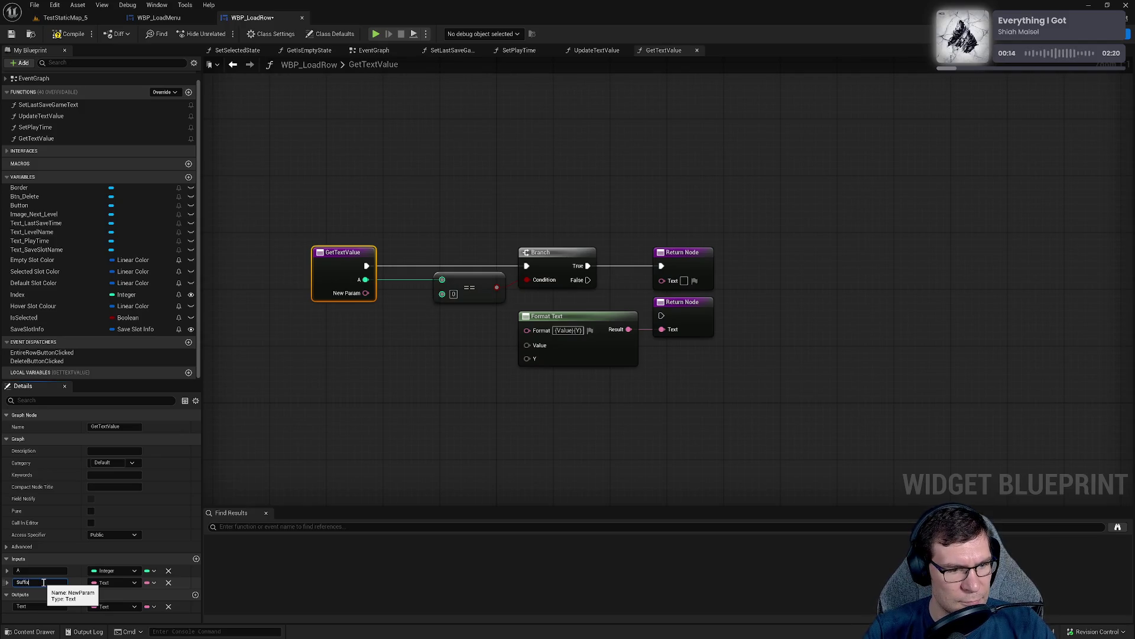
key(Return)
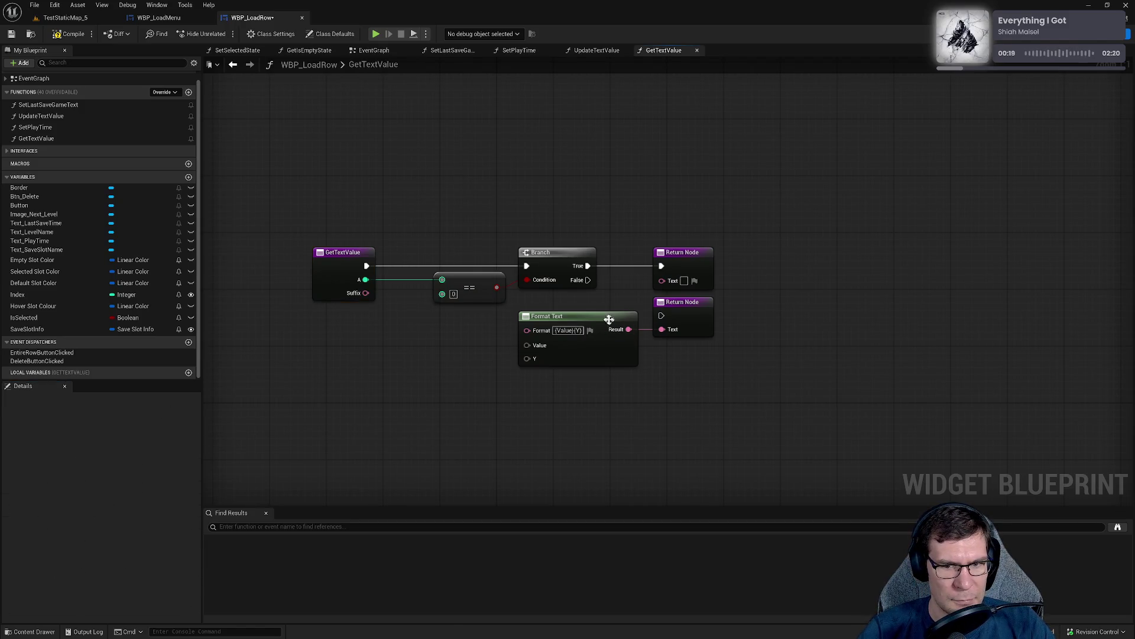
mouse_move(366, 292)
mouse_down()
mouse_move(403, 319)
mouse_move(526, 352)
mouse_move(534, 367)
mouse_move(531, 346)
mouse_move(532, 361)
mouse_up()
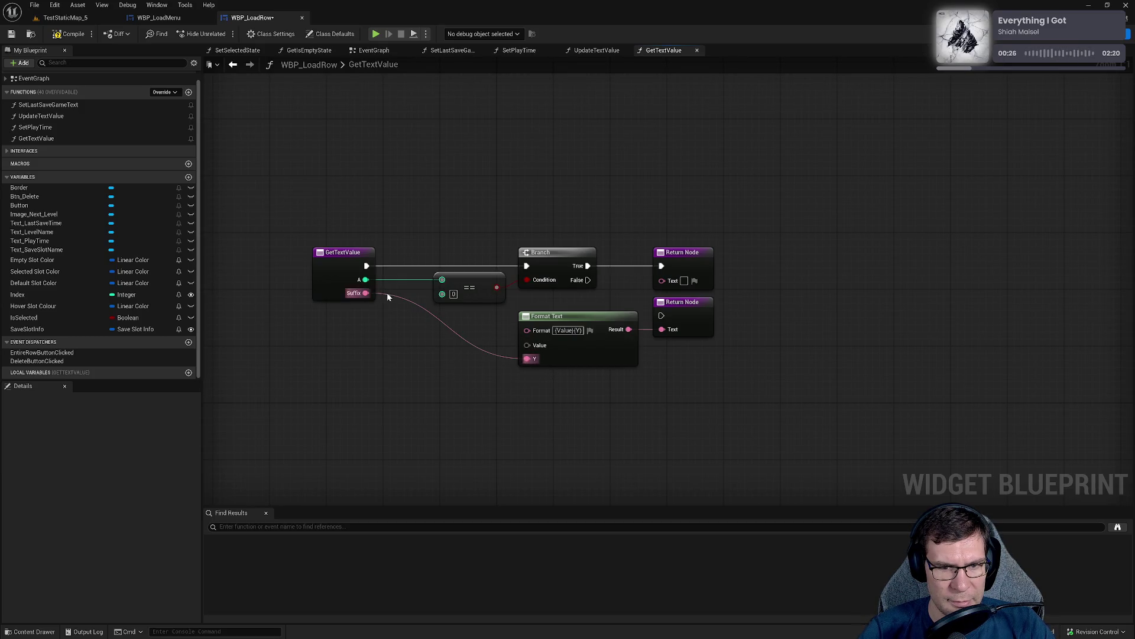
Rename input A to Value and wire it into the Format Text Value pin.
click(341, 275)
click(61, 570)
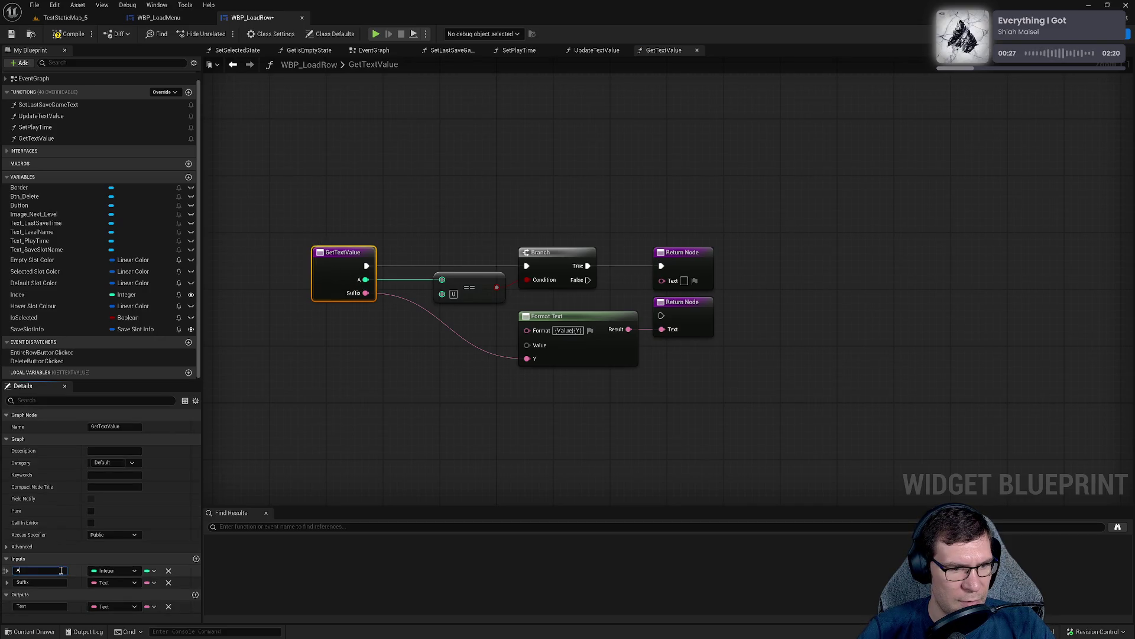
text(lue)
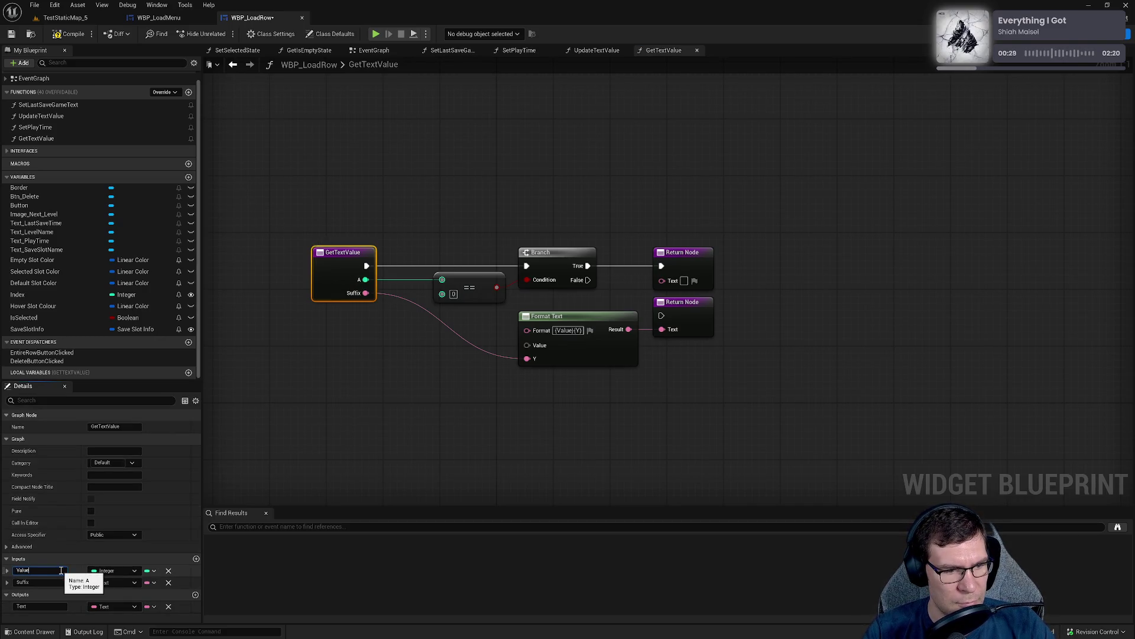
key(Return)
mouse_move(365, 279)
mouse_down()
mouse_move(548, 339)
mouse_move(527, 345)
mouse_move(560, 316)
mouse_up()
Link the Branch False path to the lower Return Node and save WBP_LoadRow.
mouse_move(657, 321)
mouse_down()
mouse_move(561, 285)
mouse_move(684, 331)
mouse_move(596, 287)
mouse_up()
key(ctrl+z)
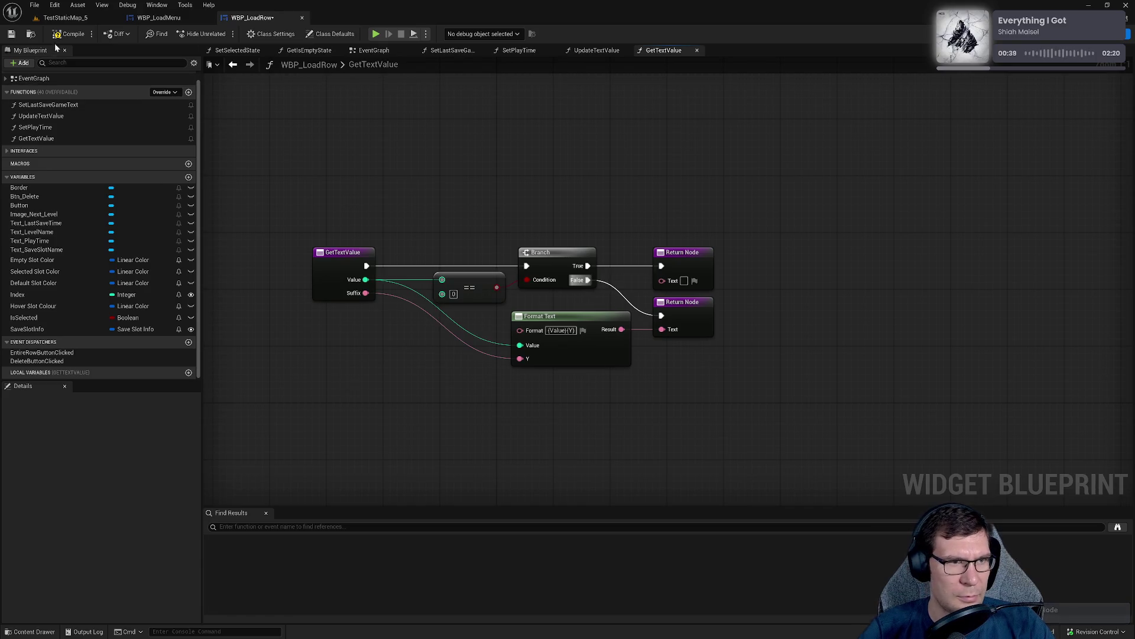
click(7, 36)
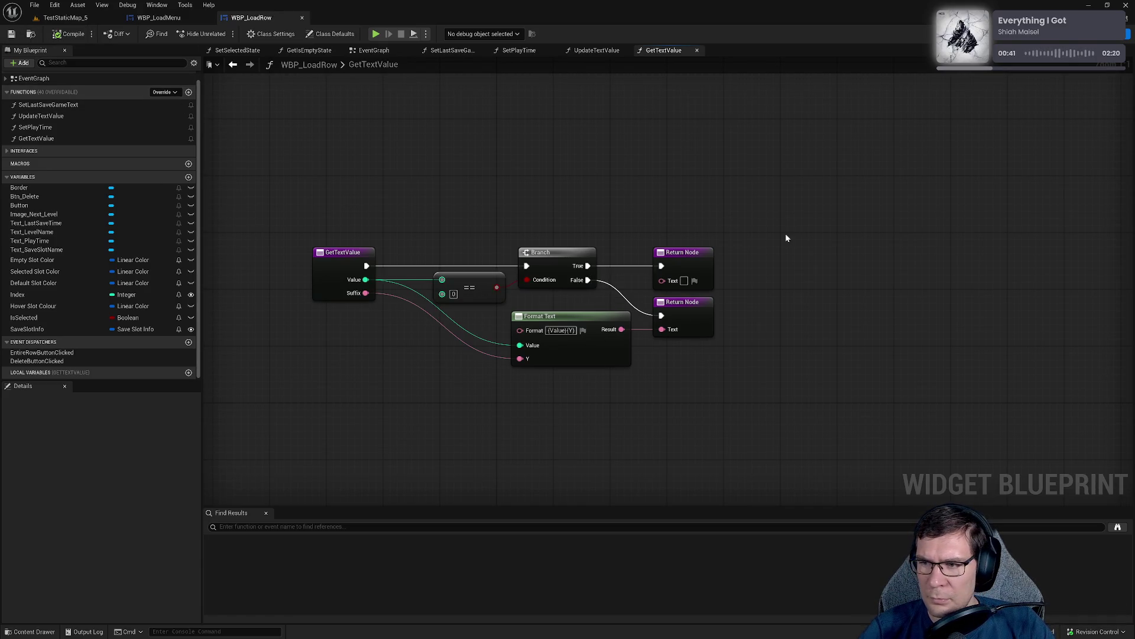
click(593, 52)
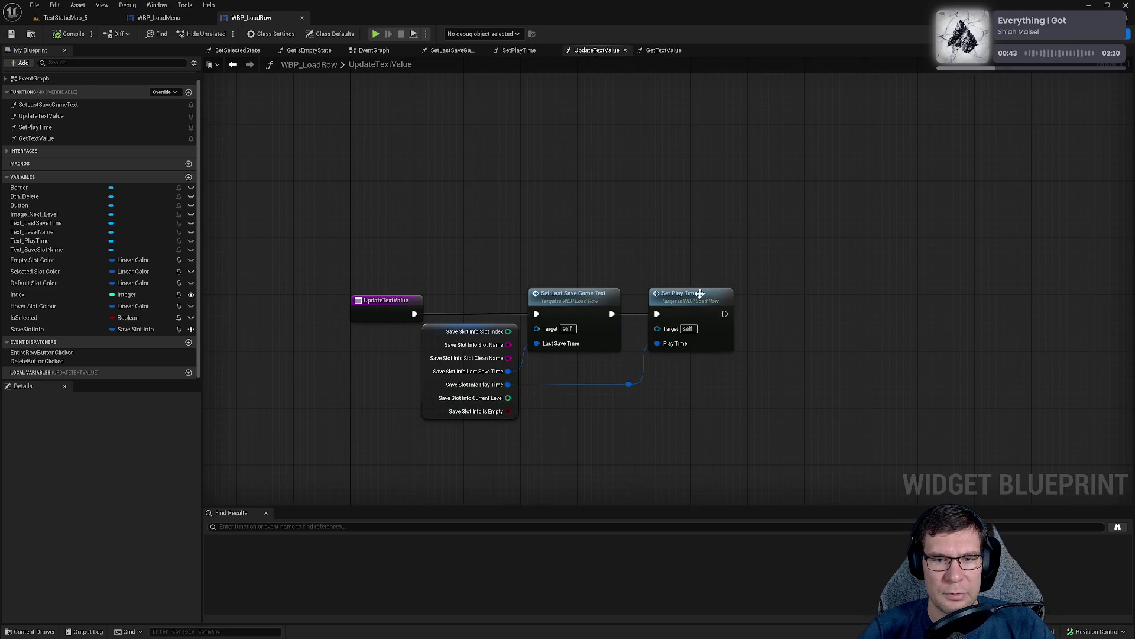
click(660, 55)
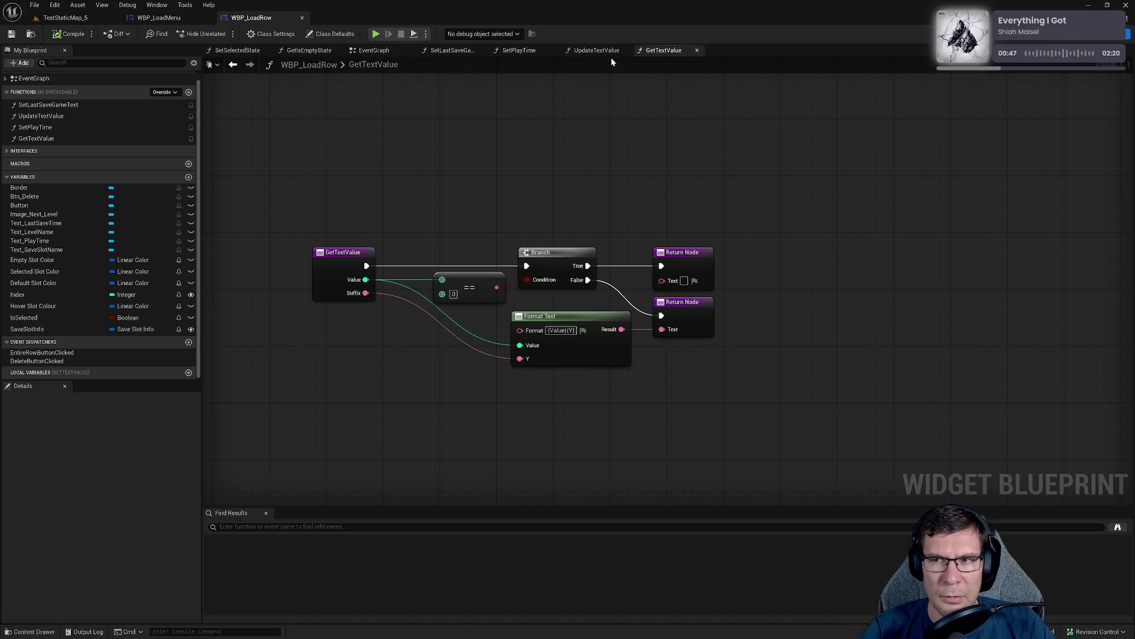
click(596, 51)
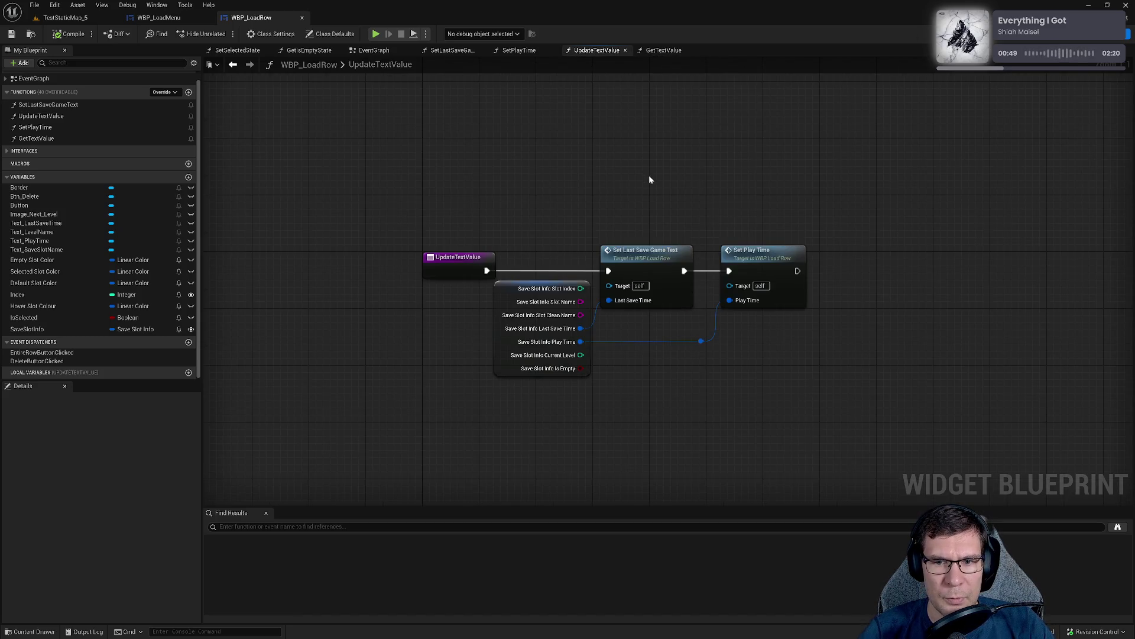
double_click(754, 258)
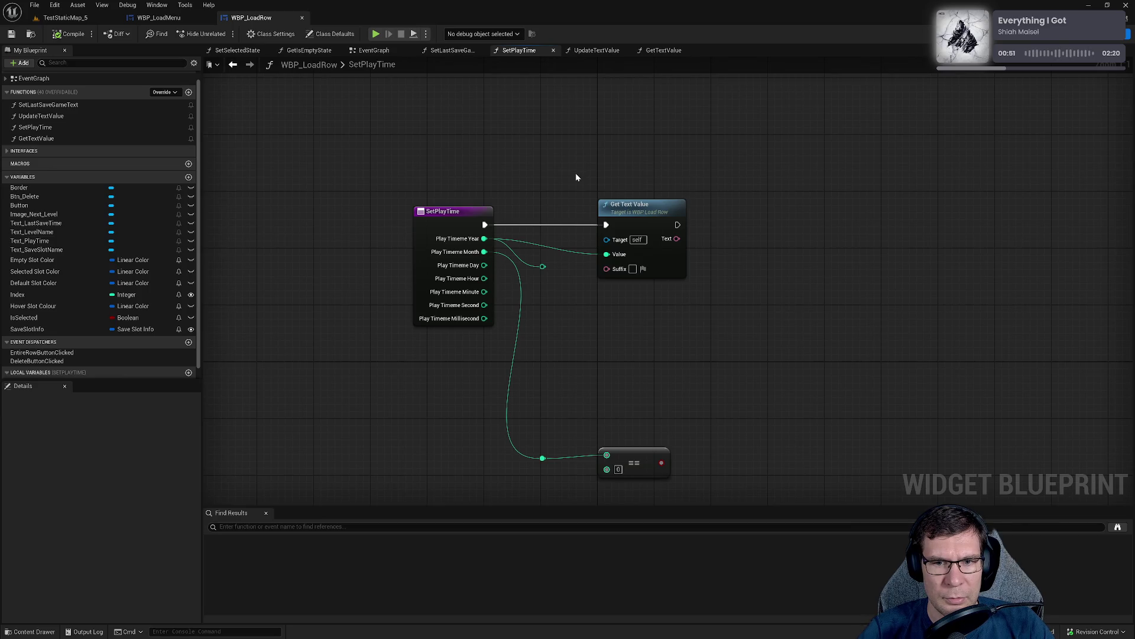
double_click(591, 278)
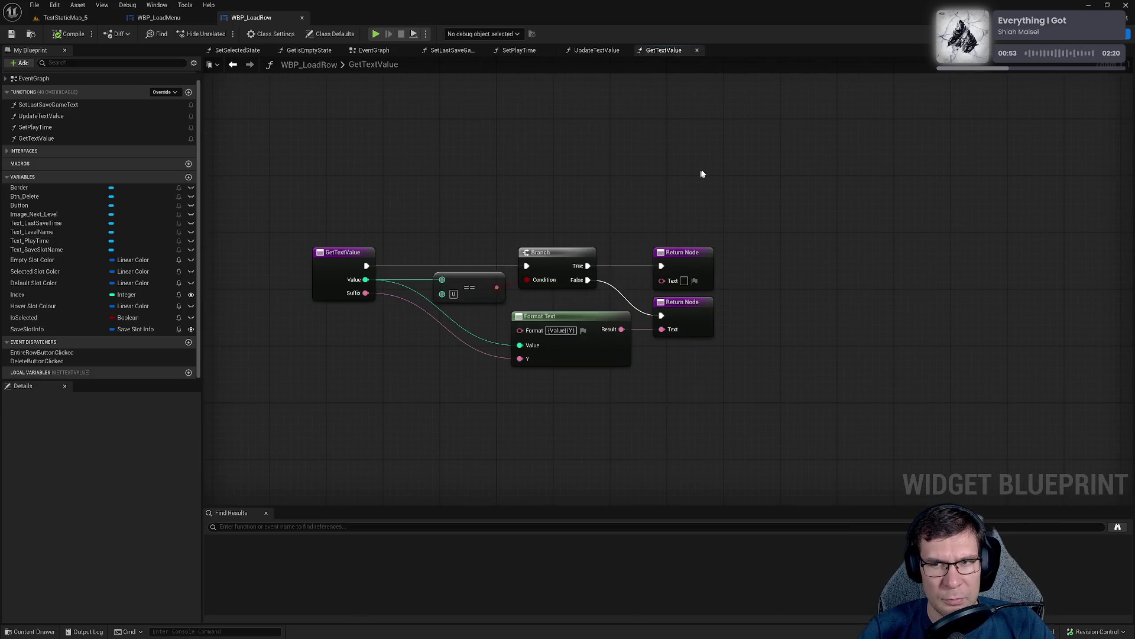
key(ctrl+Tab)
key(ctrl+Tab)
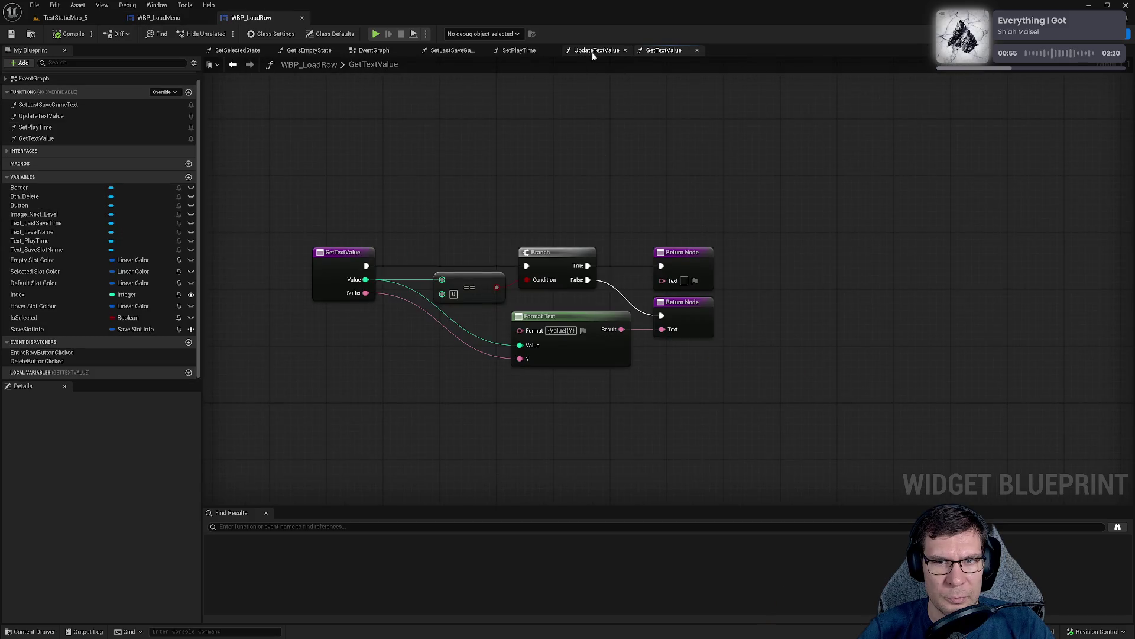
In the SetPlayTime graph, set the suffix to Y and delete the reroute on the Month wire.
click(596, 51)
drag(532, 53, 715, 53)
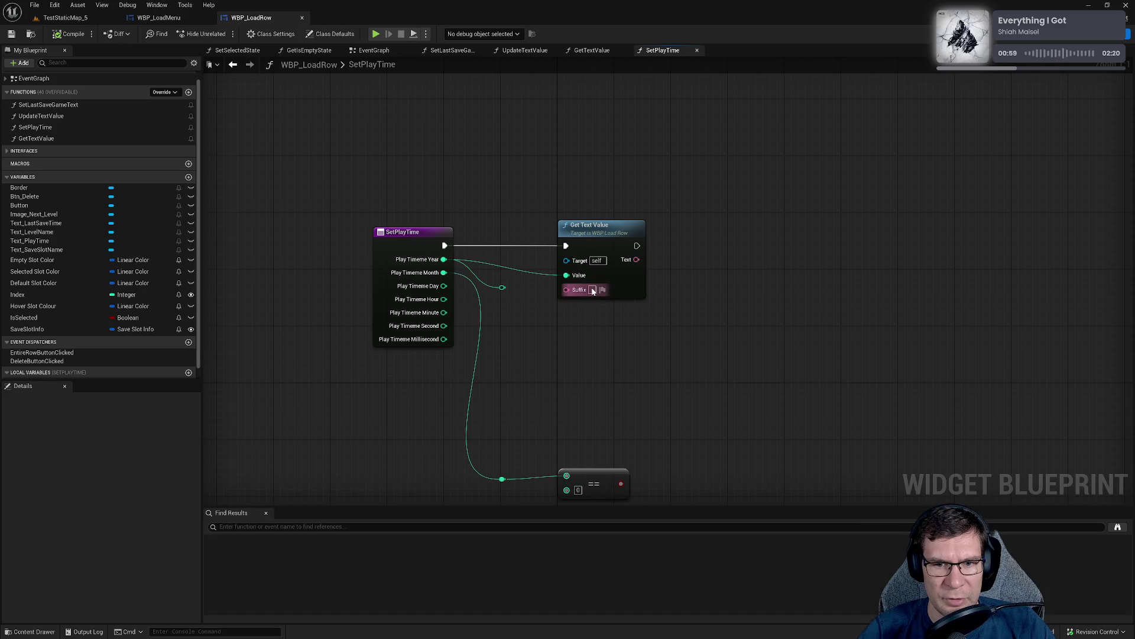
text(Y)
drag(585, 343, 547, 301)
key(Delete)
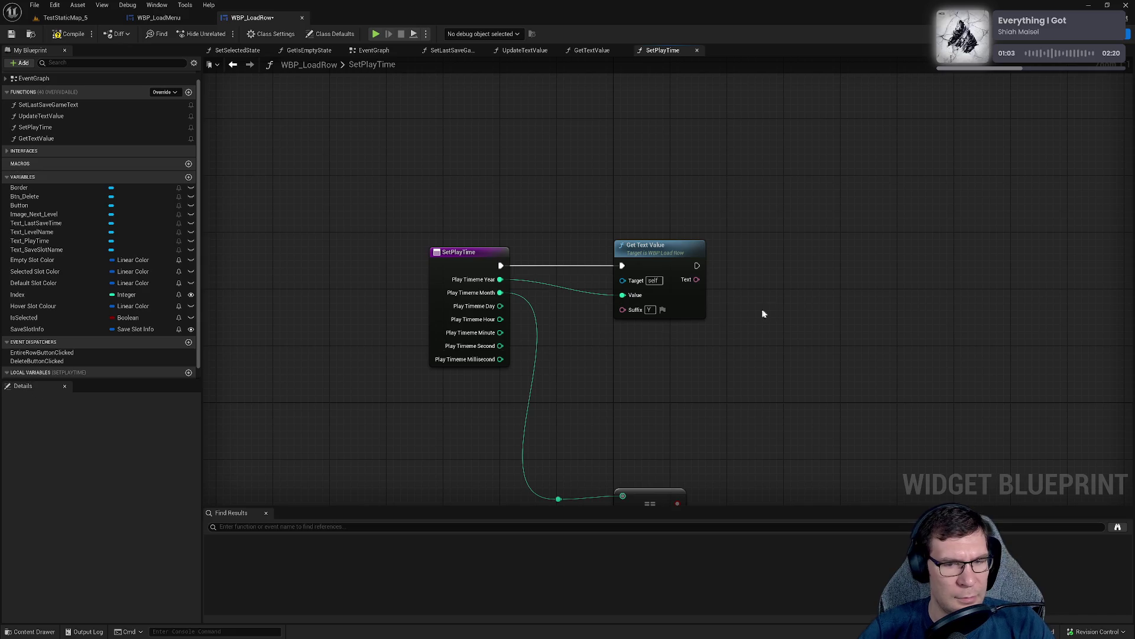
Move the Format Text, SetText and Return group beside Get Text Value and delete the SET Year node.
scroll(58, 336, down, 1)
mouse_move(50, 373)
mouse_down()
mouse_move(794, 284)
mouse_move(697, 280)
mouse_up()
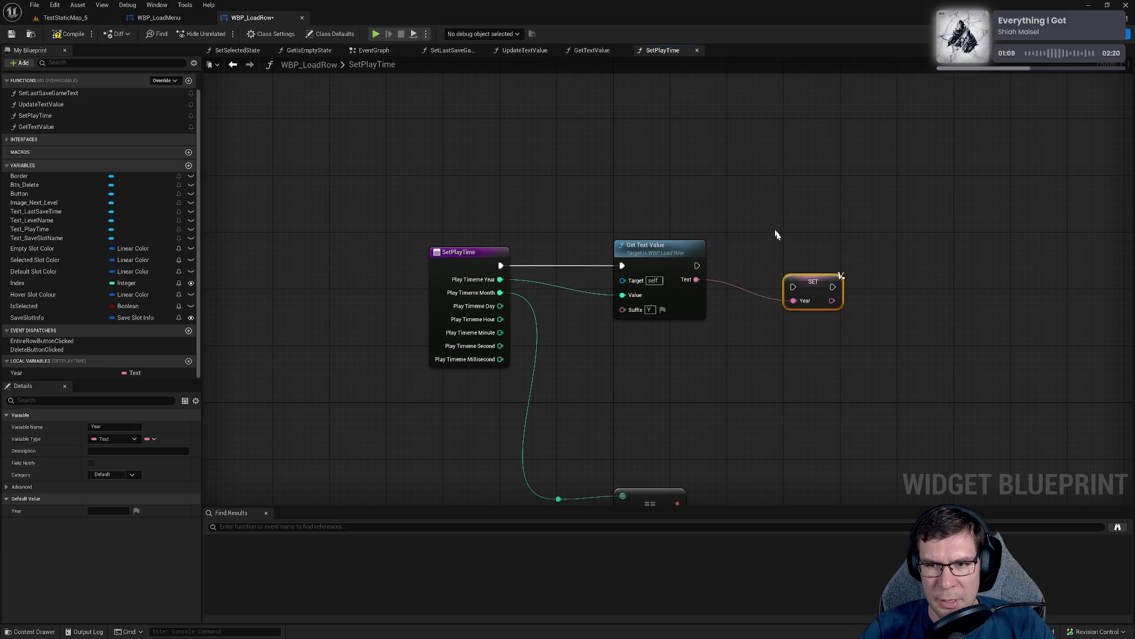
mouse_move(861, 338)
mouse_down()
mouse_move(794, 248)
mouse_move(668, 172)
mouse_move(472, 185)
mouse_up()
mouse_move(781, 200)
mouse_down()
mouse_move(1095, 380)
mouse_move(981, 347)
mouse_up()
mouse_move(745, 248)
mouse_down()
mouse_move(298, 162)
mouse_move(790, 293)
mouse_up()
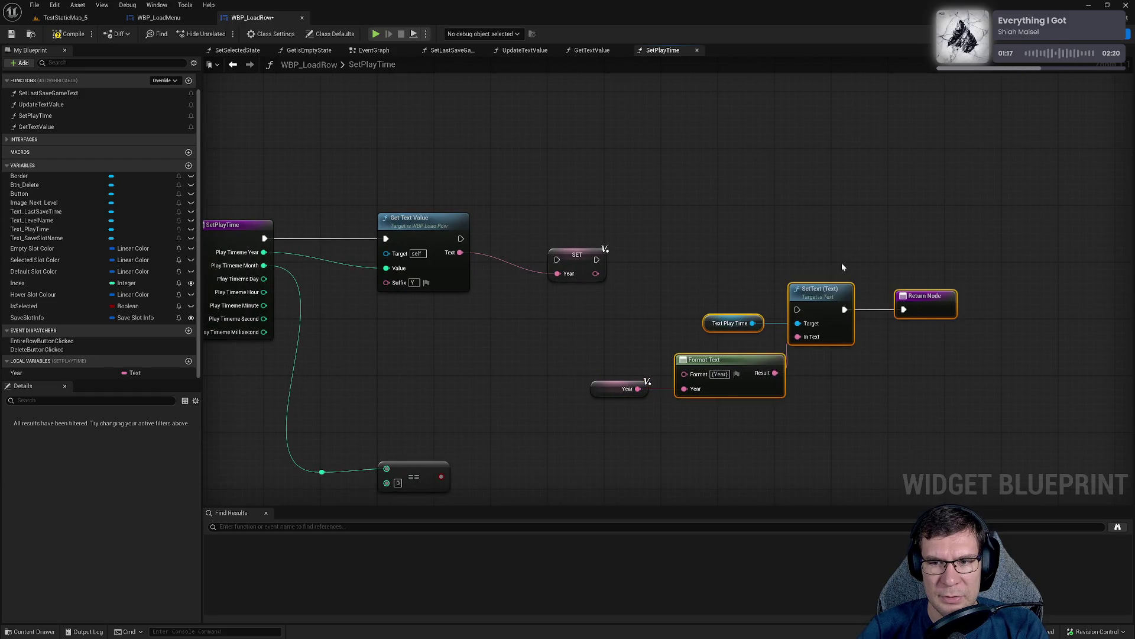
click(578, 254)
key(Delete)
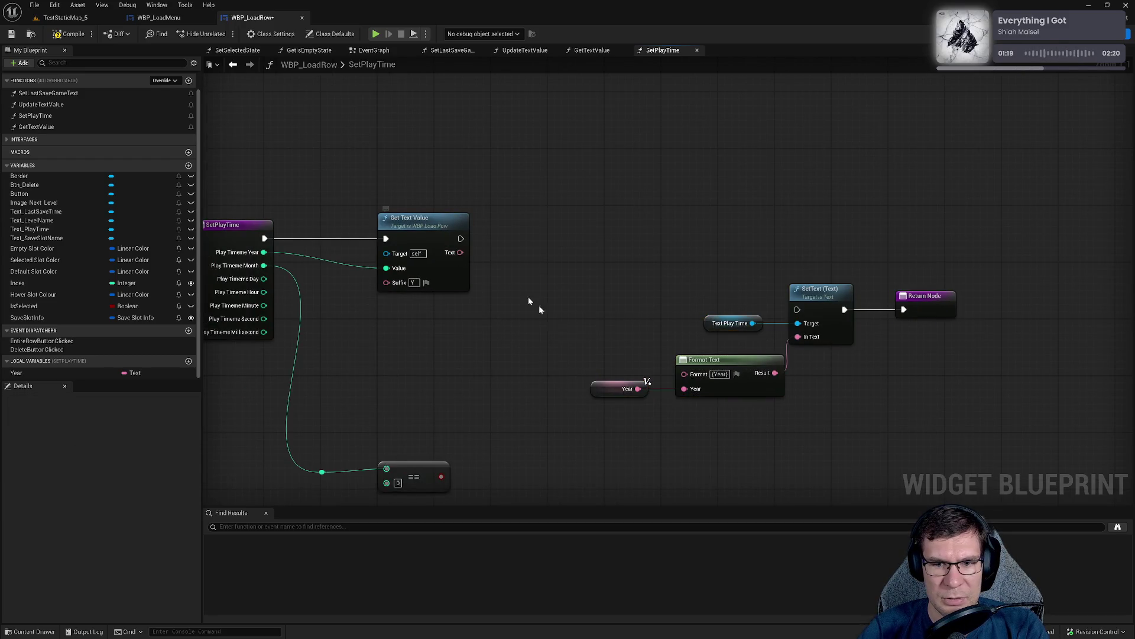
Wire Get Text Value's Text output into Format Text's Year input.
drag(460, 253, 685, 385)
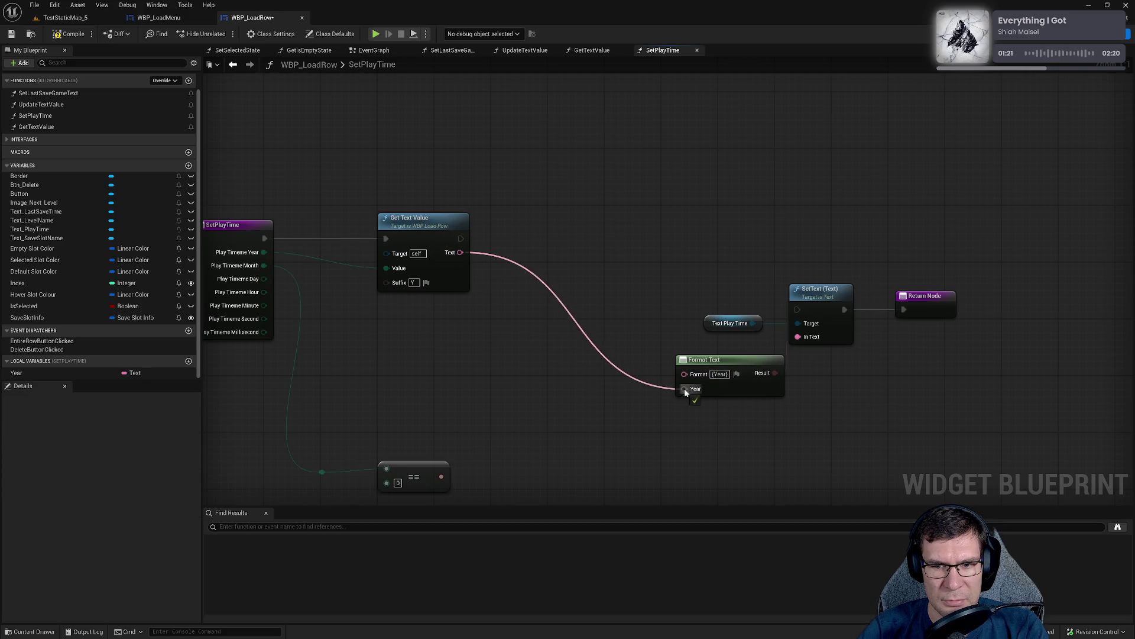
drag(621, 211, 932, 410)
drag(724, 362, 609, 227)
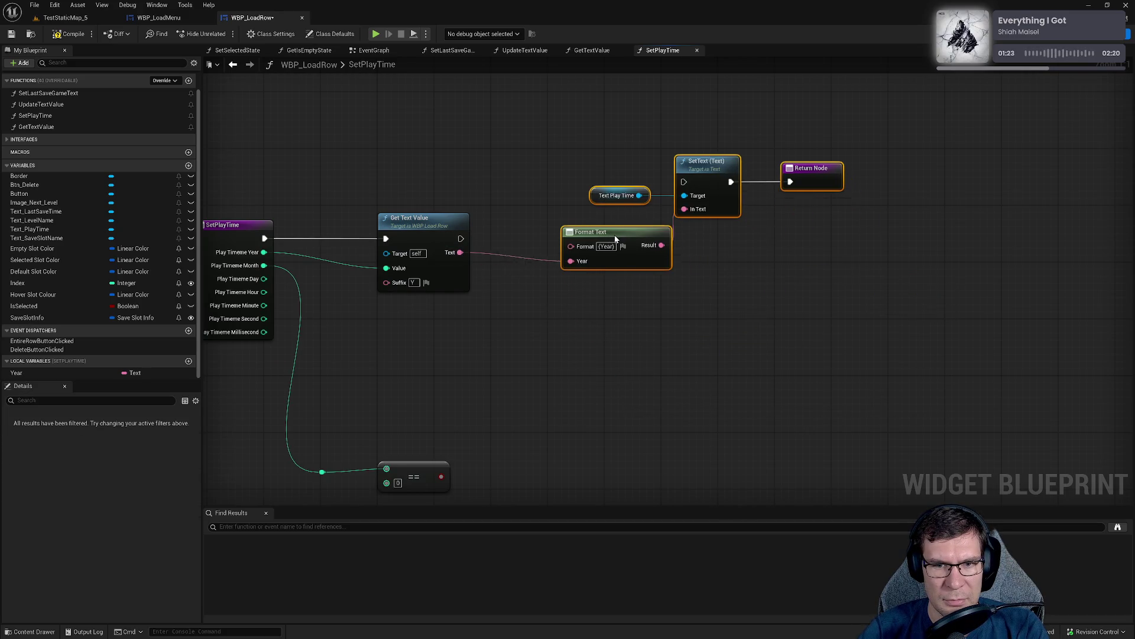
drag(564, 309, 710, 338)
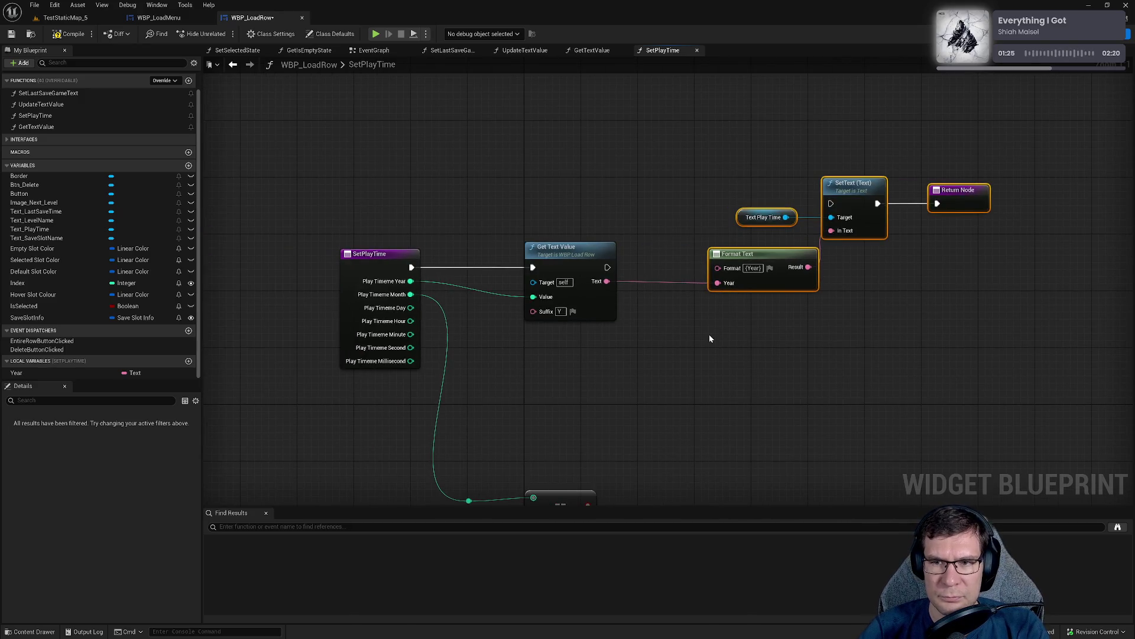
drag(617, 225, 556, 322)
Link Get Text Value's execution to the Format Text chain and tidy the node layout.
click(553, 331)
drag(545, 365, 769, 301)
drag(601, 257, 887, 379)
drag(783, 285, 754, 349)
click(668, 413)
drag(668, 412, 654, 406)
mouse_move(759, 314)
mouse_down()
mouse_move(759, 264)
mouse_move(905, 207)
mouse_up()
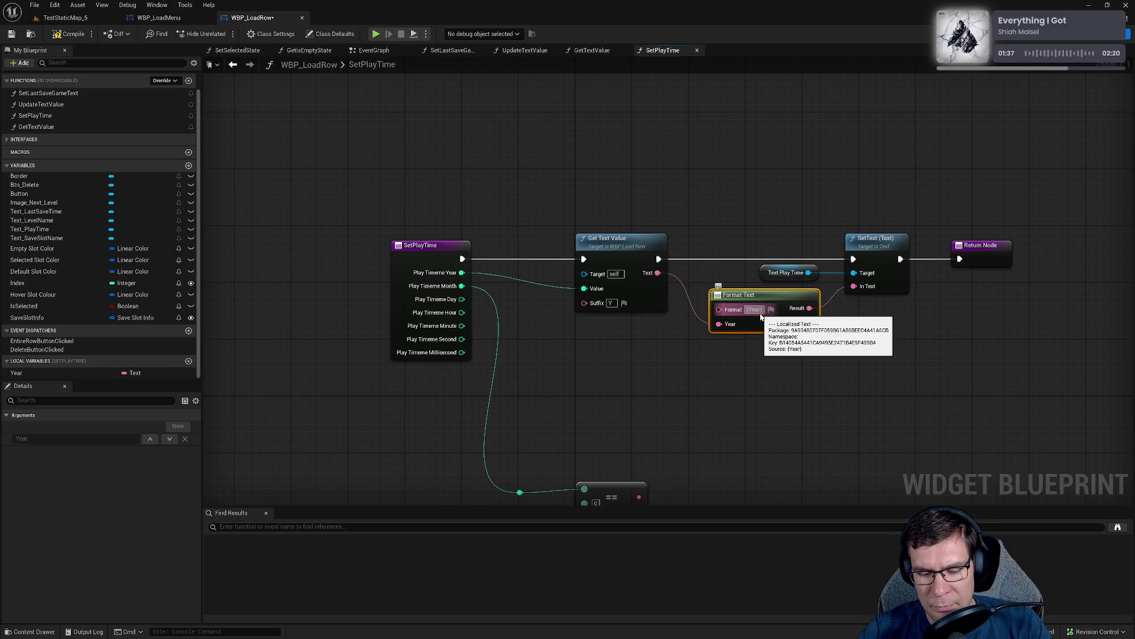
Change the Format Text pattern to {Year}{Month}{Day}, removing the trial {Hours} placeholder.
text({)
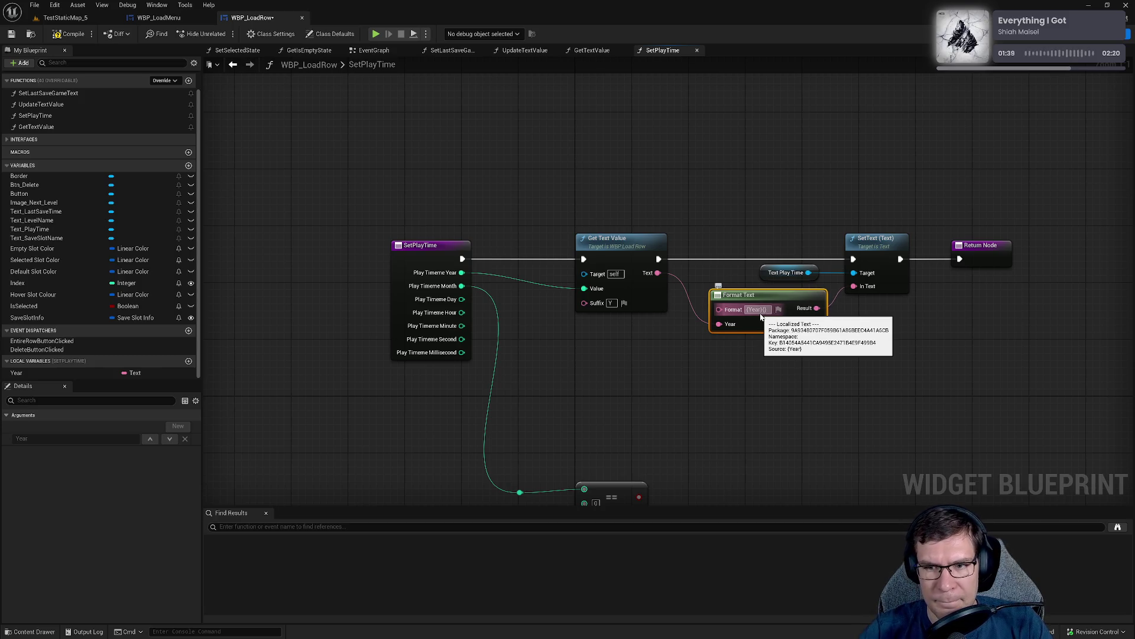
text(Month})
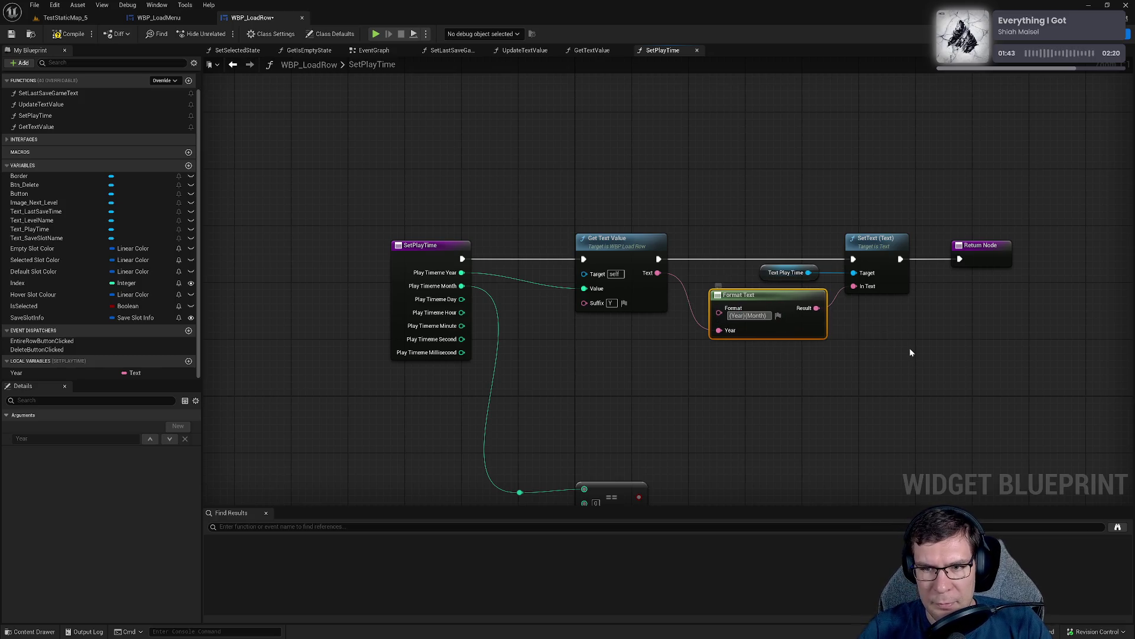
text({Day})
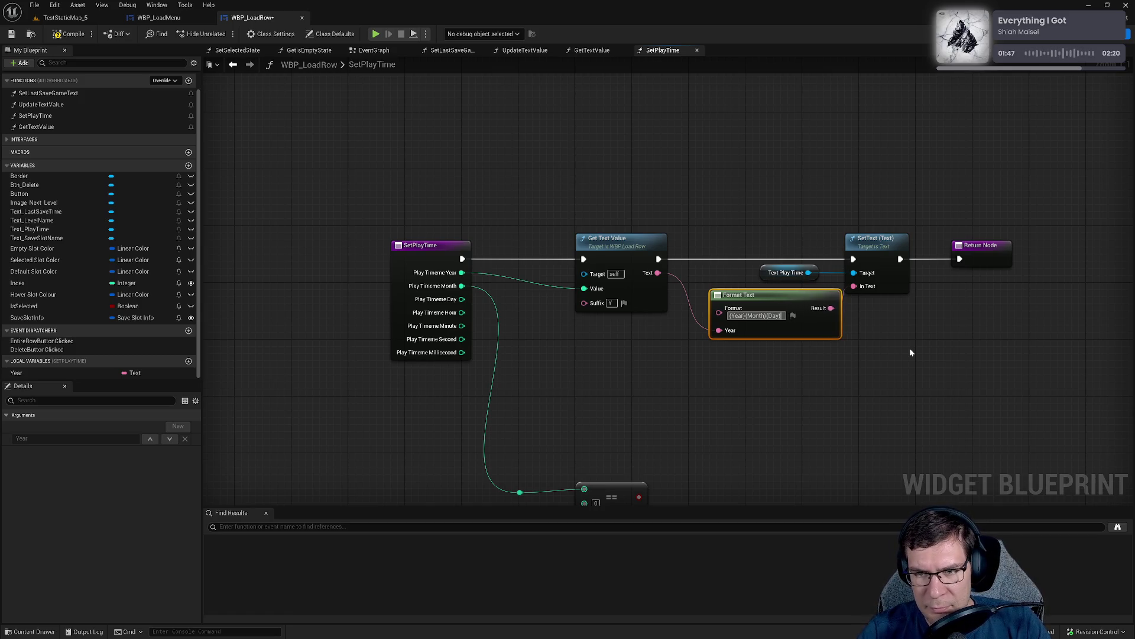
text({)
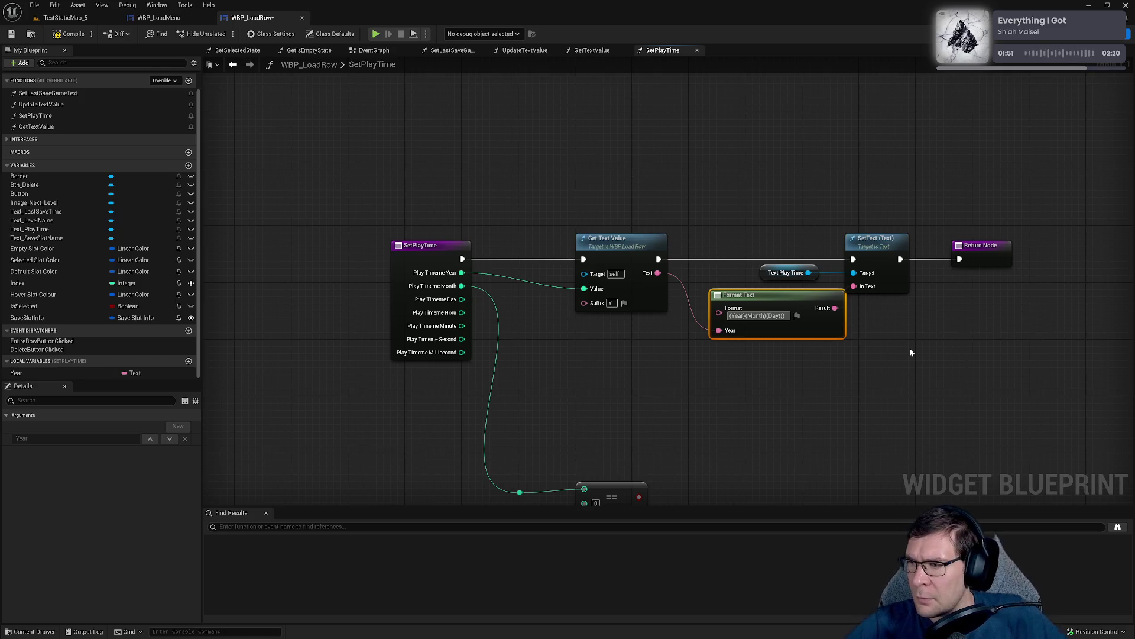
text(})
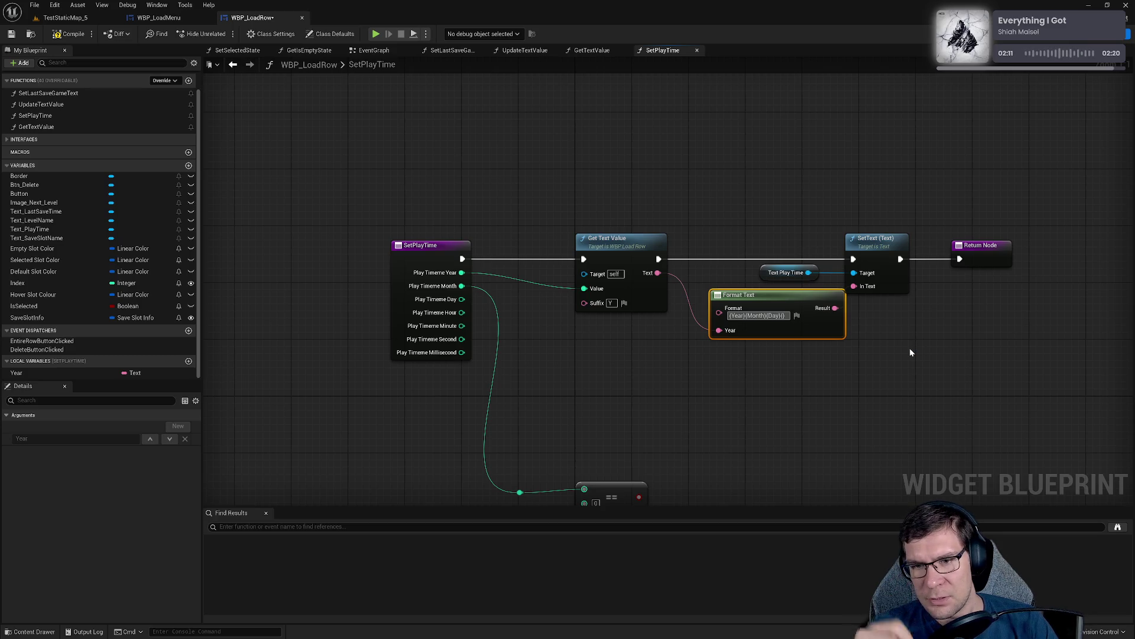
text(Hours})
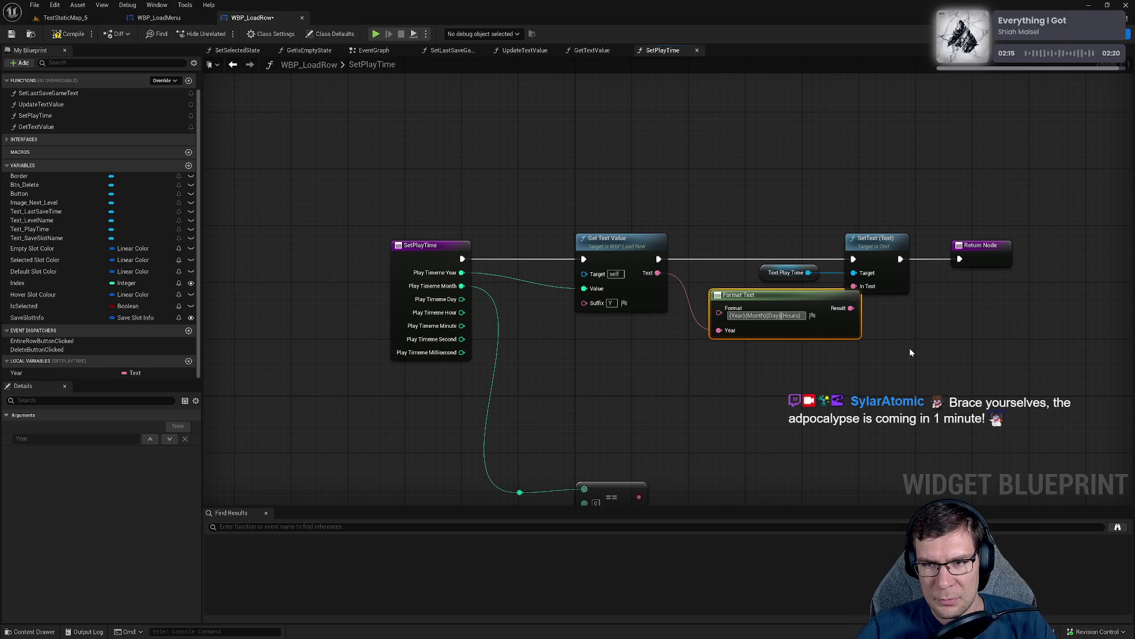
key(ctrl+shift+Left)
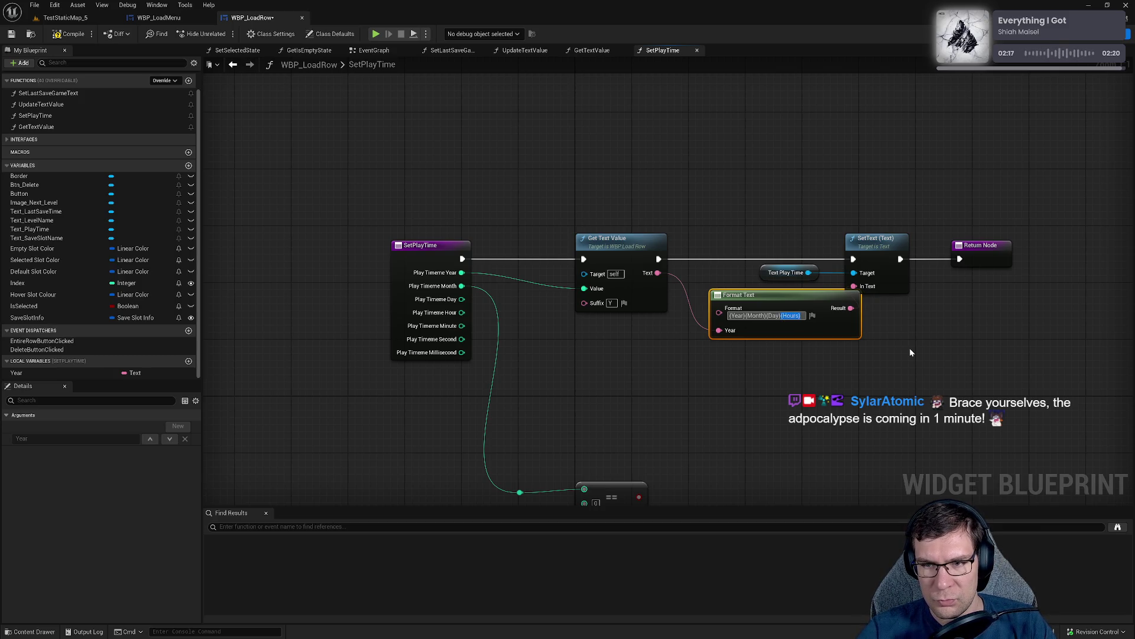
key(BackSpace)
mouse_move(912, 380)
mouse_down()
mouse_move(766, 383)
mouse_move(807, 363)
mouse_move(633, 306)
mouse_move(567, 303)
mouse_move(576, 299)
mouse_up()
Paste two copies of the Get Text Value node and move the reroute and == nodes aside.
click(571, 207)
key(ctrl+c)
key(ctrl+v)
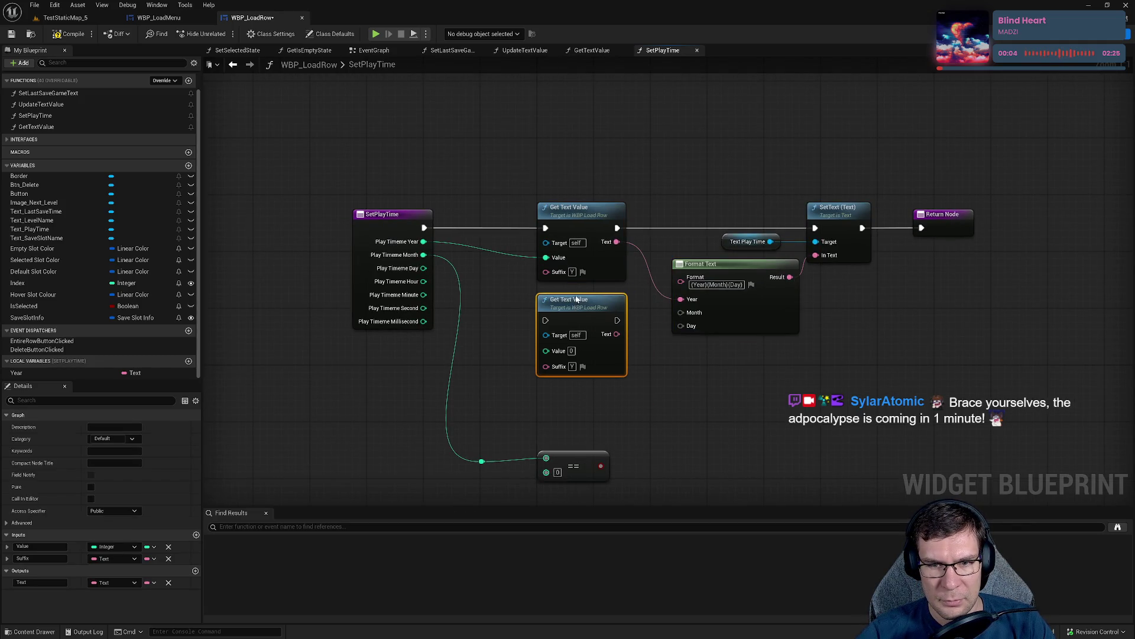
key(ctrl+v)
drag(599, 384, 640, 323)
mouse_move(503, 390)
mouse_down()
mouse_move(596, 409)
mouse_move(568, 487)
mouse_up()
drag(665, 331, 607, 325)
mouse_move(695, 301)
mouse_down()
mouse_move(693, 386)
mouse_move(762, 376)
mouse_up()
Feed Play Time Month into the second Get Text Value and delete the unused == and reroute nodes.
mouse_move(656, 358)
mouse_down()
mouse_move(583, 287)
mouse_move(533, 269)
mouse_up()
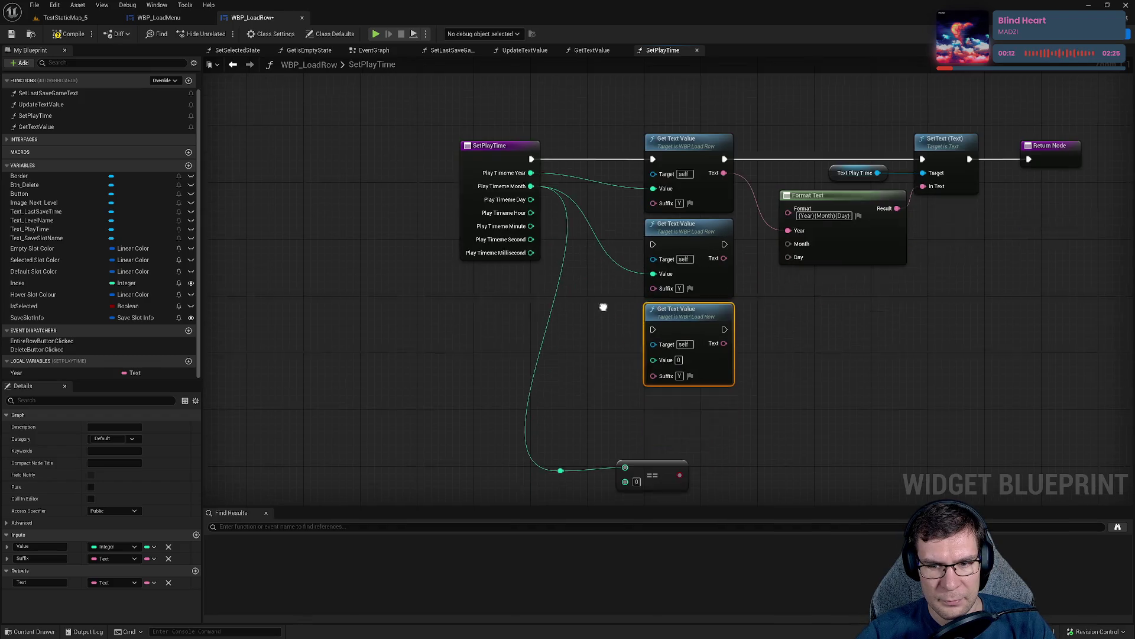
mouse_move(521, 408)
mouse_down()
mouse_move(552, 464)
mouse_move(627, 473)
mouse_up()
key(Delete)
mouse_move(733, 314)
mouse_down()
mouse_move(735, 375)
mouse_move(707, 441)
mouse_up()
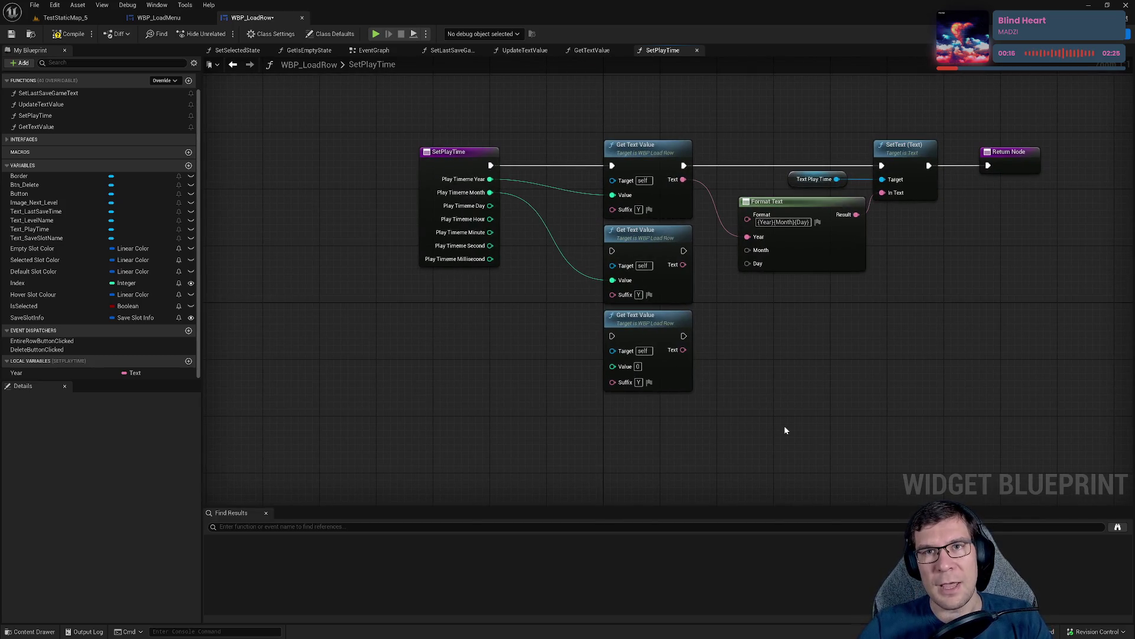
drag(775, 374, 766, 413)
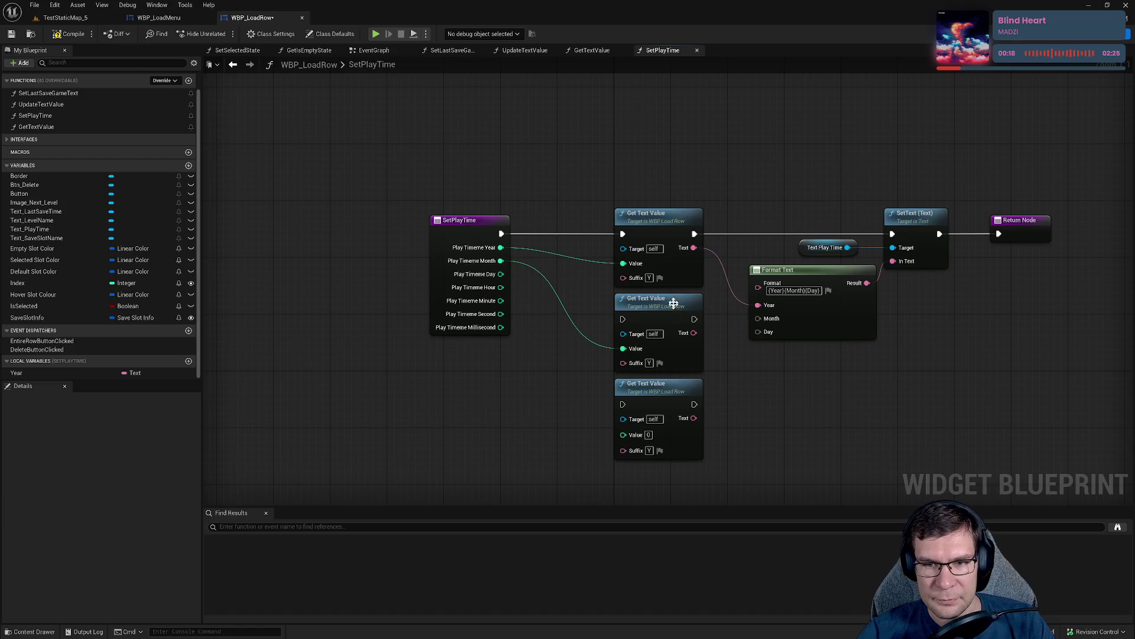
mouse_move(694, 234)
mouse_down()
mouse_move(760, 302)
mouse_move(623, 319)
mouse_move(693, 327)
mouse_move(623, 404)
mouse_up()
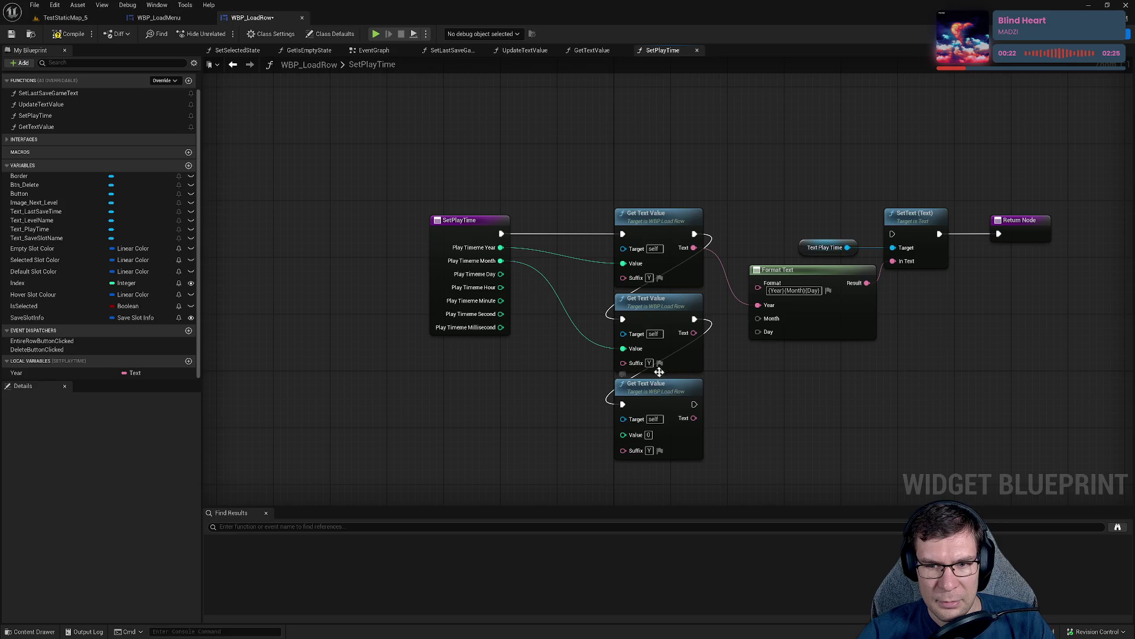
Set the second and third Get Text Value suffixes to M and D.
text(M)
click(649, 451)
text(D)
key(Return)
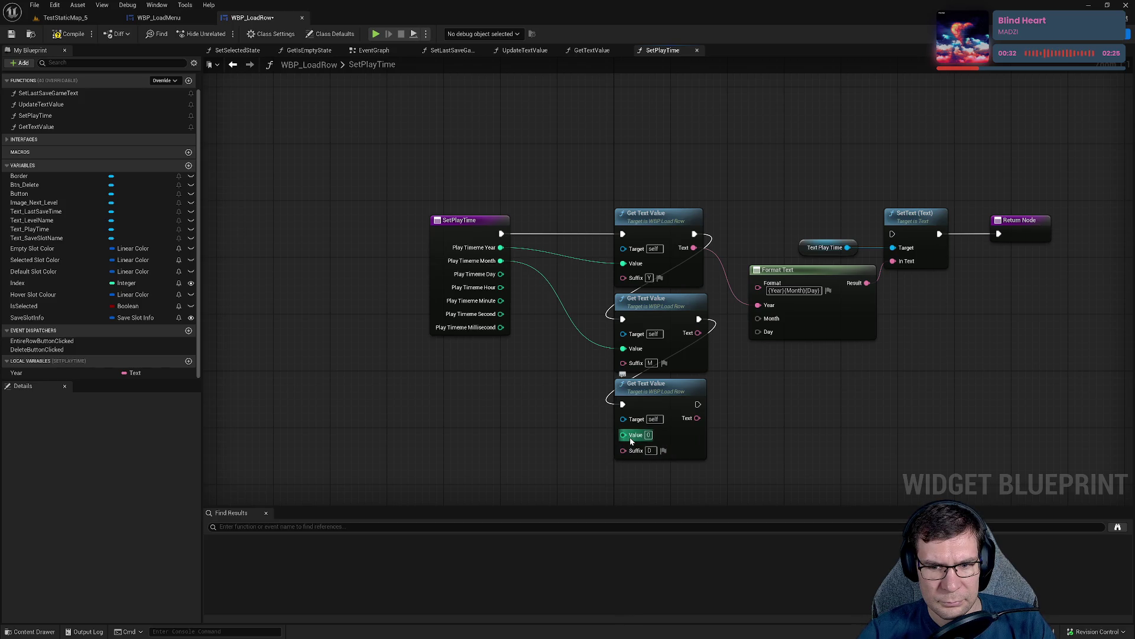
Feed Day into the third getter, wire Month and Day text into Format Text, then open GetTextValue.
mouse_move(631, 441)
mouse_down()
mouse_move(502, 324)
mouse_move(501, 274)
mouse_up()
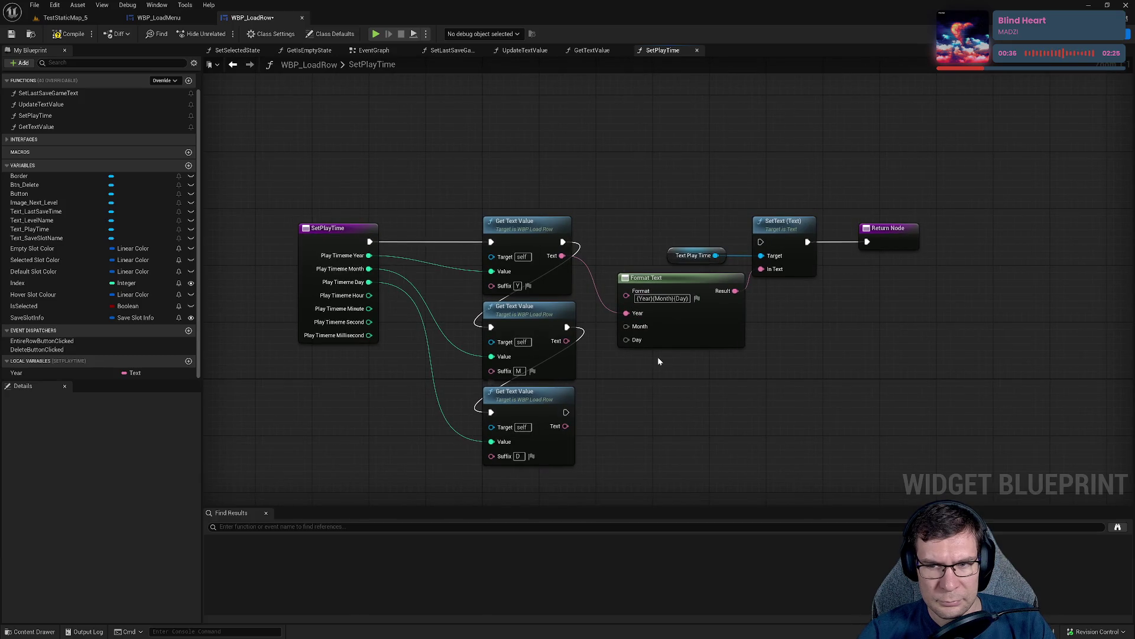
mouse_move(761, 242)
mouse_down()
mouse_move(559, 342)
mouse_move(566, 412)
mouse_up()
drag(566, 341, 632, 329)
drag(566, 426, 633, 342)
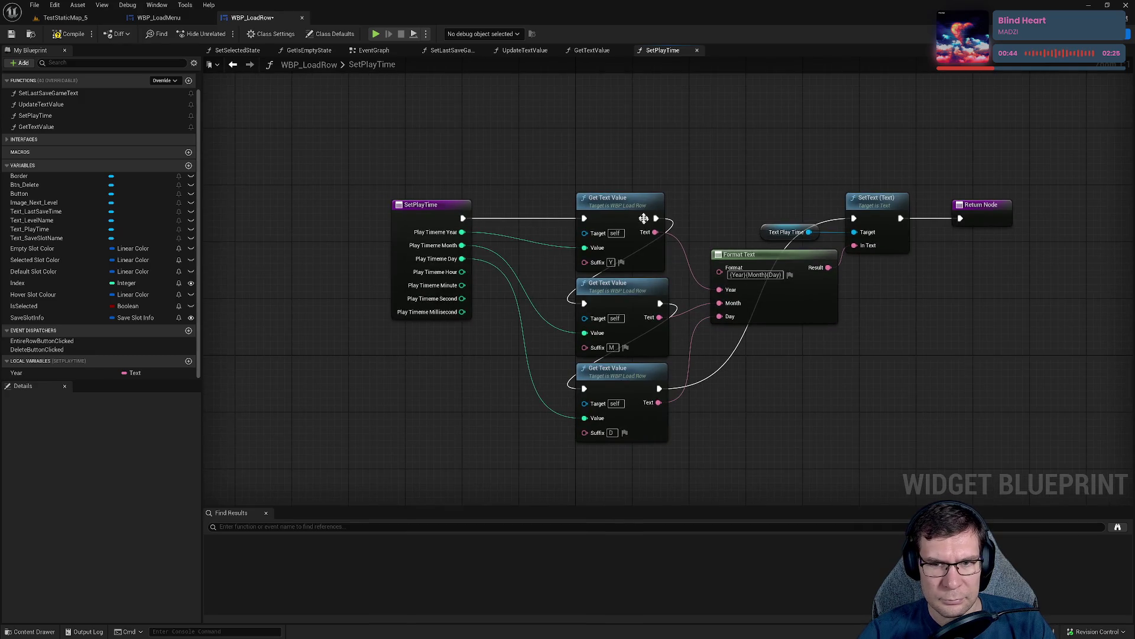
double_click(638, 212)
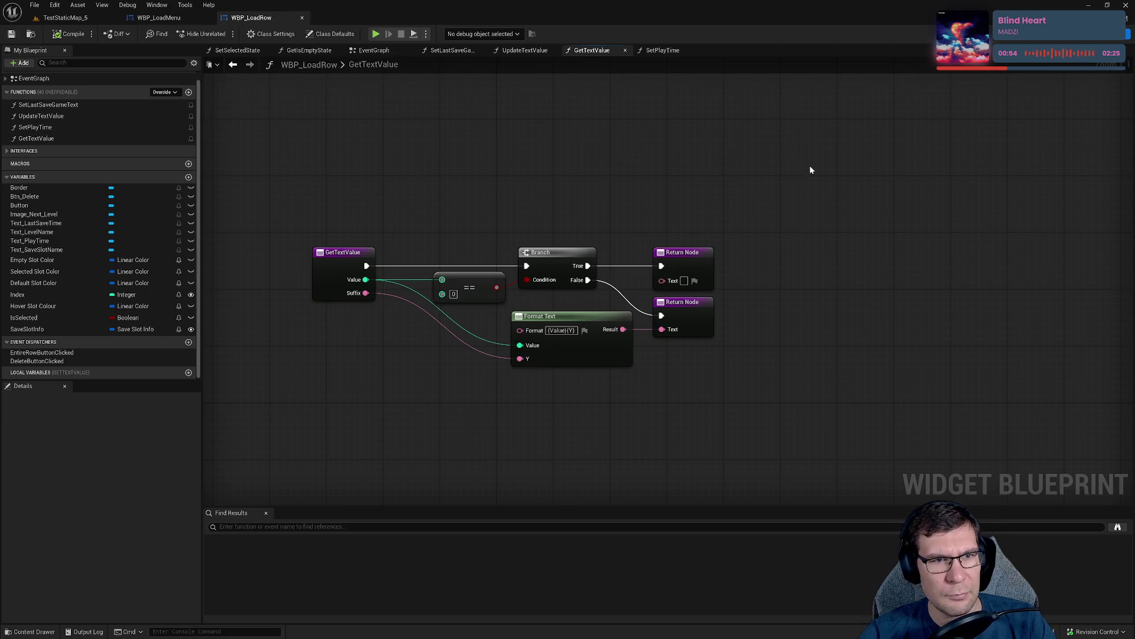
Check the Elapsed: 16m 22s row preview in the Designer and return to the GetTextValue graph.
click(1060, 42)
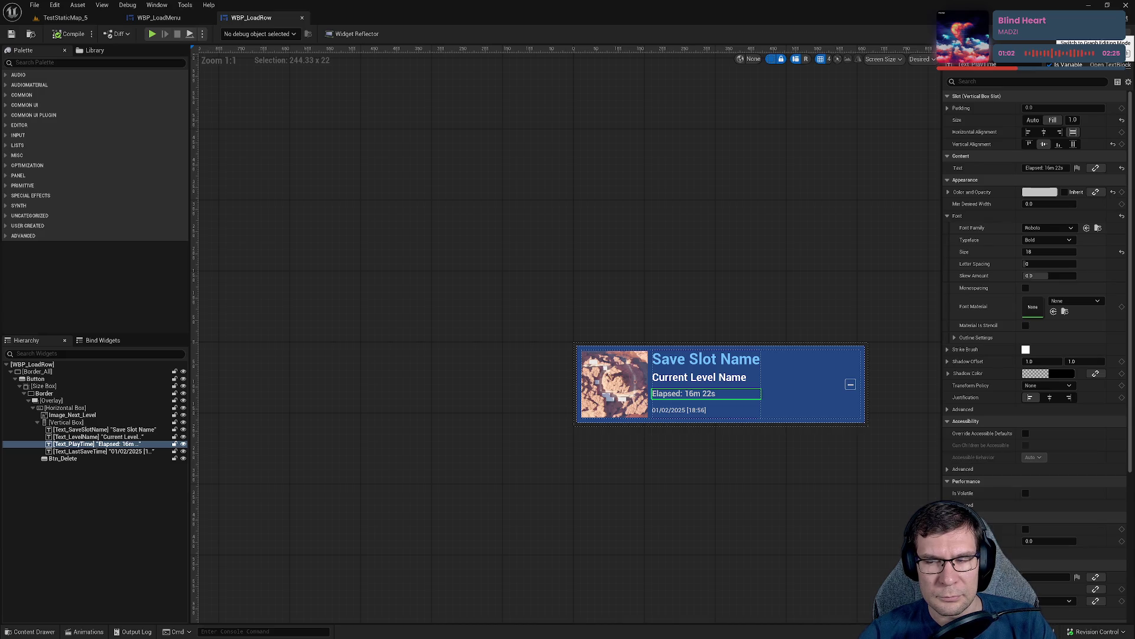
click(1111, 34)
drag(809, 282, 798, 236)
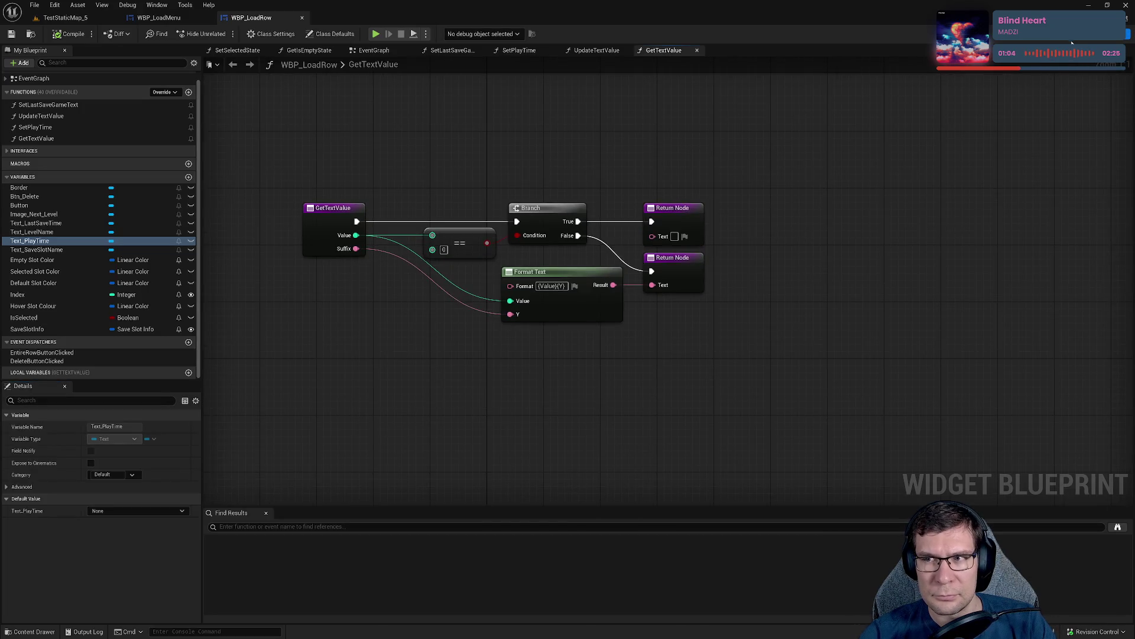
key(shift+F12)
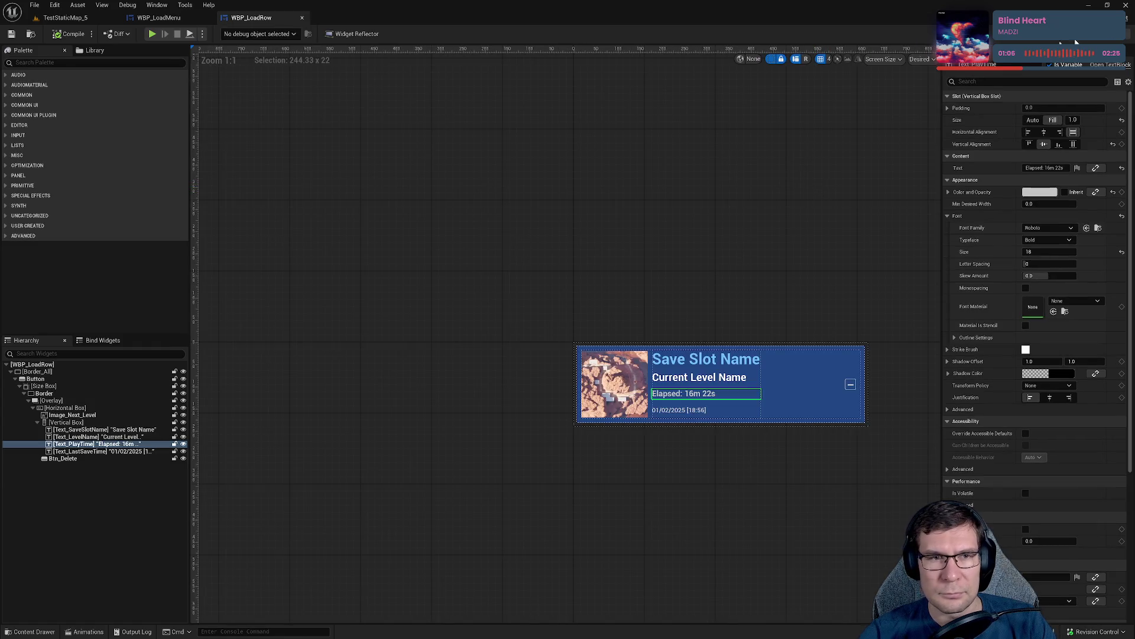
key(shift+F12)
Open UpdateTextValue, recheck the enlarged row preview, then open SetPlayTime from the Set Play Time node.
click(596, 51)
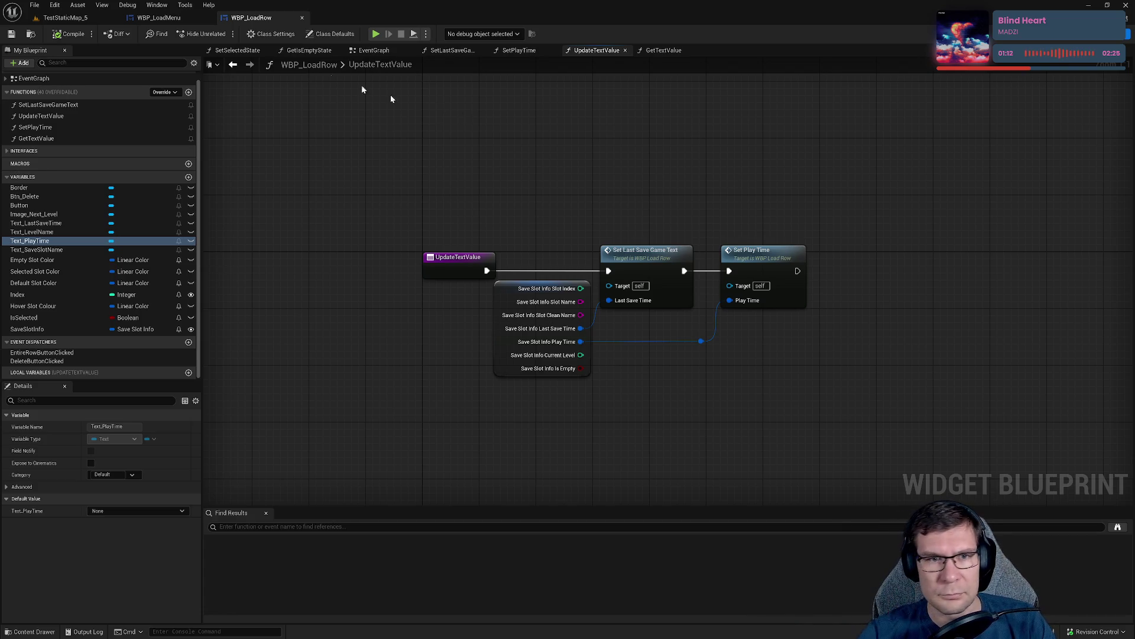
click(1066, 40)
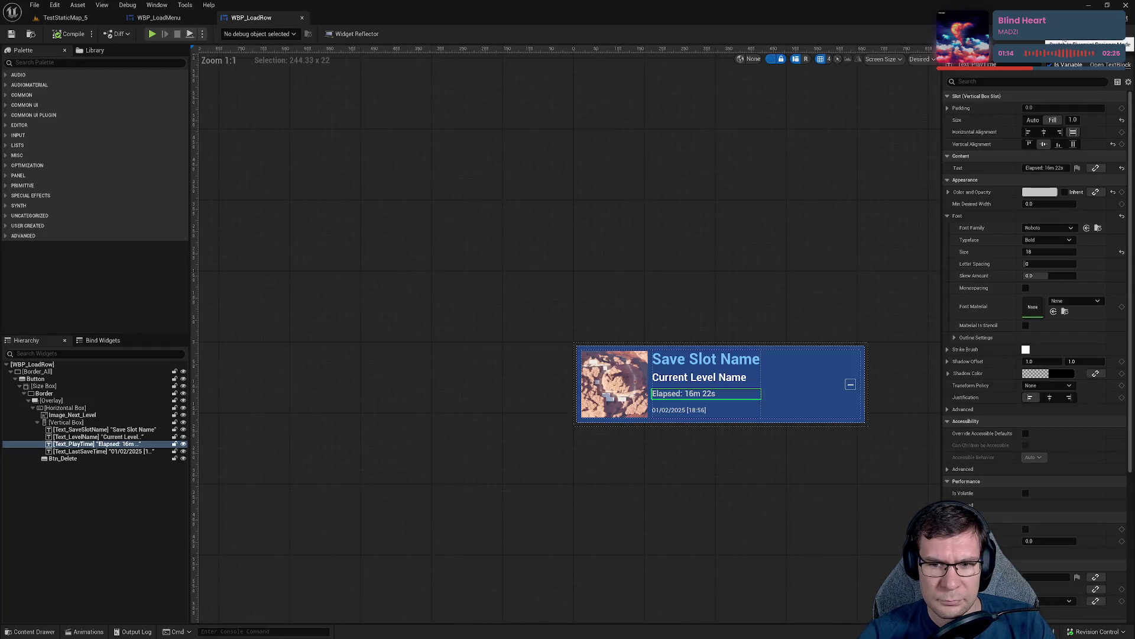
scroll(760, 289, up, 5)
drag(760, 289, 760, 280)
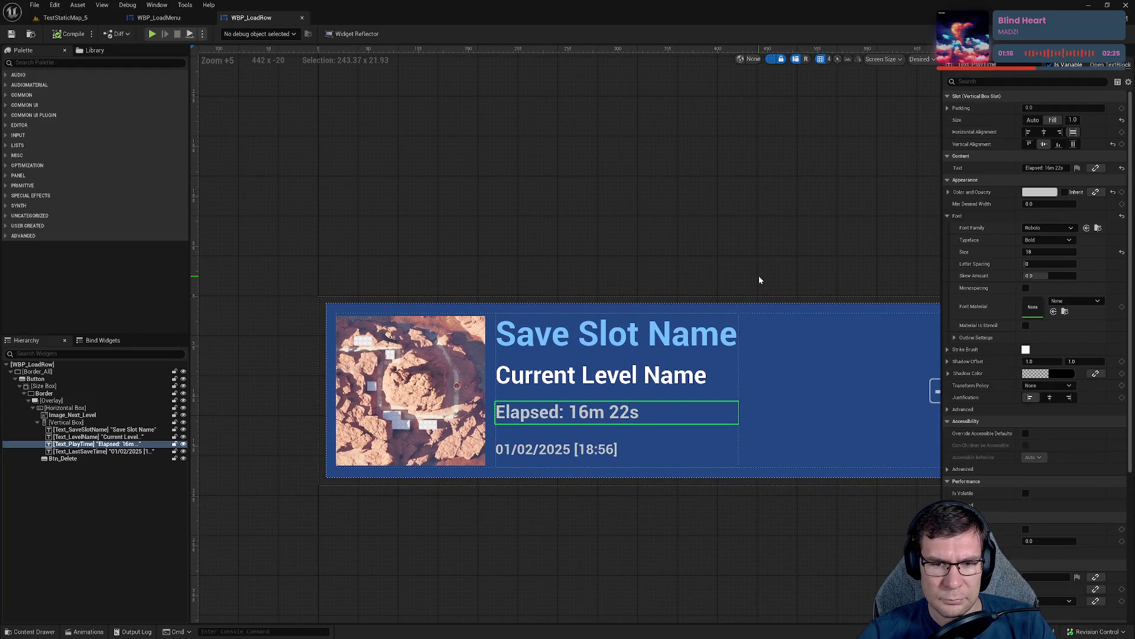
click(1106, 33)
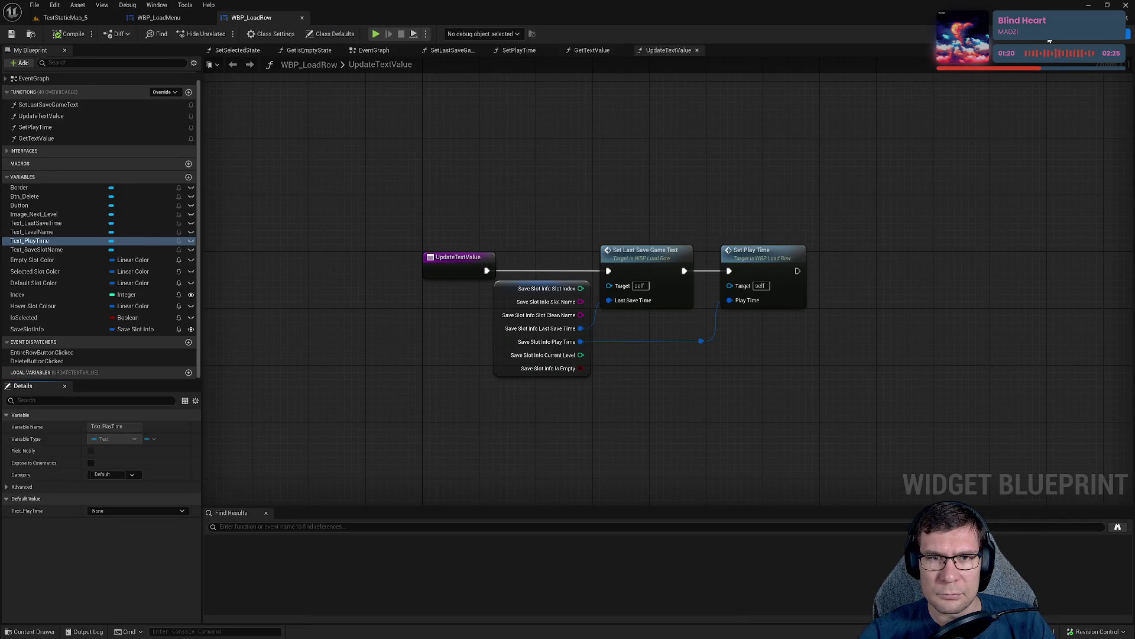
click(647, 54)
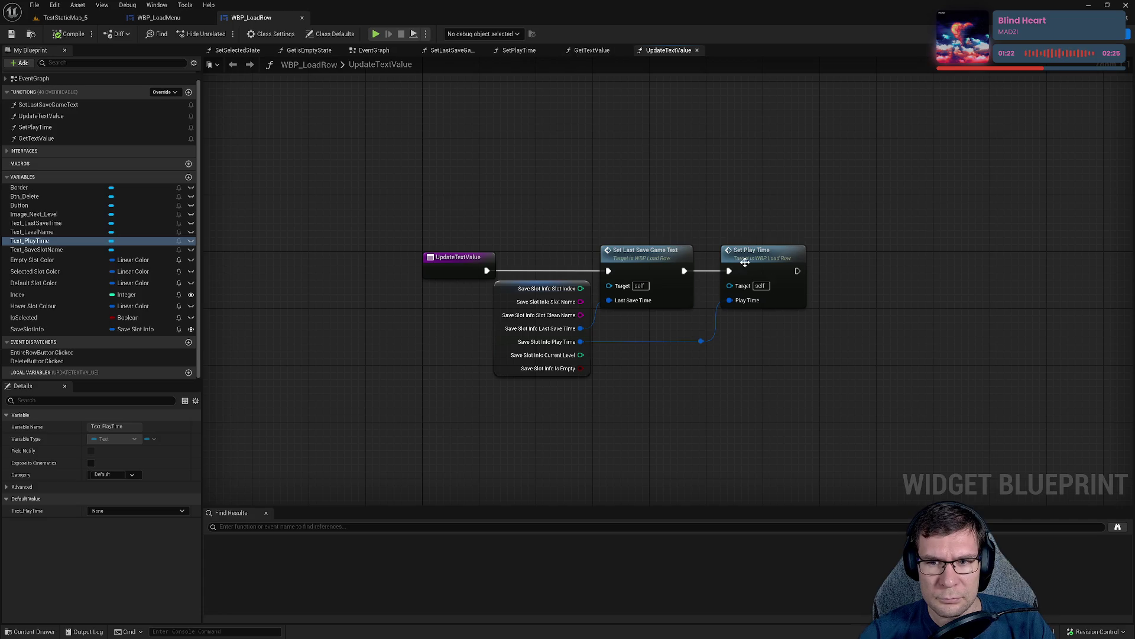
double_click(745, 262)
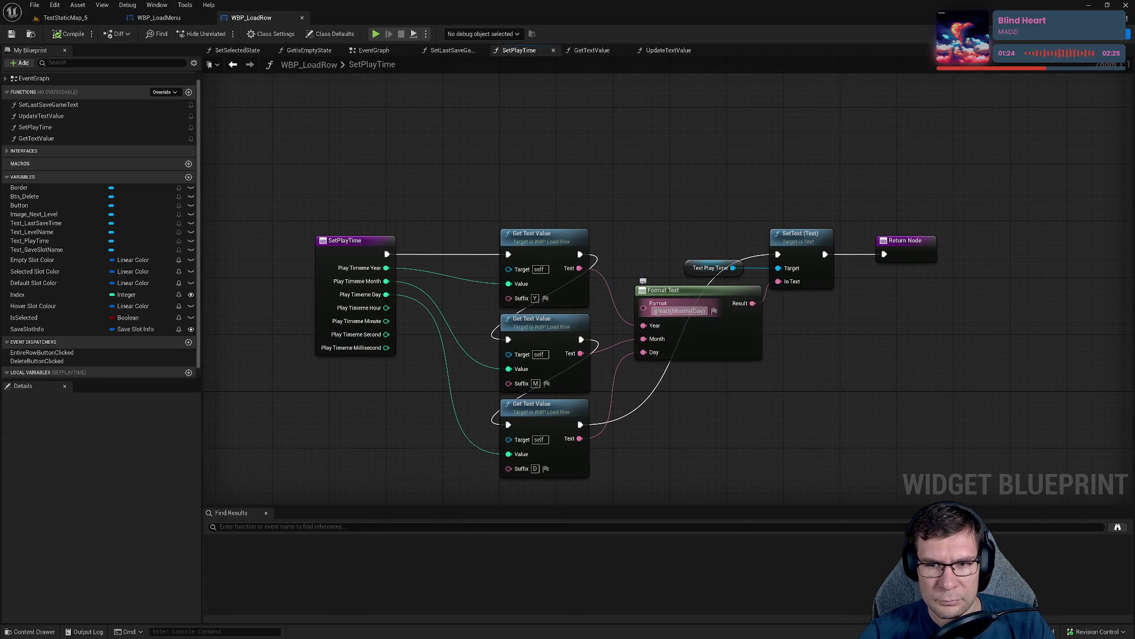
Prefix the Format Text pattern so it reads 'Elapsed: {Year}{Month}{Day}'.
click(656, 311)
text(lapsed:)
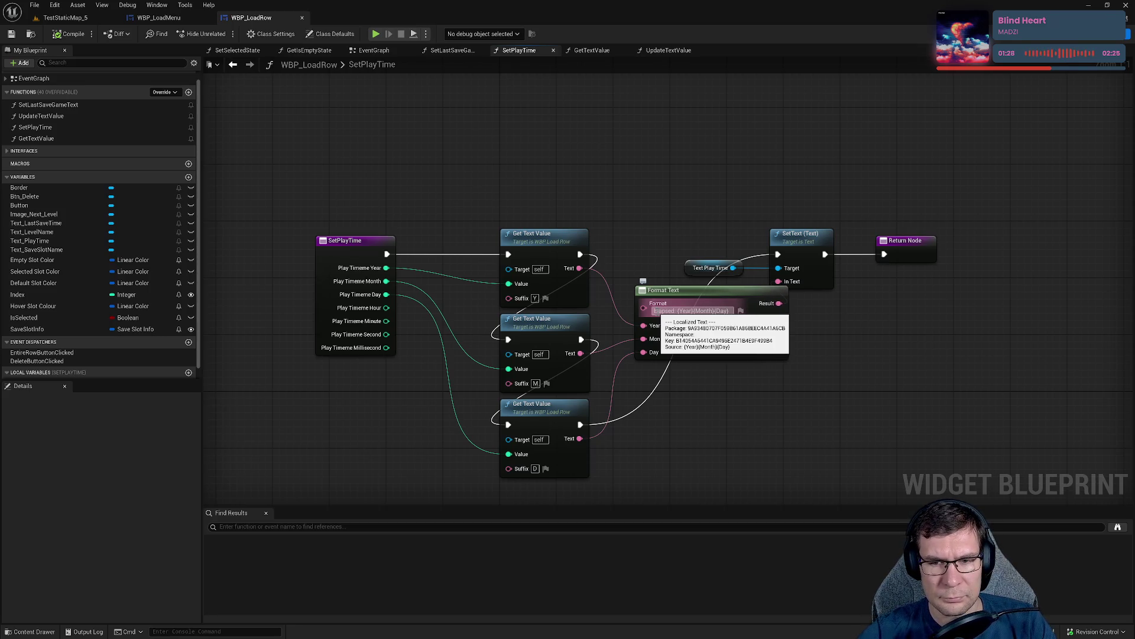
key(Return)
Move SetText and Return right to make room, then search assets for 'ui'.
drag(679, 182, 946, 364)
drag(768, 302, 815, 296)
click(794, 183)
drag(653, 223, 981, 381)
mouse_move(683, 187)
mouse_down()
mouse_move(761, 249)
mouse_move(893, 275)
mouse_up()
mouse_move(797, 236)
mouse_down()
mouse_move(854, 244)
mouse_move(829, 242)
mouse_up()
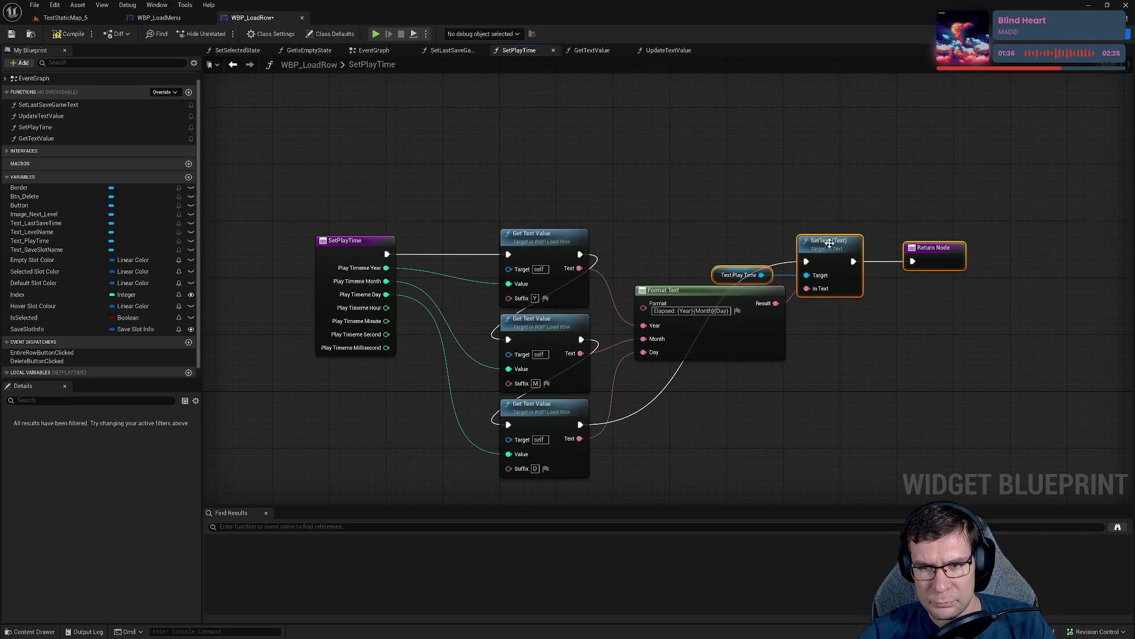
click(583, 185)
key(ctrl+p)
text(ui common)
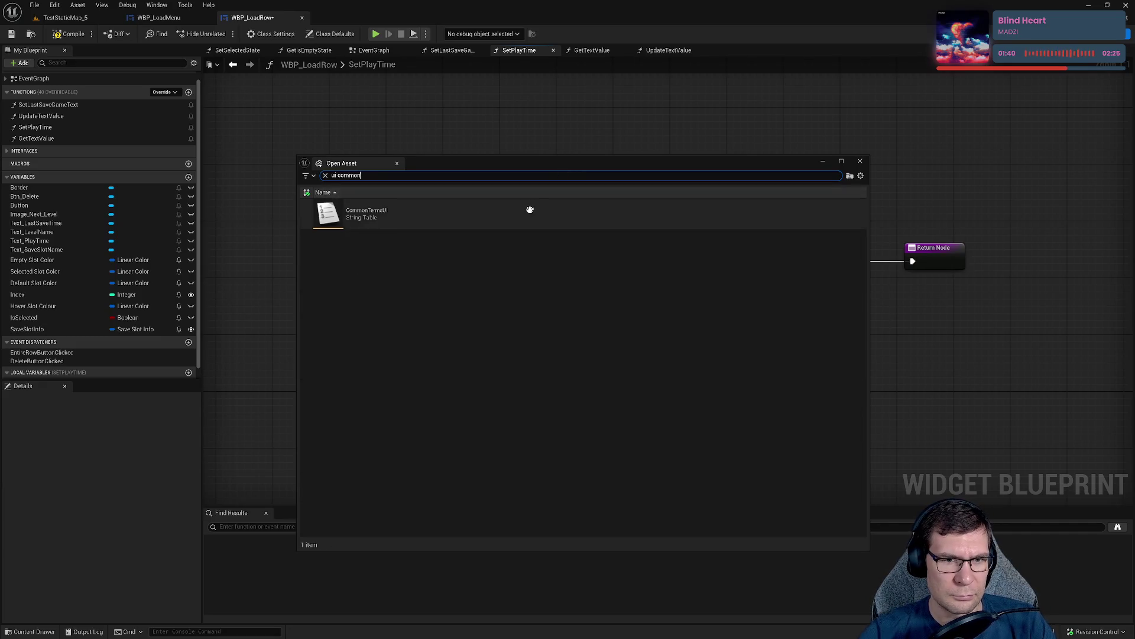
Open the CommonTermsUI string table and begin typing the {Hour} placeholder into the format pattern.
double_click(525, 211)
click(66, 616)
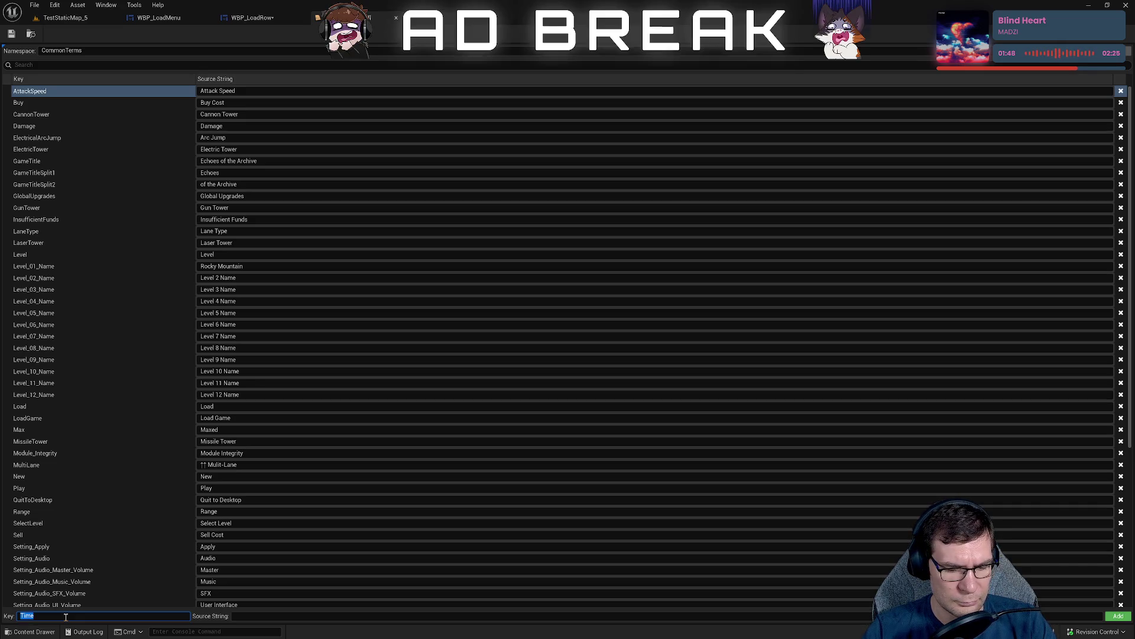
text(lapsed}:{Year}{Month}{Day)
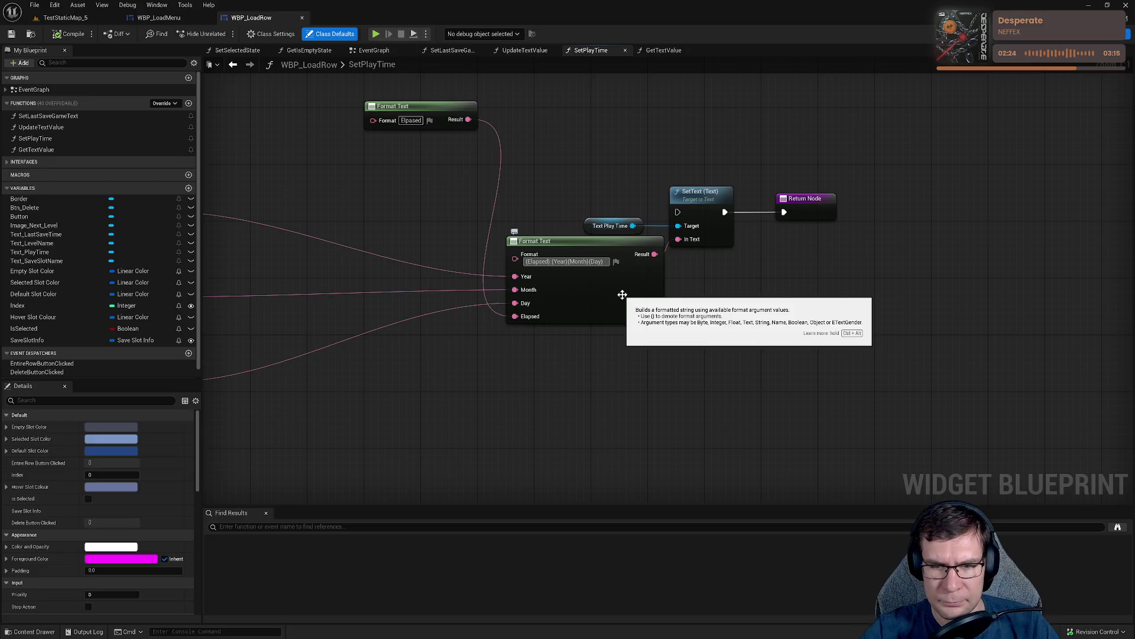
text(Hou)
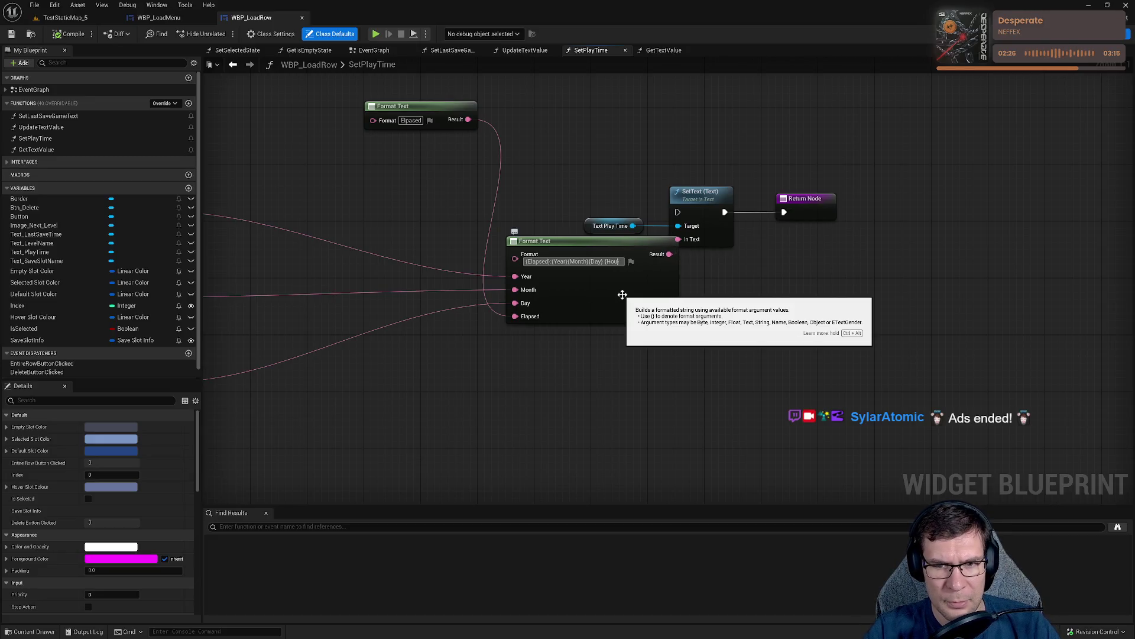
text(r:)
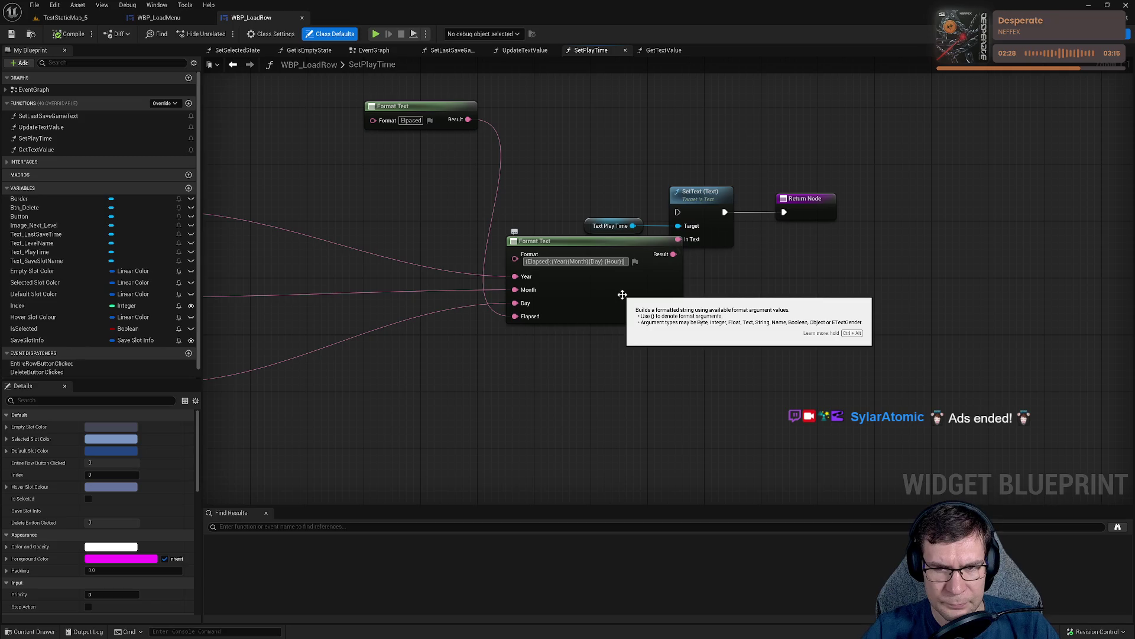
text(})
text(M)
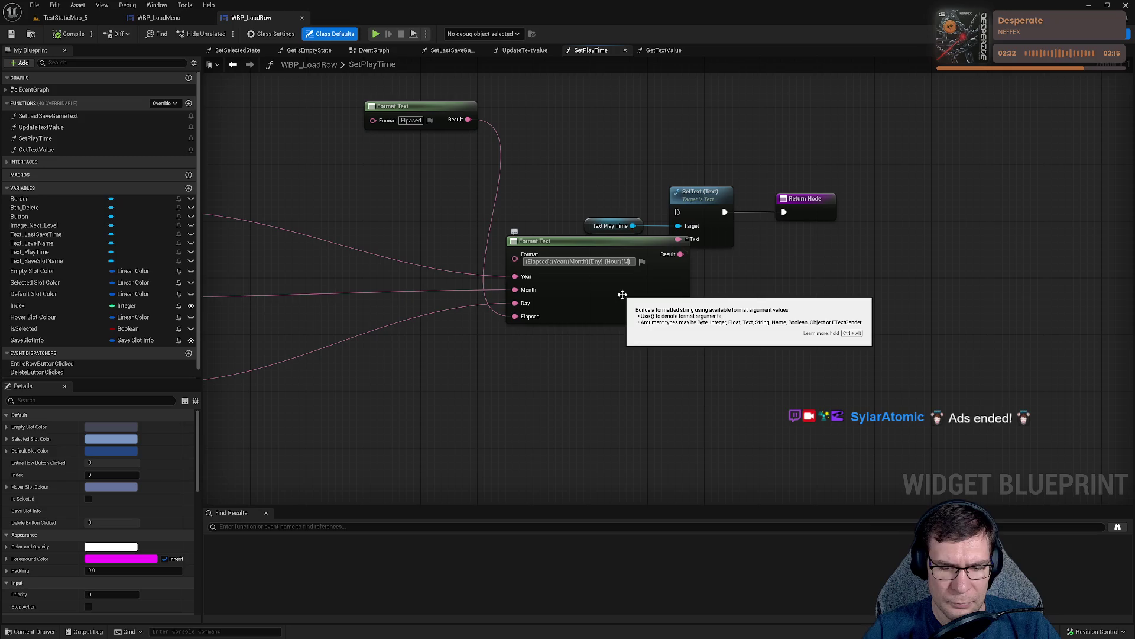
text(nute)
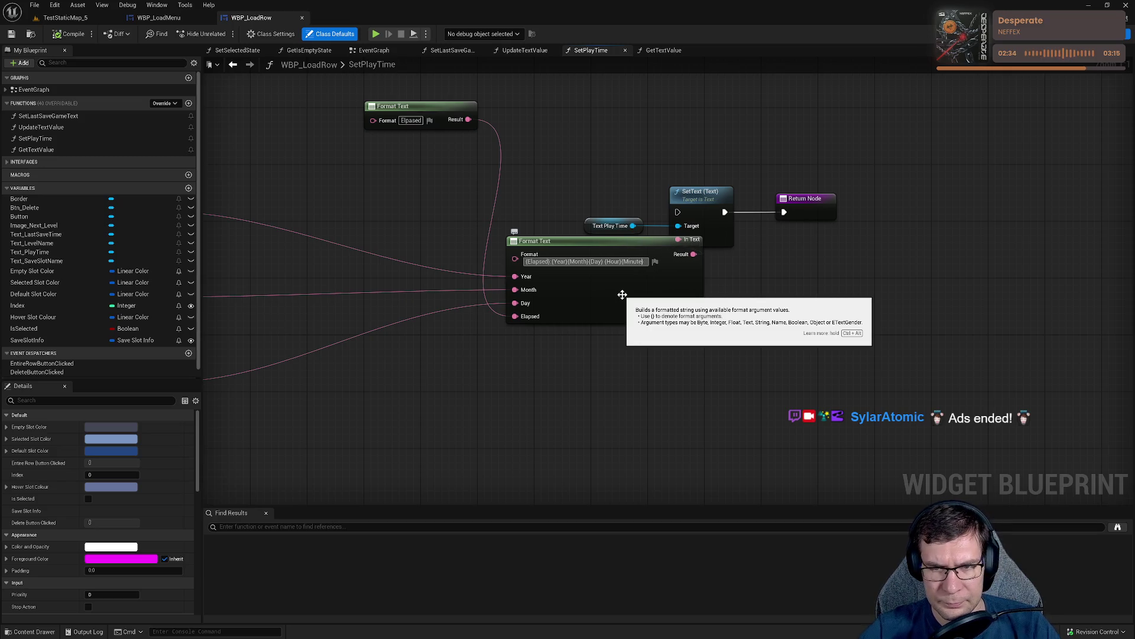
text({Se)
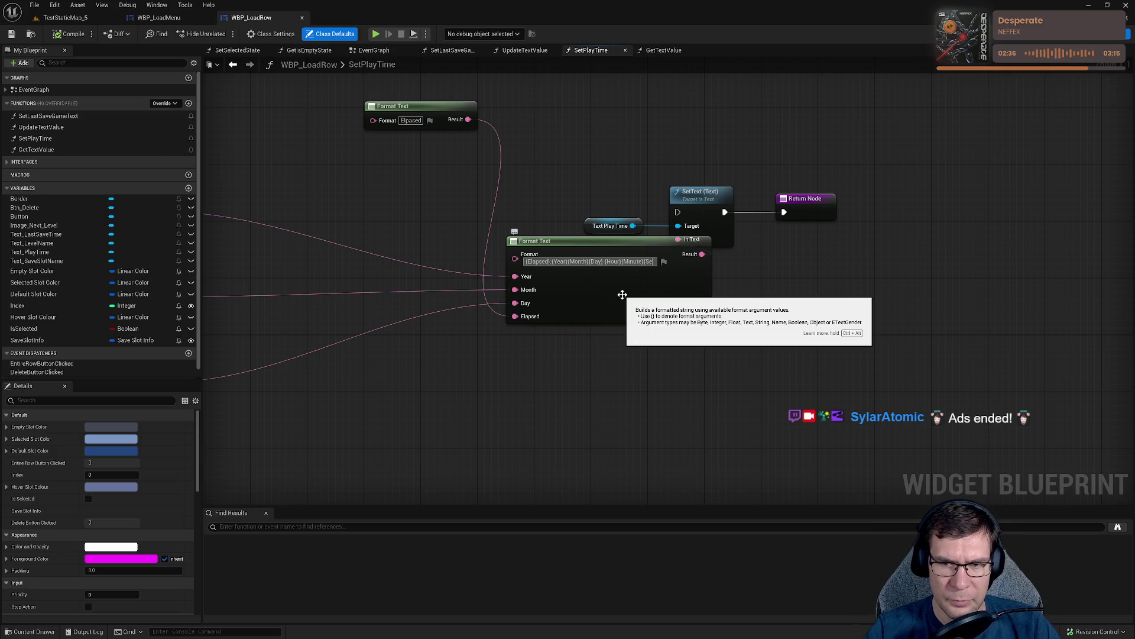
text(cond})
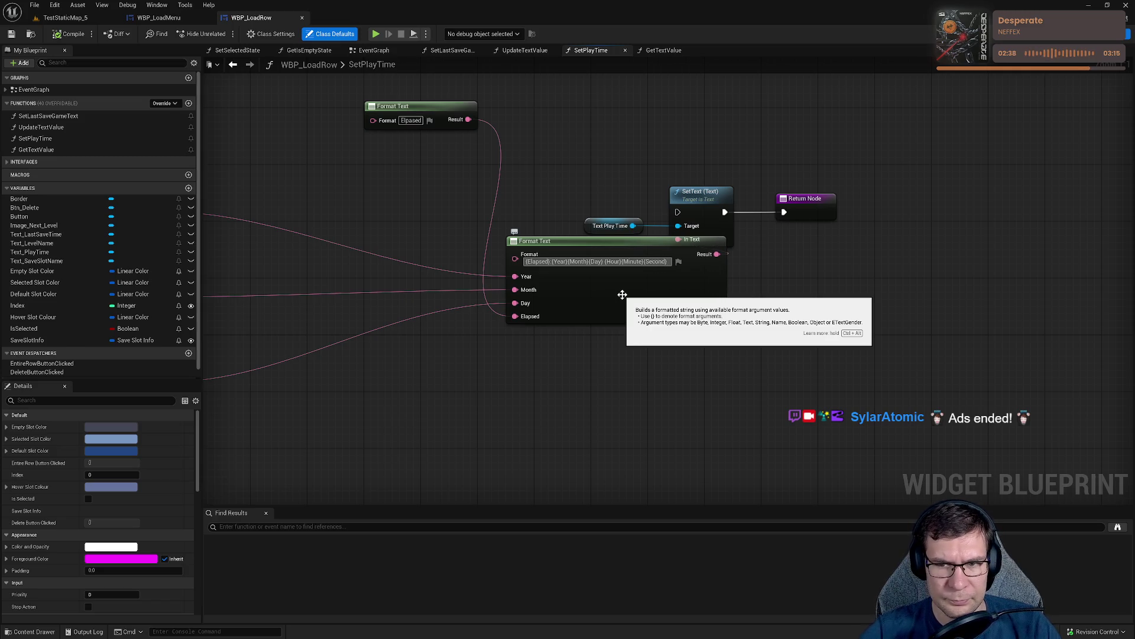
Commit the {Hour}{Minute}{Second} pattern and wire Minute and Second to the fifth and sixth getters' Text.
key(Return)
mouse_move(621, 292)
mouse_down()
mouse_move(797, 246)
mouse_move(444, 385)
mouse_move(451, 370)
mouse_up()
mouse_move(822, 246)
mouse_down()
mouse_move(458, 469)
mouse_move(451, 448)
mouse_up()
drag(614, 442, 605, 326)
mouse_move(807, 149)
mouse_down()
mouse_move(469, 418)
mouse_move(440, 409)
mouse_up()
drag(501, 384, 484, 421)
scroll(668, 364, down, 2)
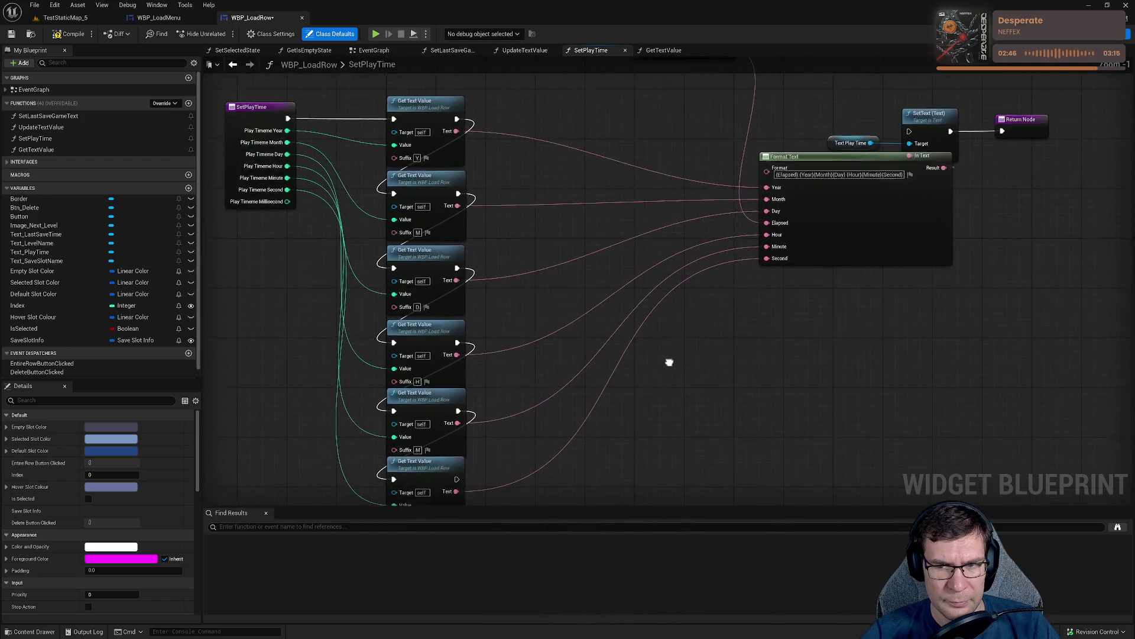
Move the formatting nodes down and line up the Month, Day and Hour getters after Year.
drag(688, 318, 559, 382)
drag(507, 109, 914, 344)
drag(553, 152, 677, 333)
drag(523, 257, 689, 274)
mouse_move(505, 311)
mouse_down()
mouse_move(637, 240)
mouse_move(604, 250)
mouse_up()
mouse_move(504, 368)
mouse_down()
mouse_move(750, 243)
mouse_move(707, 239)
mouse_up()
click(598, 240)
mouse_move(464, 310)
mouse_down()
mouse_move(624, 243)
mouse_move(801, 142)
mouse_up()
click(507, 251)
drag(482, 287, 791, 125)
mouse_move(825, 198)
mouse_down()
mouse_move(537, 247)
mouse_move(591, 435)
mouse_up()
Shift the formatting group right and bring the Minute and Second getters into the top chain.
scroll(583, 420, down, 3)
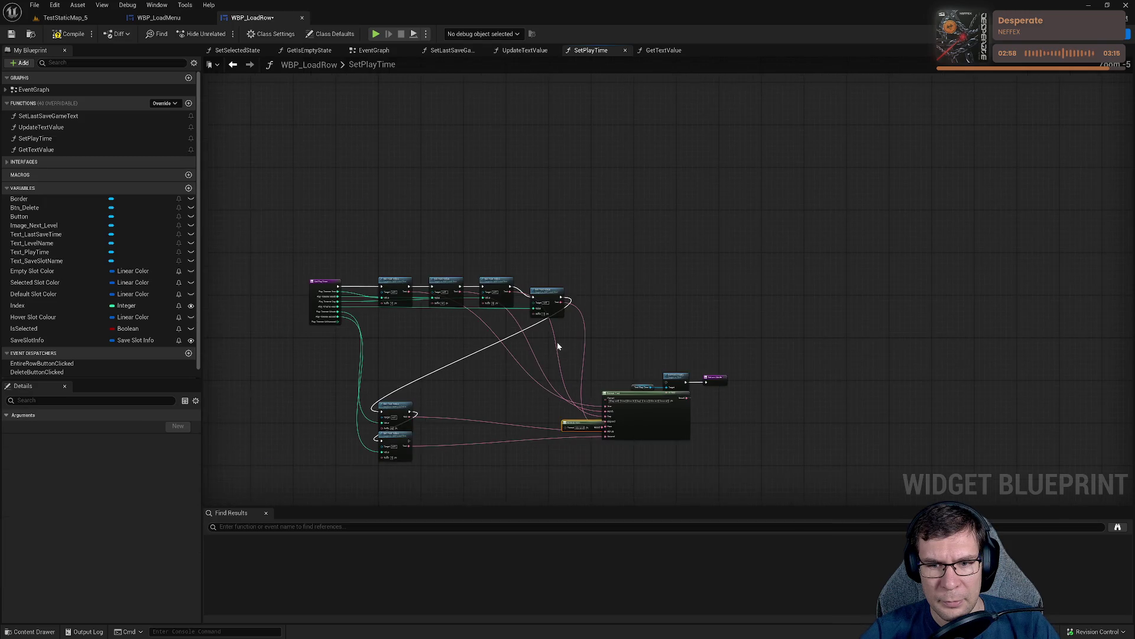
drag(642, 401, 837, 373)
mouse_move(388, 413)
mouse_down()
mouse_move(562, 305)
mouse_move(618, 299)
mouse_up()
drag(397, 438, 712, 305)
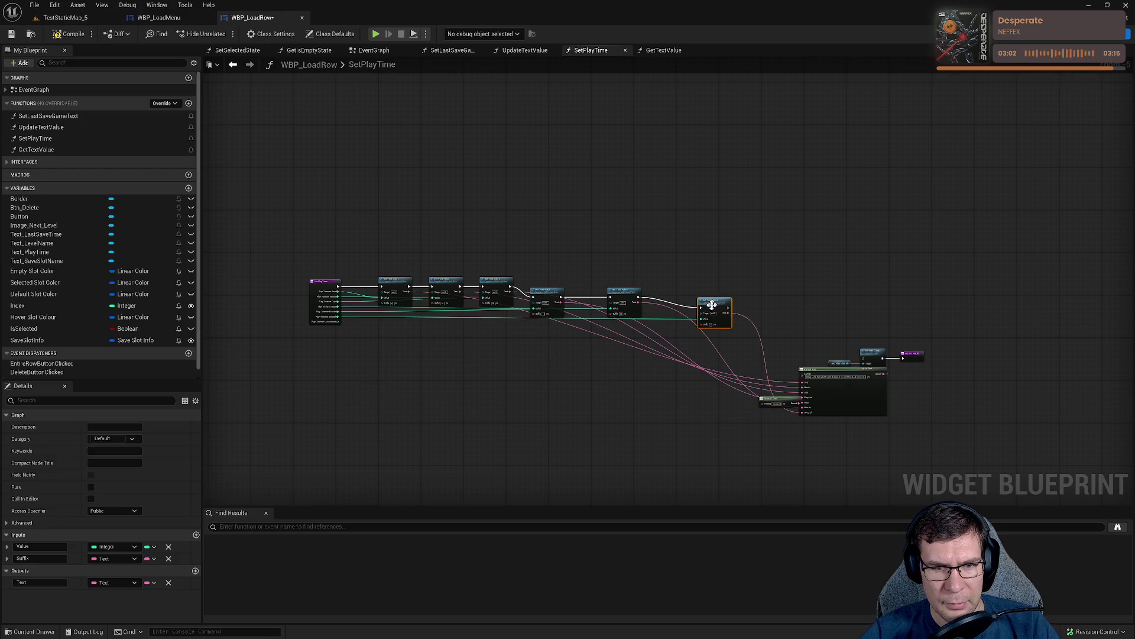
scroll(335, 299, up, 6)
drag(335, 298, 724, 397)
drag(751, 263, 363, 268)
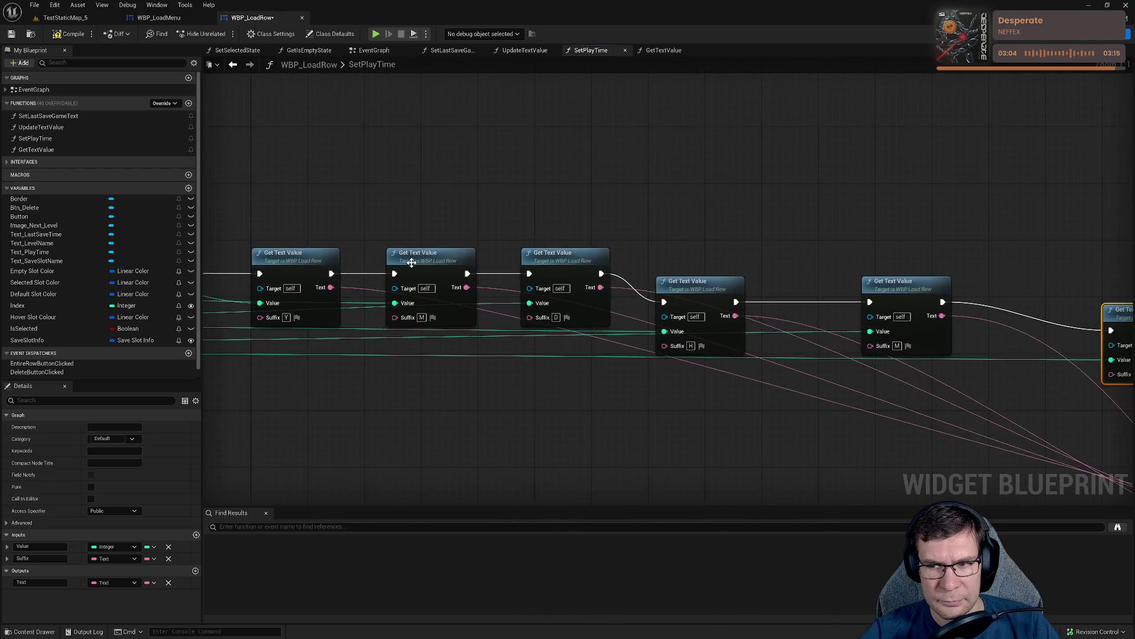
scroll(539, 267, down, 2)
Straighten all six Get Text Value nodes with Q and space them evenly after the entry node.
mouse_move(340, 220)
mouse_down()
mouse_move(1067, 416)
mouse_move(1006, 397)
mouse_up()
key(q)
scroll(573, 355, up, 3)
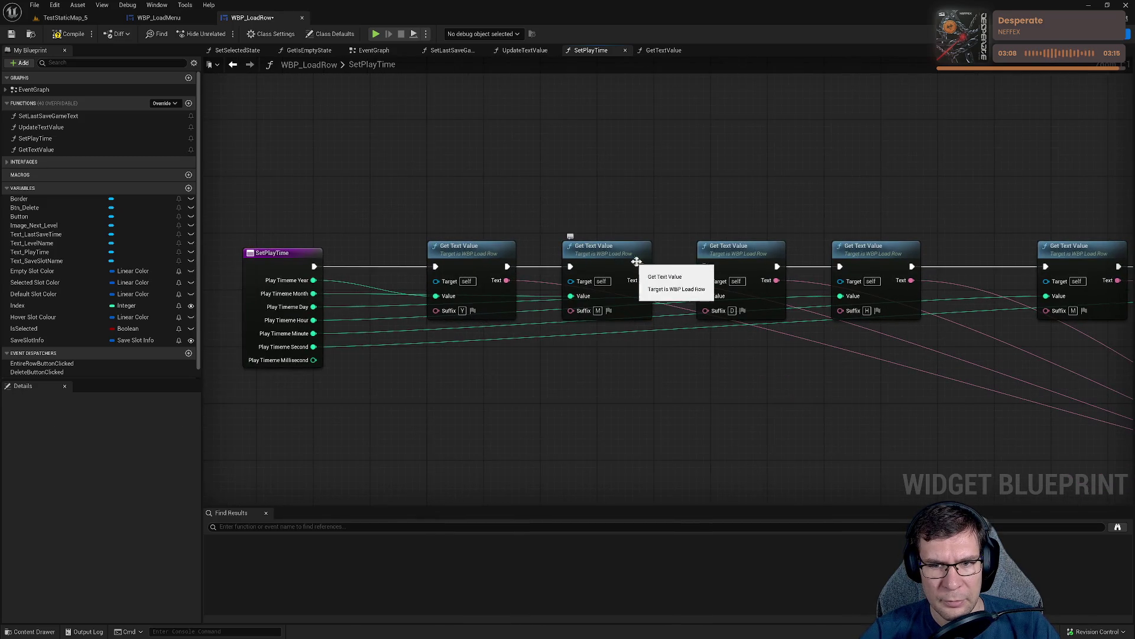
mouse_move(1082, 249)
mouse_down()
mouse_move(996, 248)
mouse_move(1005, 251)
mouse_move(849, 269)
mouse_up()
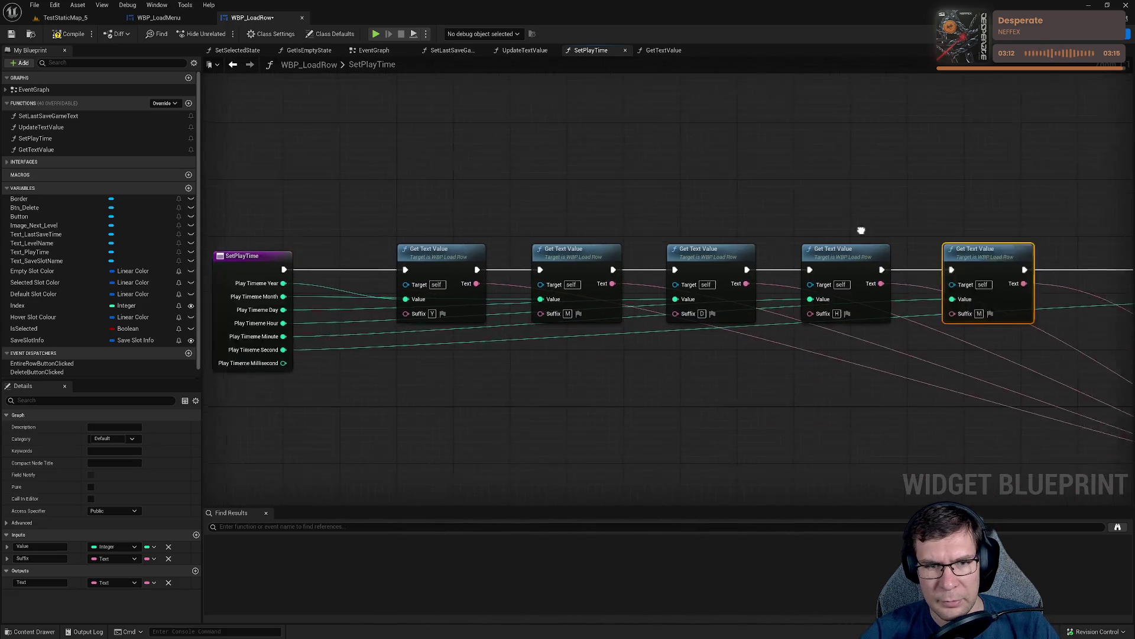
click(528, 256)
drag(529, 256, 529, 252)
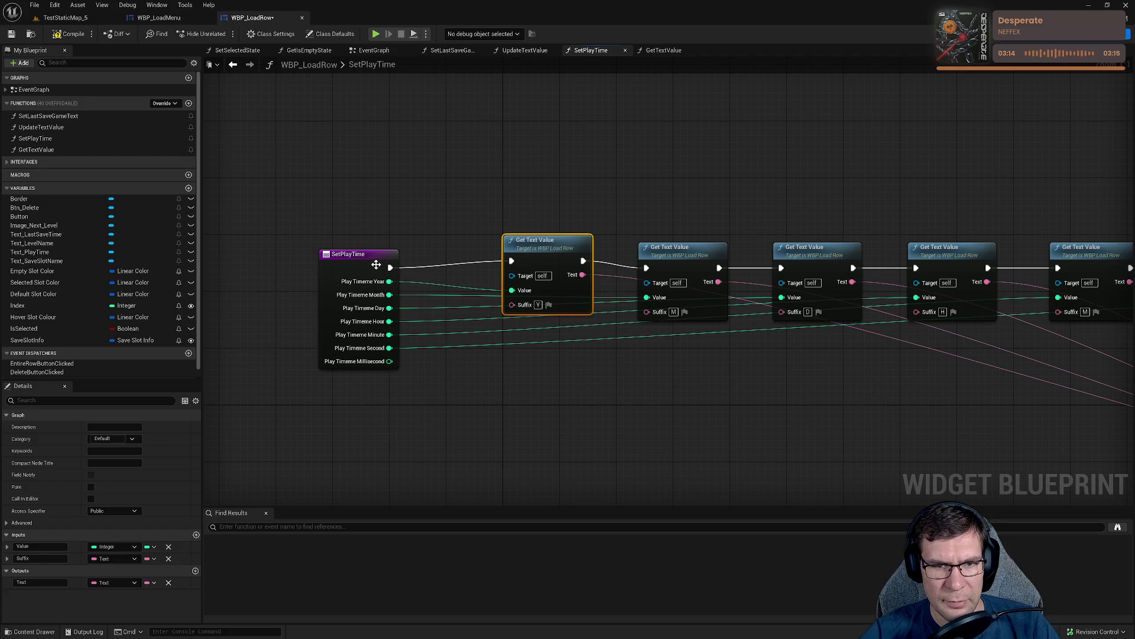
drag(374, 264, 374, 257)
drag(573, 250, 405, 257)
mouse_move(505, 258)
mouse_down()
mouse_move(555, 260)
mouse_move(541, 254)
mouse_up()
drag(651, 270, 731, 270)
mouse_move(837, 233)
mouse_down()
mouse_move(544, 246)
mouse_move(1035, 353)
mouse_up()
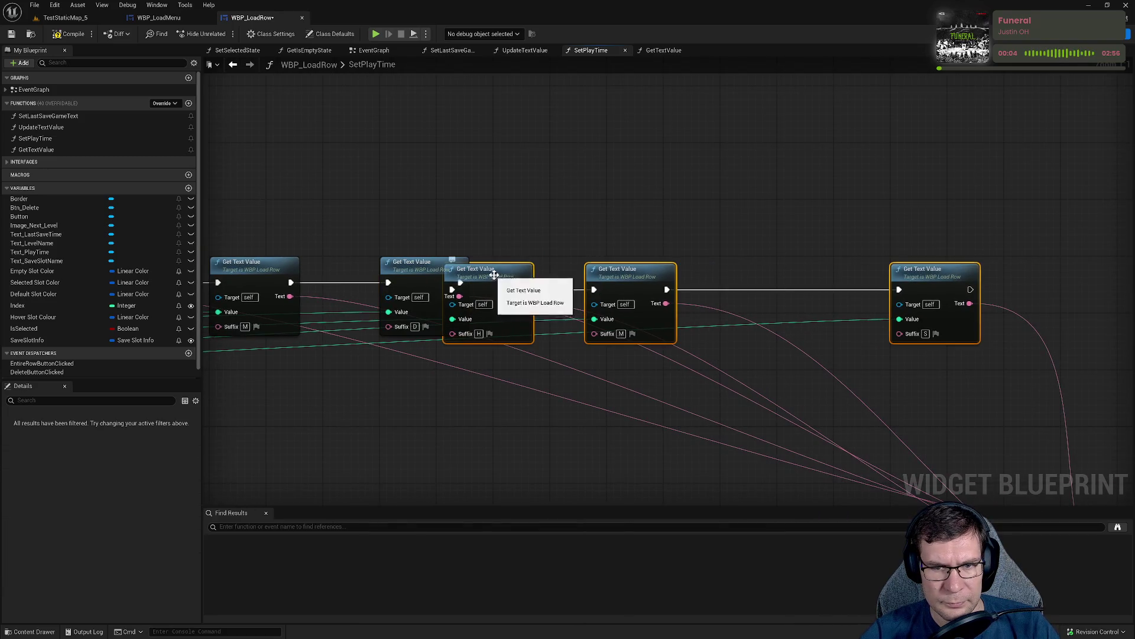
Space out the Month, Hour, Minute and Second getter nodes along the row.
ctrl+click(527, 276)
drag(528, 276, 634, 269)
drag(707, 203, 511, 212)
drag(543, 285, 637, 286)
drag(536, 271, 812, 260)
drag(912, 275, 850, 276)
drag(927, 251, 752, 262)
drag(929, 273, 823, 274)
drag(597, 349, 1093, 331)
drag(509, 405, 730, 362)
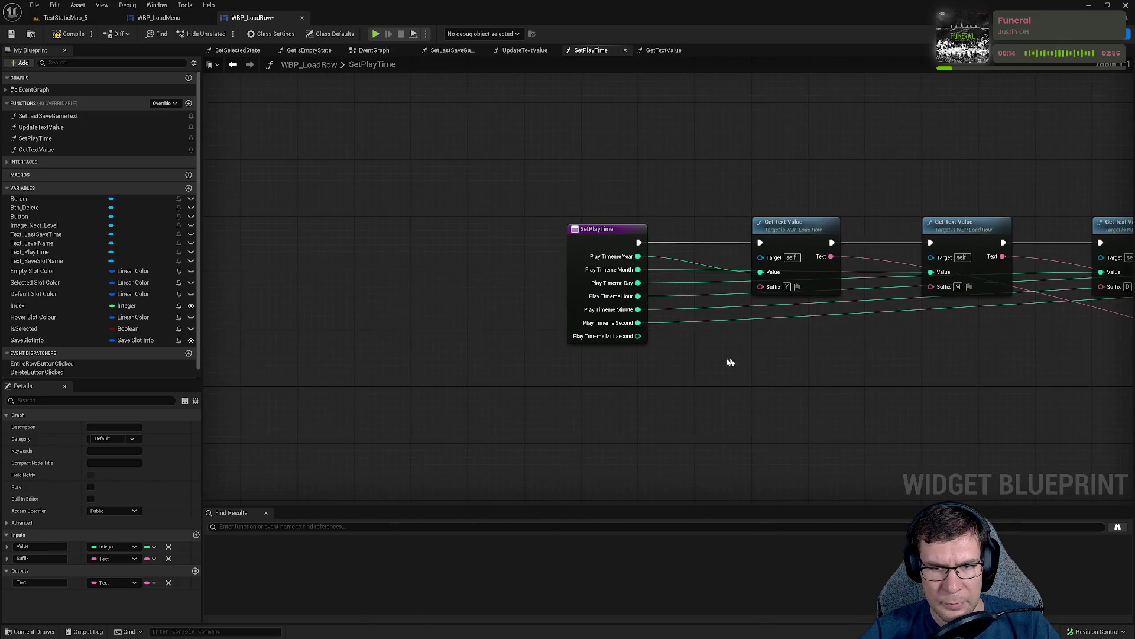
mouse_move(647, 289)
mouse_down()
mouse_move(601, 349)
mouse_move(594, 342)
mouse_up()
Add reroute points on the Year, Hour, Minute and Second wires and drop them below the wires.
double_click(588, 317)
double_click(593, 341)
double_click(592, 357)
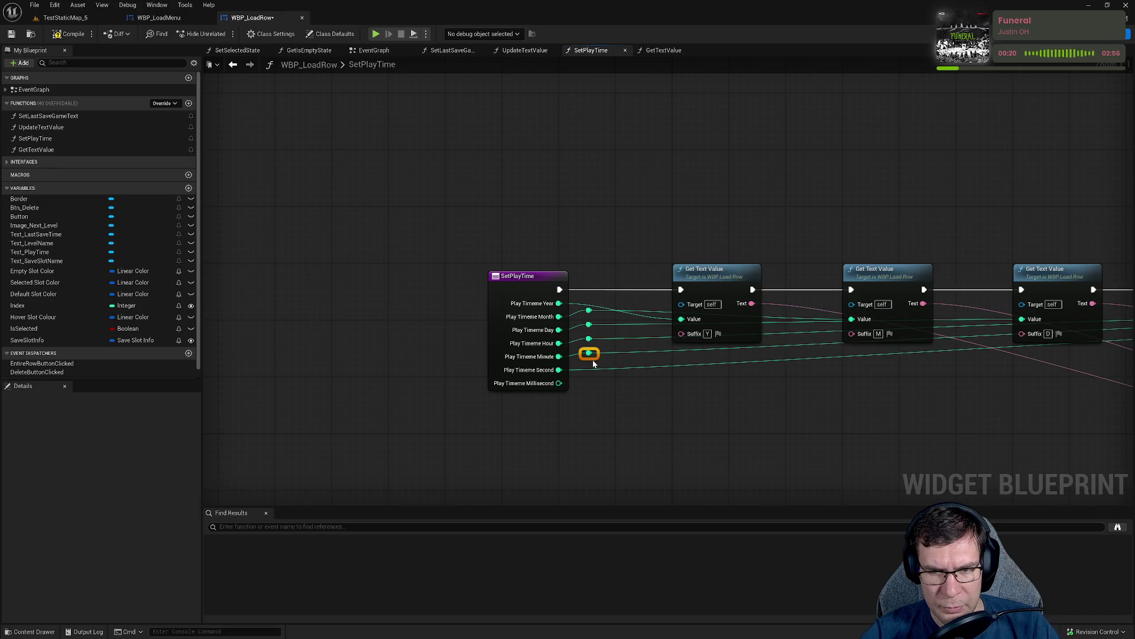
double_click(591, 368)
drag(597, 400, 591, 298)
mouse_move(596, 367)
mouse_down()
mouse_move(594, 424)
mouse_move(652, 473)
mouse_up()
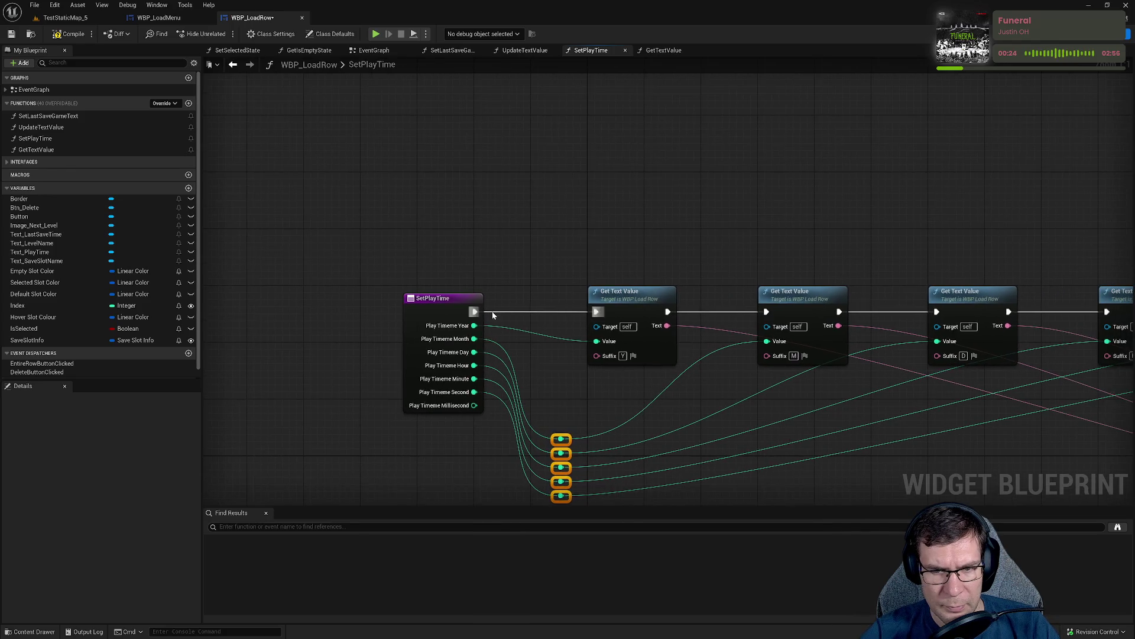
click(495, 325)
Add a Year-wire reroute point and move the lower reroute points up beside SetPlayTime's pins.
double_click(496, 325)
drag(495, 325, 541, 327)
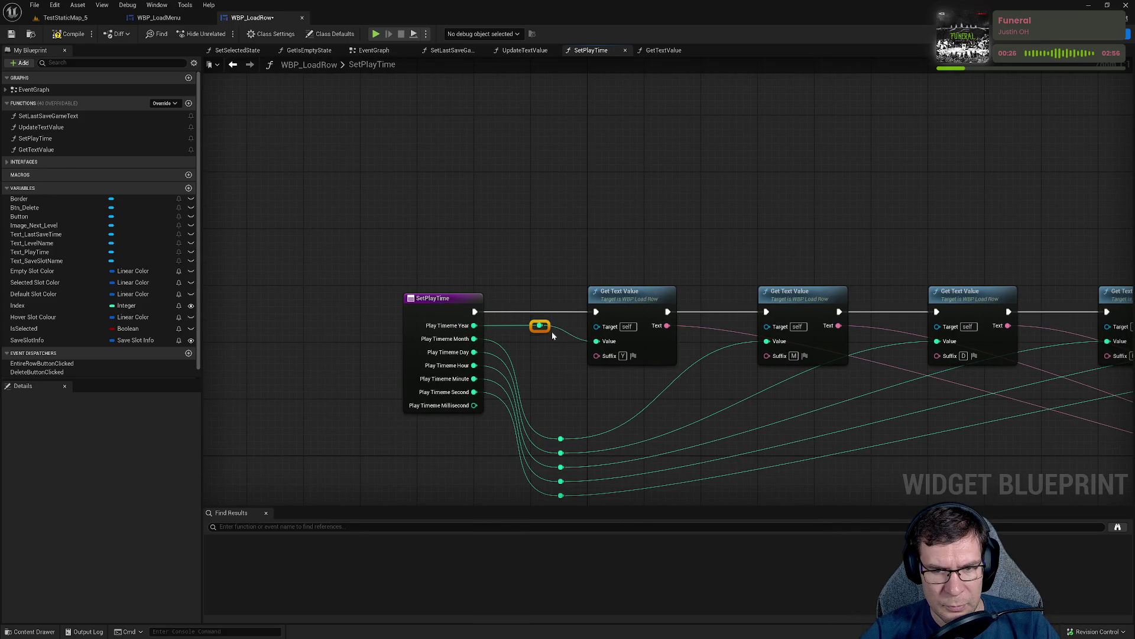
click(550, 408)
click(569, 374)
drag(559, 359, 564, 493)
drag(556, 404, 516, 342)
click(559, 278)
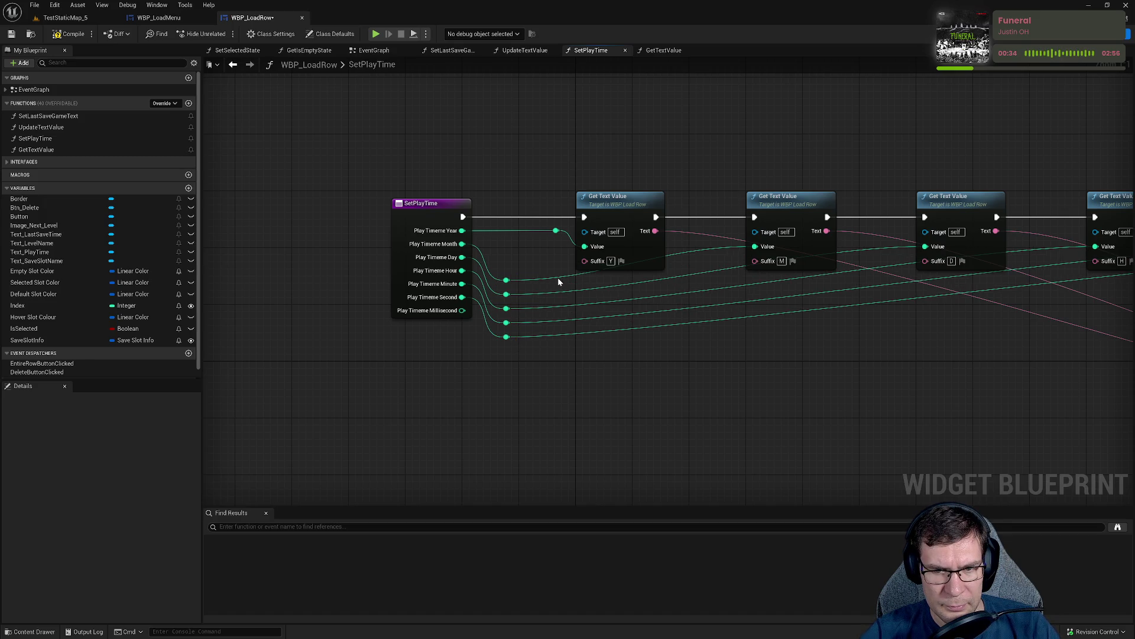
Add a second column of five reroute points down the Hour, Minute and lower wires.
double_click(558, 276)
double_click(558, 291)
double_click(558, 303)
double_click(556, 318)
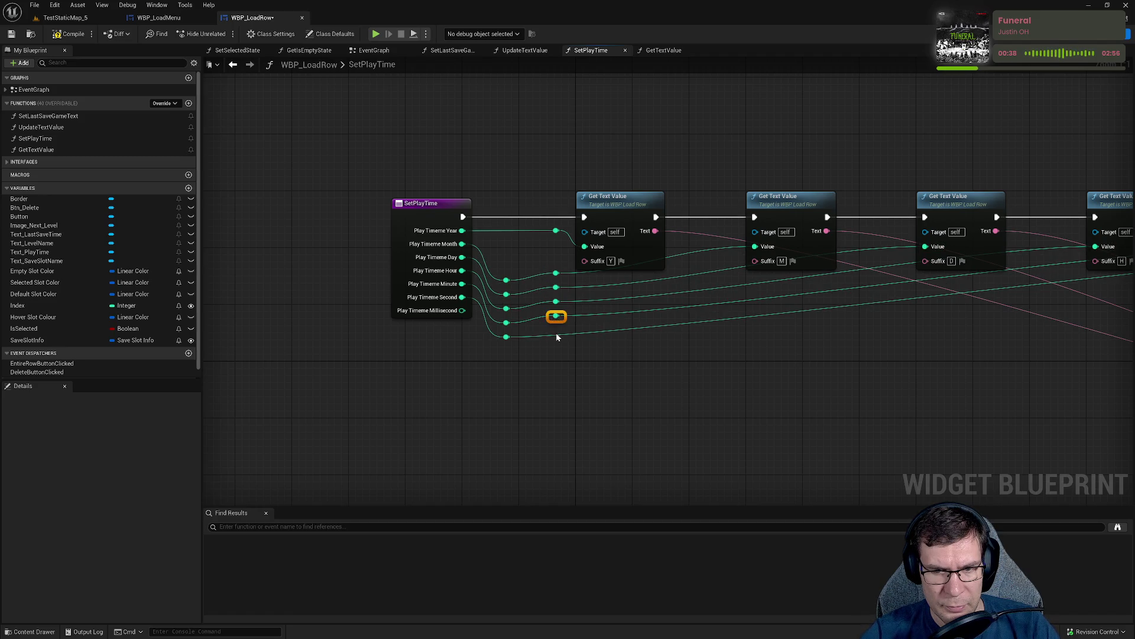
double_click(556, 337)
drag(556, 336, 556, 329)
mouse_move(544, 266)
mouse_down()
mouse_move(564, 329)
mouse_move(744, 339)
mouse_move(560, 356)
mouse_up()
Shift the lower reroute points right under their Get Text Value nodes.
mouse_move(540, 299)
mouse_down()
mouse_move(578, 392)
mouse_move(557, 355)
mouse_move(731, 354)
mouse_move(665, 348)
mouse_move(512, 376)
mouse_up()
mouse_move(435, 358)
mouse_down()
mouse_move(436, 331)
mouse_move(640, 367)
mouse_move(620, 367)
mouse_up()
mouse_move(580, 408)
mouse_down()
mouse_move(557, 366)
mouse_move(766, 388)
mouse_move(750, 383)
mouse_up()
click(519, 371)
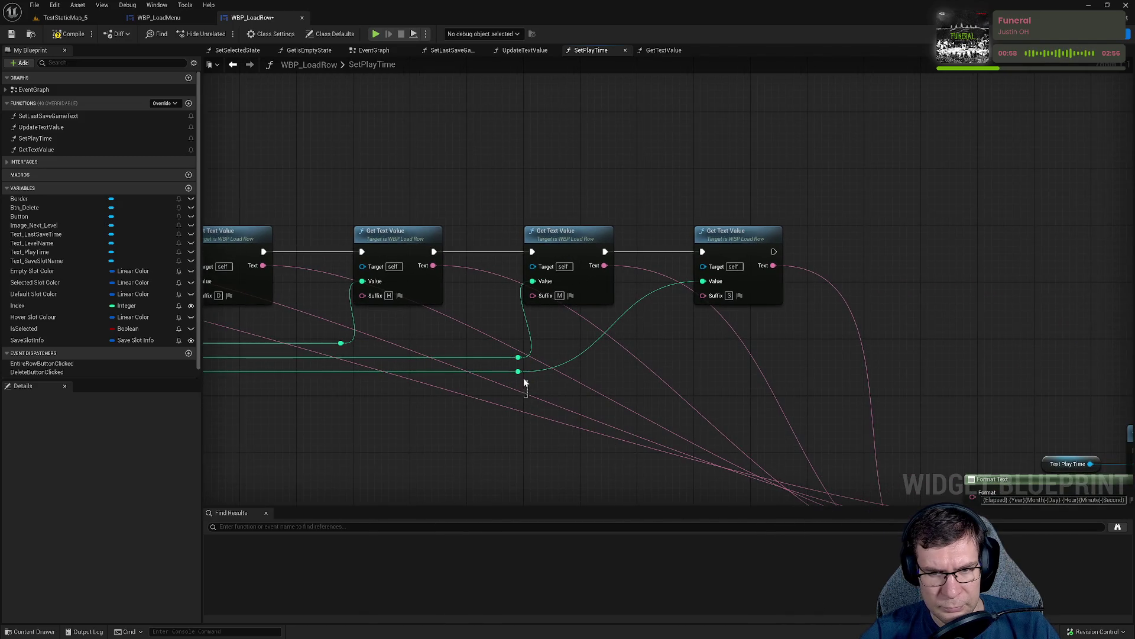
drag(519, 372, 690, 381)
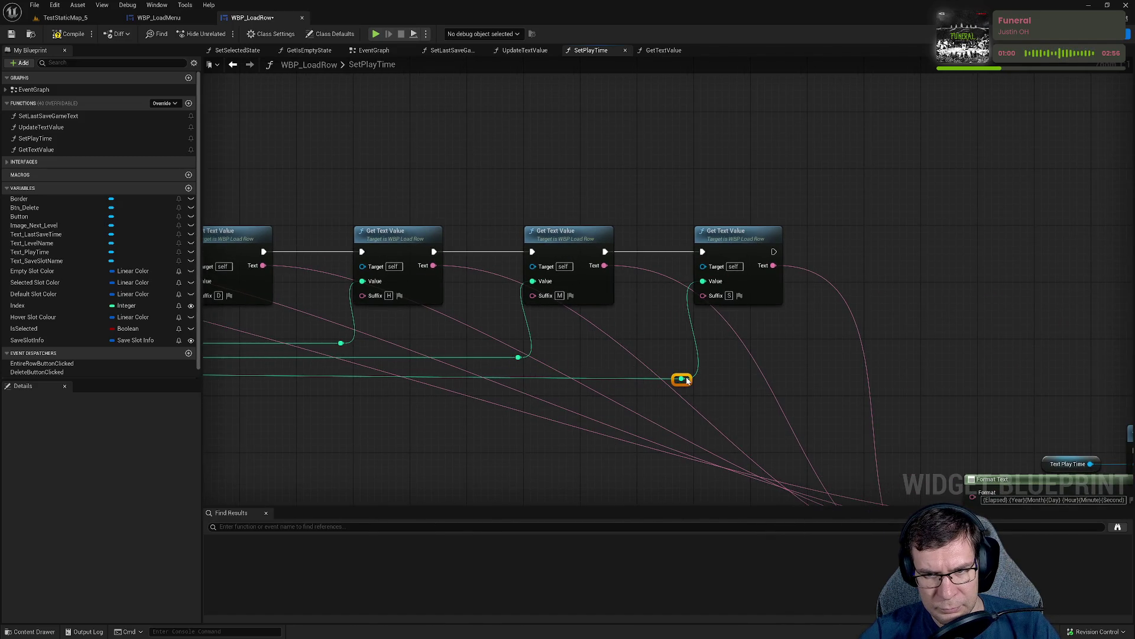
drag(566, 367, 623, 330)
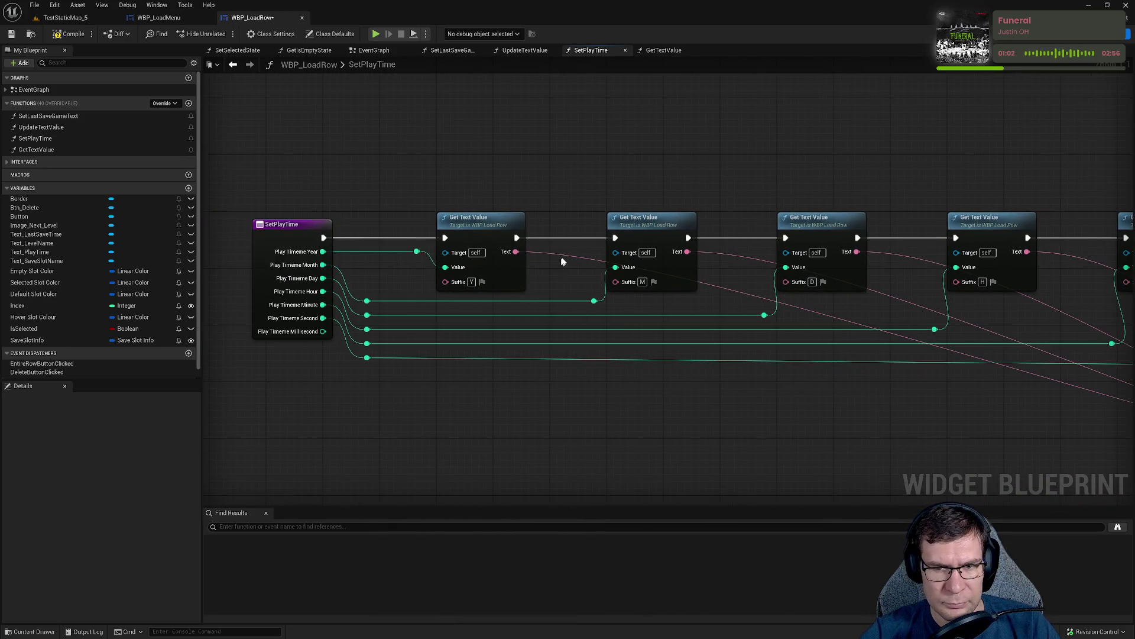
double_click(540, 251)
Add reroute points on the first Text output wires and raise them above the nodes.
mouse_move(540, 251)
mouse_down()
mouse_move(587, 255)
mouse_move(565, 342)
mouse_move(569, 294)
mouse_move(582, 294)
mouse_move(366, 272)
mouse_up()
double_click(569, 335)
double_click(425, 316)
click(322, 271)
drag(322, 270, 335, 218)
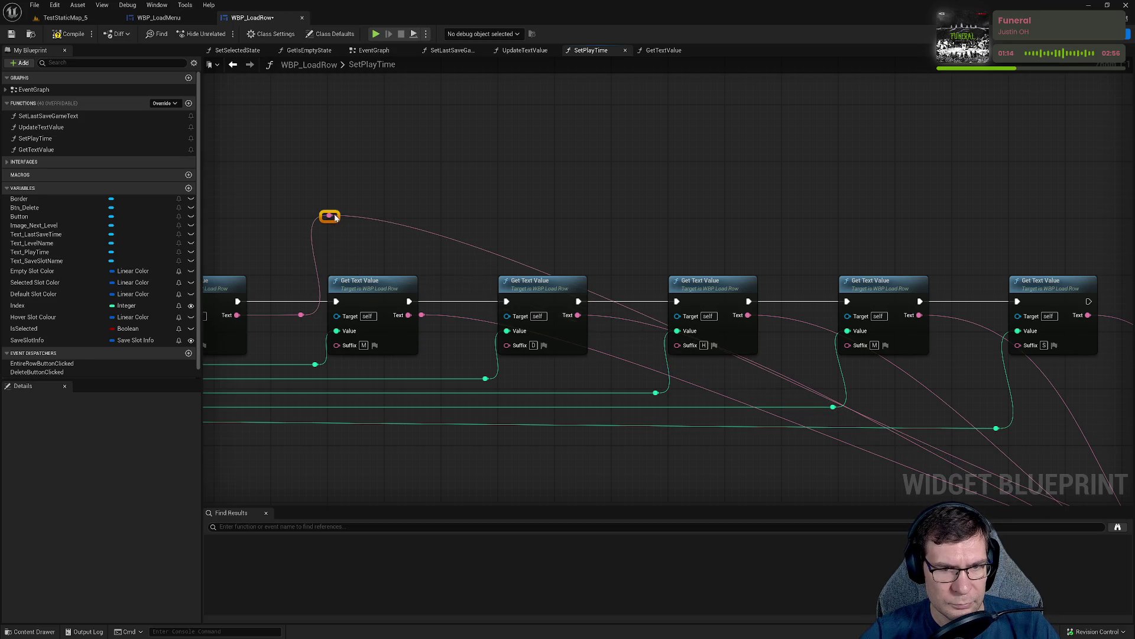
mouse_move(430, 319)
mouse_down()
mouse_move(434, 274)
mouse_move(447, 279)
mouse_up()
Move the Format Text and SetText nodes higher in the graph.
mouse_move(551, 302)
mouse_down()
mouse_move(427, 307)
mouse_move(203, 140)
mouse_up()
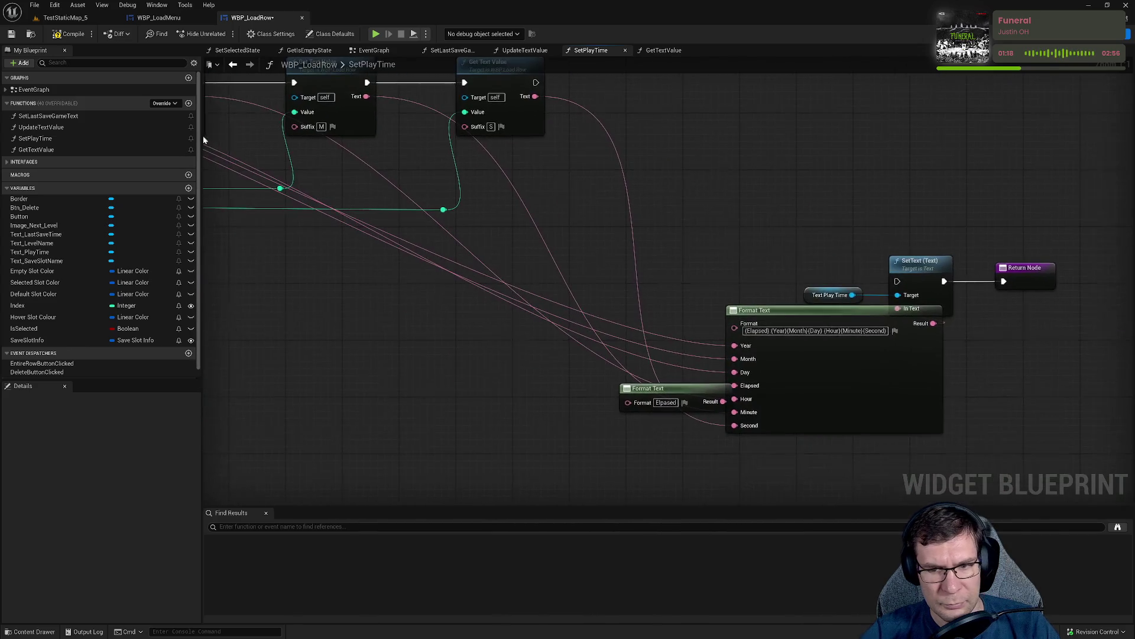
mouse_move(669, 182)
mouse_down()
mouse_move(735, 253)
mouse_move(1059, 447)
mouse_up()
drag(769, 311, 769, 90)
drag(533, 175, 686, 454)
mouse_move(930, 376)
mouse_down()
mouse_move(919, 265)
mouse_move(899, 212)
mouse_up()
drag(579, 236, 925, 246)
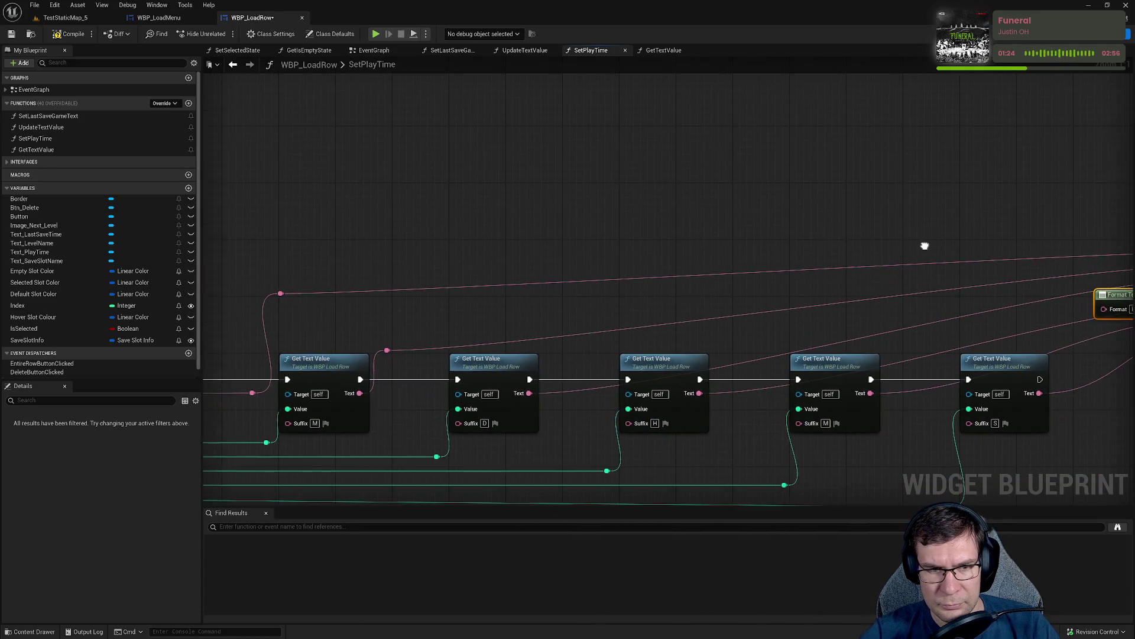
mouse_move(403, 325)
mouse_down()
mouse_move(573, 309)
mouse_move(491, 274)
mouse_up()
Add raised reroute points on the Y, H, M and S Get Text Value wires.
double_click(630, 325)
mouse_move(636, 329)
mouse_down()
mouse_move(691, 331)
mouse_move(643, 286)
mouse_move(598, 280)
mouse_move(583, 341)
mouse_move(589, 298)
mouse_up()
double_click(579, 332)
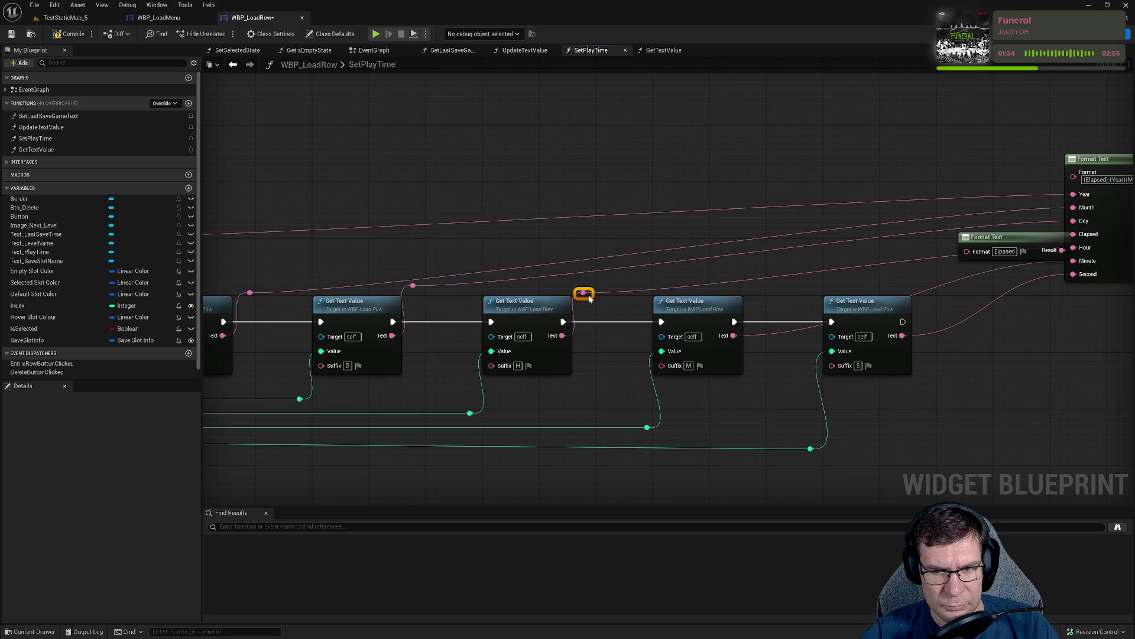
drag(750, 333, 585, 357)
click(585, 356)
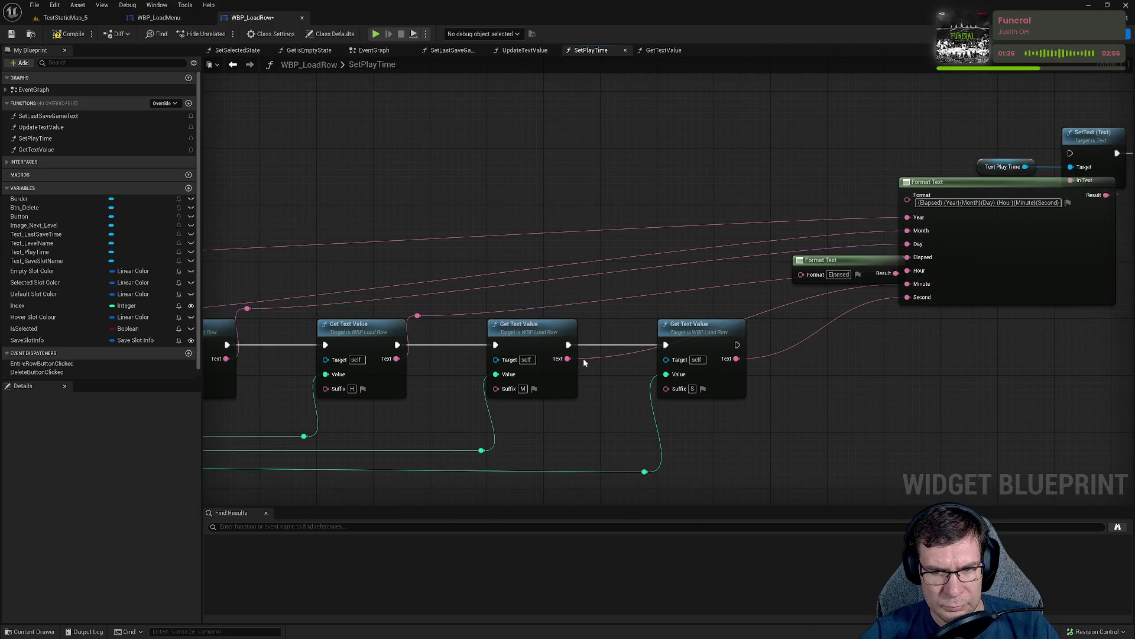
double_click(583, 358)
drag(583, 358, 591, 322)
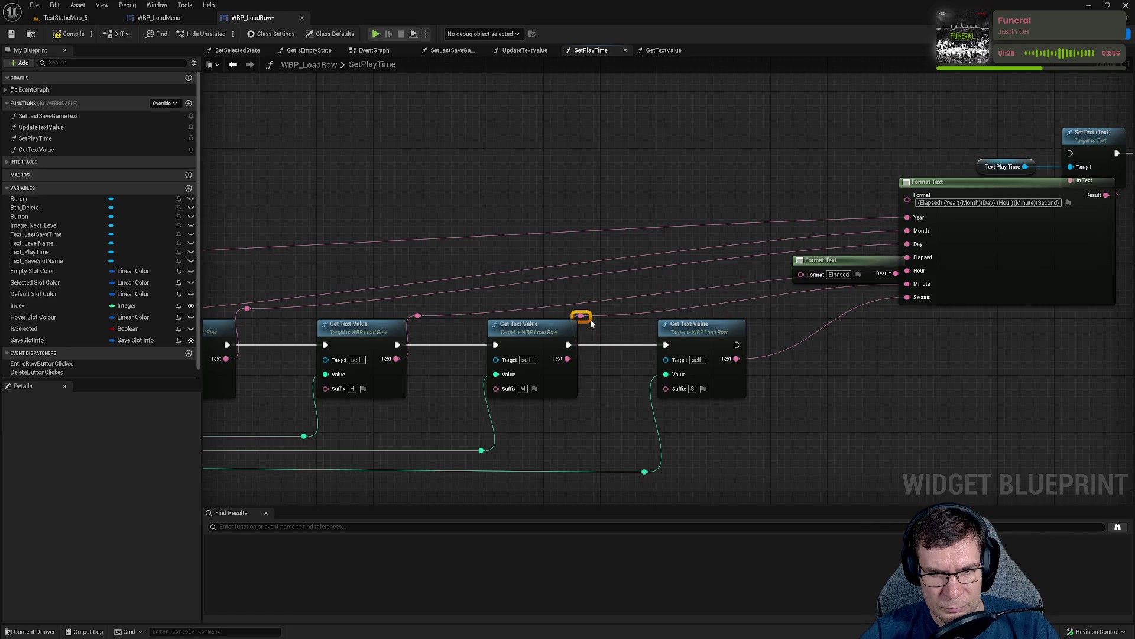
double_click(753, 356)
drag(753, 357, 763, 320)
Reroute Format Text's Year through Second input wires and connect execution into SetText.
drag(836, 338, 561, 329)
mouse_move(585, 254)
mouse_down()
mouse_move(501, 212)
mouse_move(528, 247)
mouse_up()
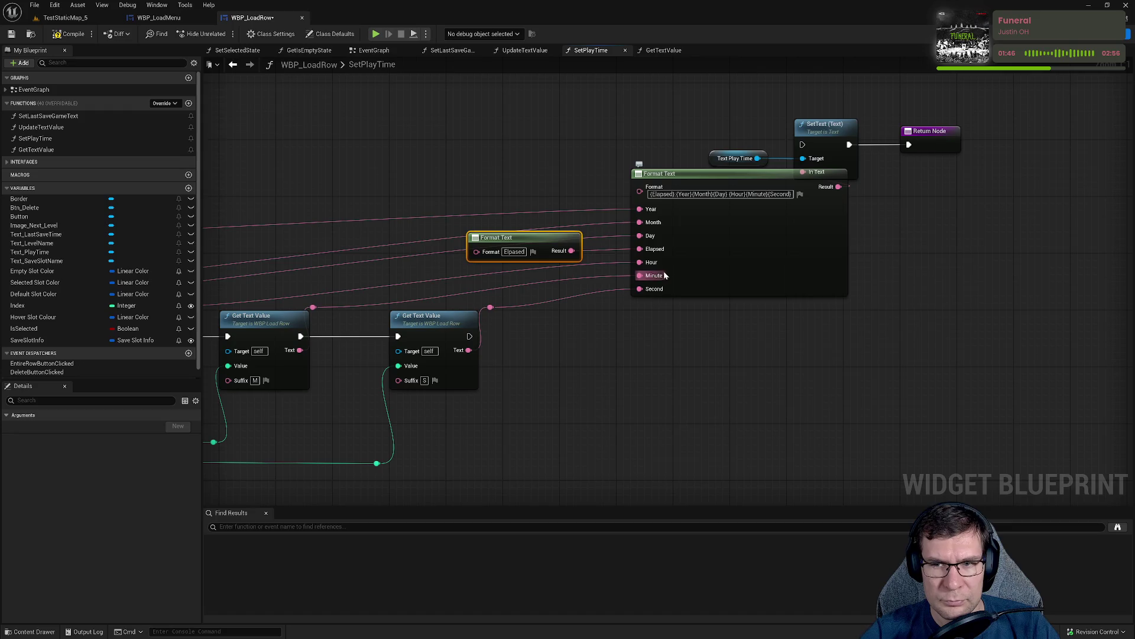
mouse_move(661, 313)
mouse_down()
mouse_move(732, 281)
mouse_move(714, 262)
mouse_up()
double_click(665, 236)
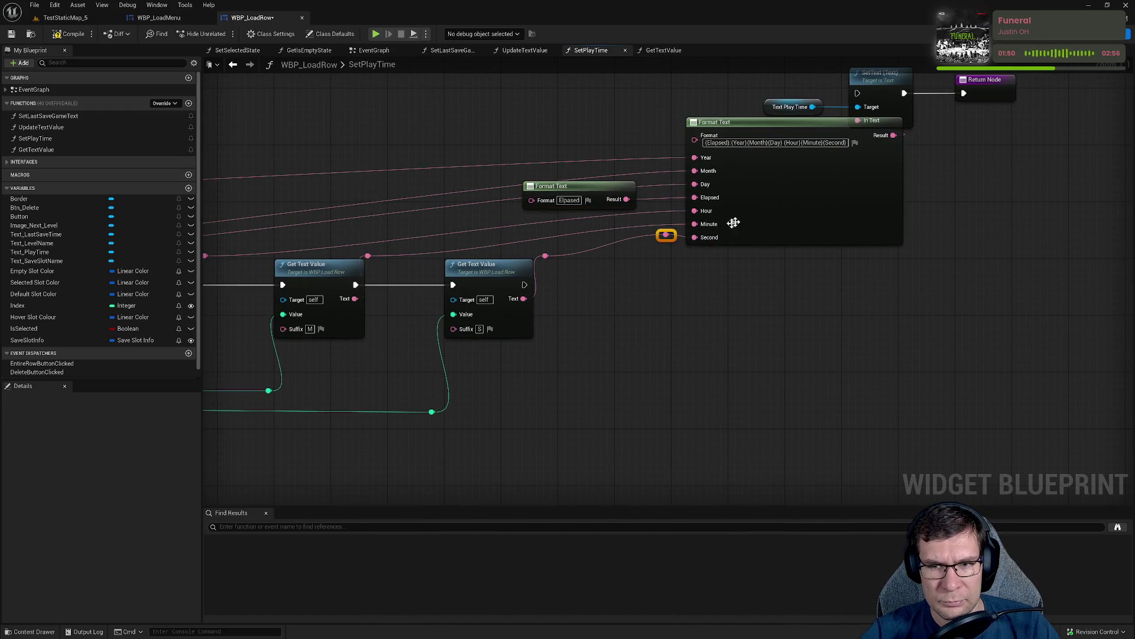
mouse_move(808, 125)
mouse_down()
mouse_move(836, 228)
mouse_move(829, 128)
mouse_up()
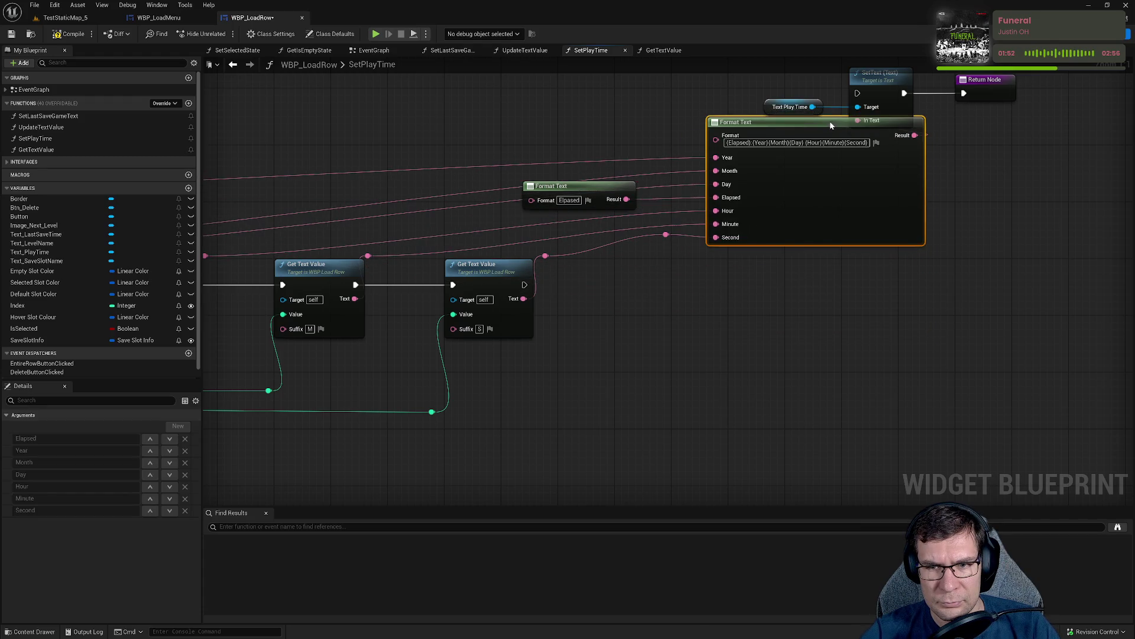
double_click(663, 226)
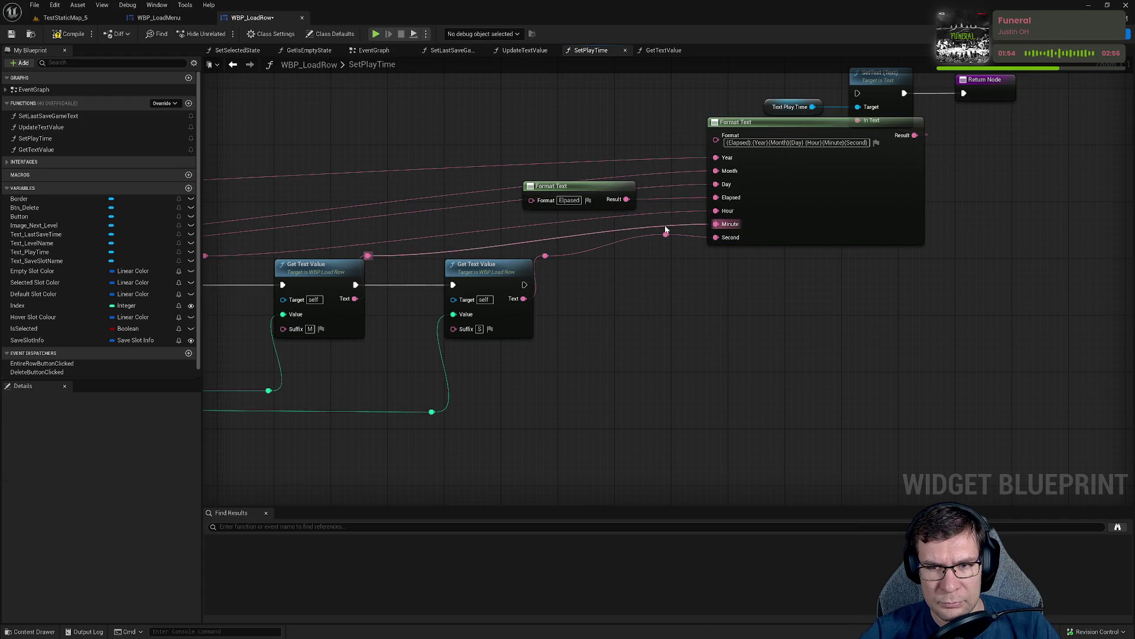
double_click(661, 207)
double_click(663, 185)
double_click(659, 171)
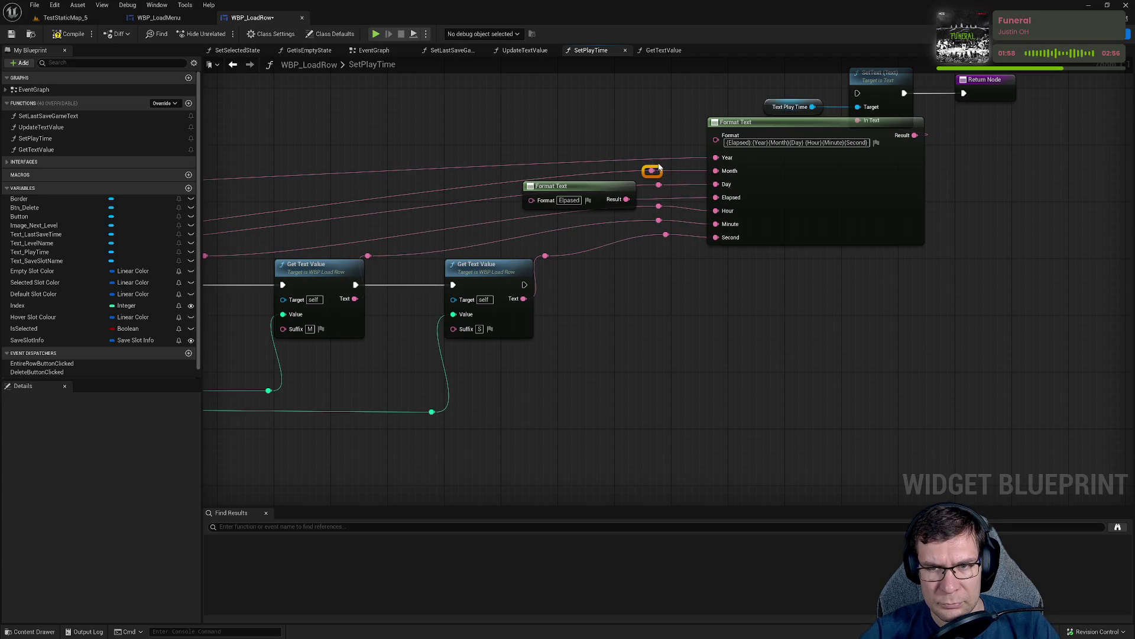
double_click(653, 159)
mouse_move(510, 387)
mouse_down()
mouse_move(725, 268)
mouse_move(786, 213)
mouse_move(843, 195)
mouse_up()
drag(709, 156, 1031, 374)
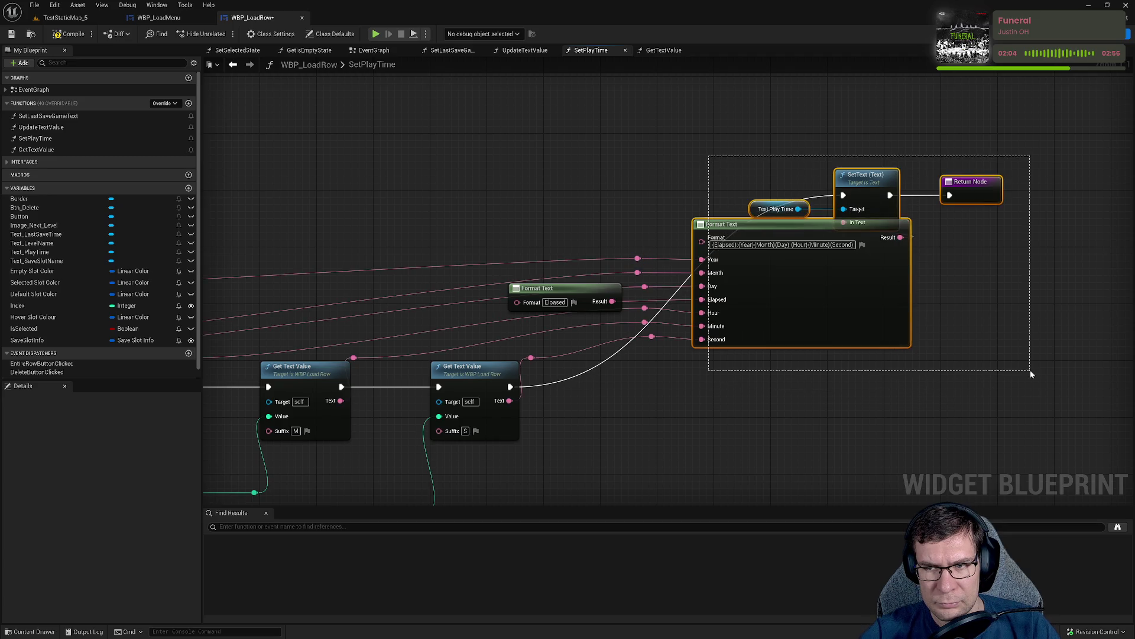
Lower the Format Text and SetText group and align the reroute knot column with Shift+D.
mouse_move(673, 165)
mouse_down()
mouse_move(693, 319)
mouse_move(711, 344)
mouse_move(738, 335)
mouse_up()
mouse_move(236, 249)
mouse_down()
mouse_move(494, 258)
mouse_move(543, 284)
mouse_move(210, 256)
mouse_move(274, 257)
mouse_move(234, 265)
mouse_move(545, 261)
mouse_move(444, 312)
mouse_up()
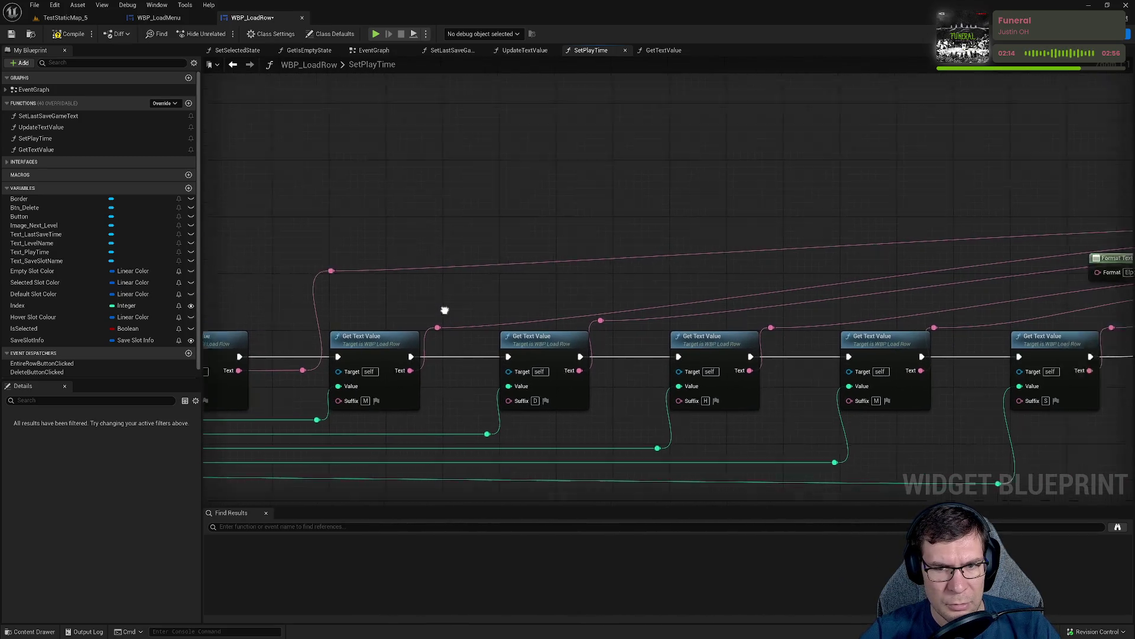
scroll(423, 310, down, 1)
mouse_move(1032, 236)
mouse_down()
mouse_move(1059, 260)
mouse_move(1064, 296)
mouse_up()
drag(1064, 335, 1050, 244)
key(shift+d)
right_click(1041, 332)
click(827, 234)
Move the top reroute knot left and straighten its wire to the partner knot.
mouse_move(1045, 241)
mouse_down()
mouse_move(1093, 244)
mouse_move(915, 258)
mouse_move(357, 238)
mouse_up()
drag(433, 293, 457, 330)
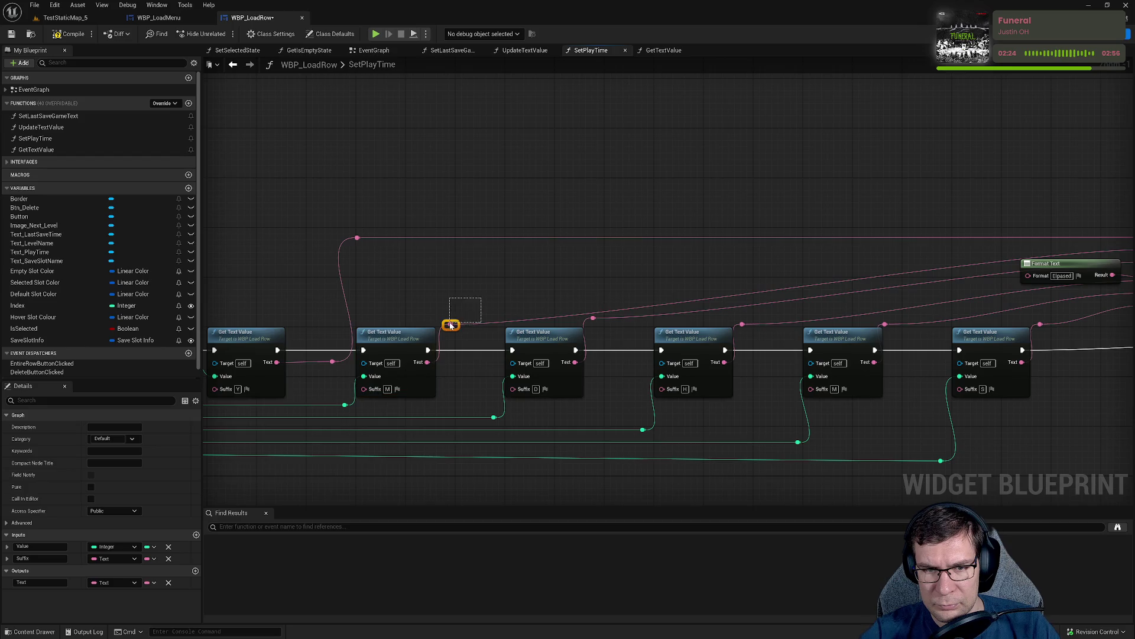
drag(983, 277, 801, 285)
shift+click(964, 257)
key(q)
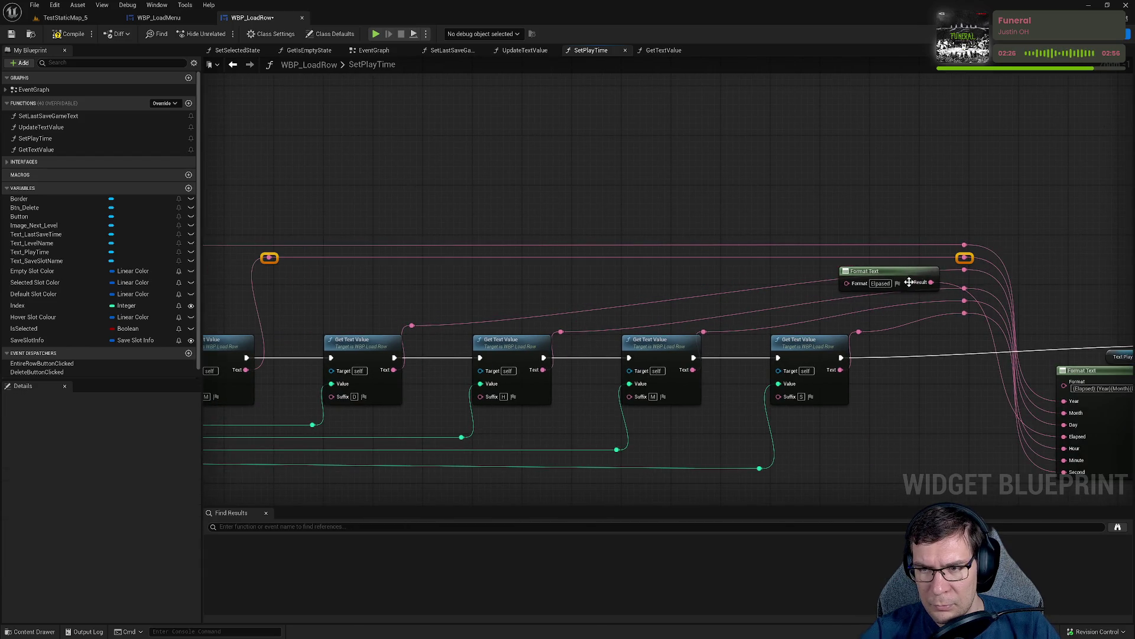
click(401, 298)
Straighten the wires between the next two pairs of reroute knots.
click(412, 325)
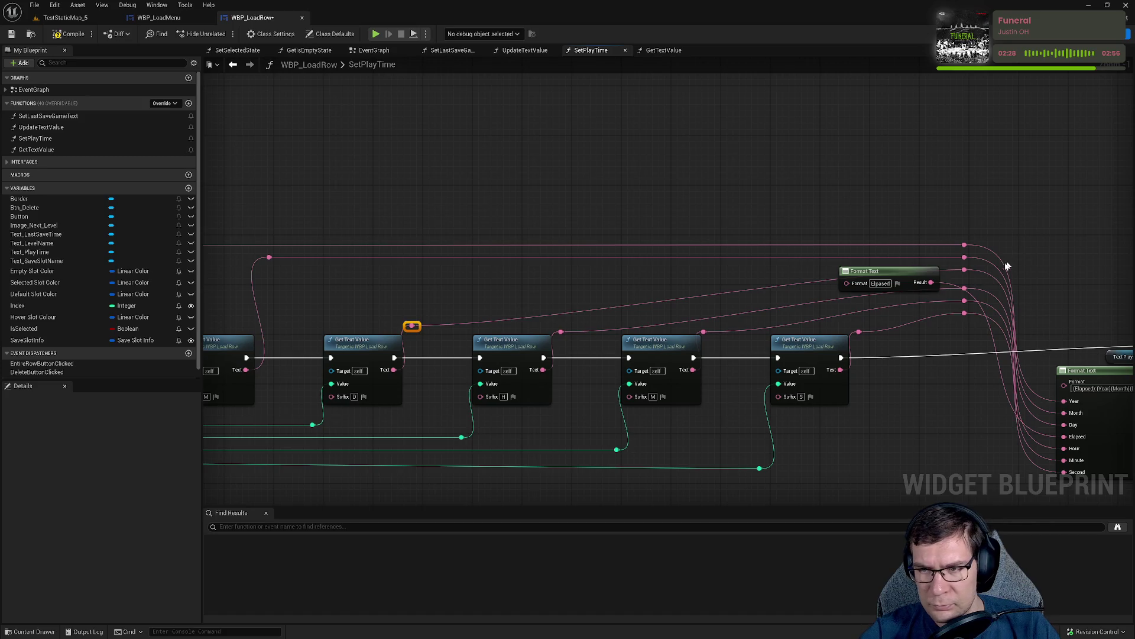
shift+click(966, 270)
key(q)
drag(974, 279, 777, 218)
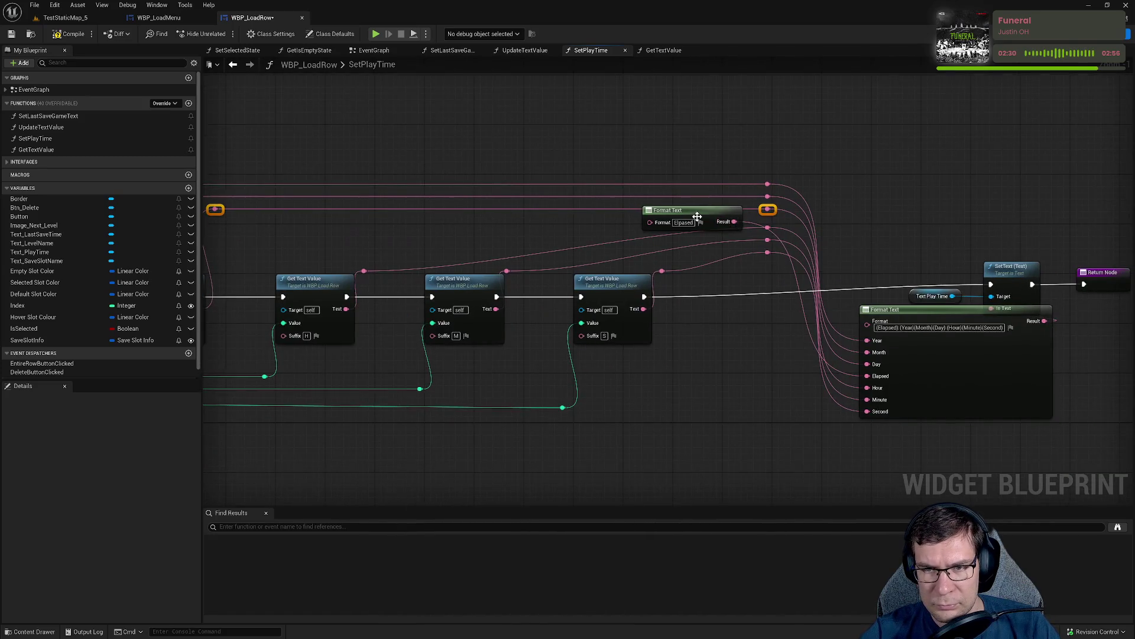
click(364, 270)
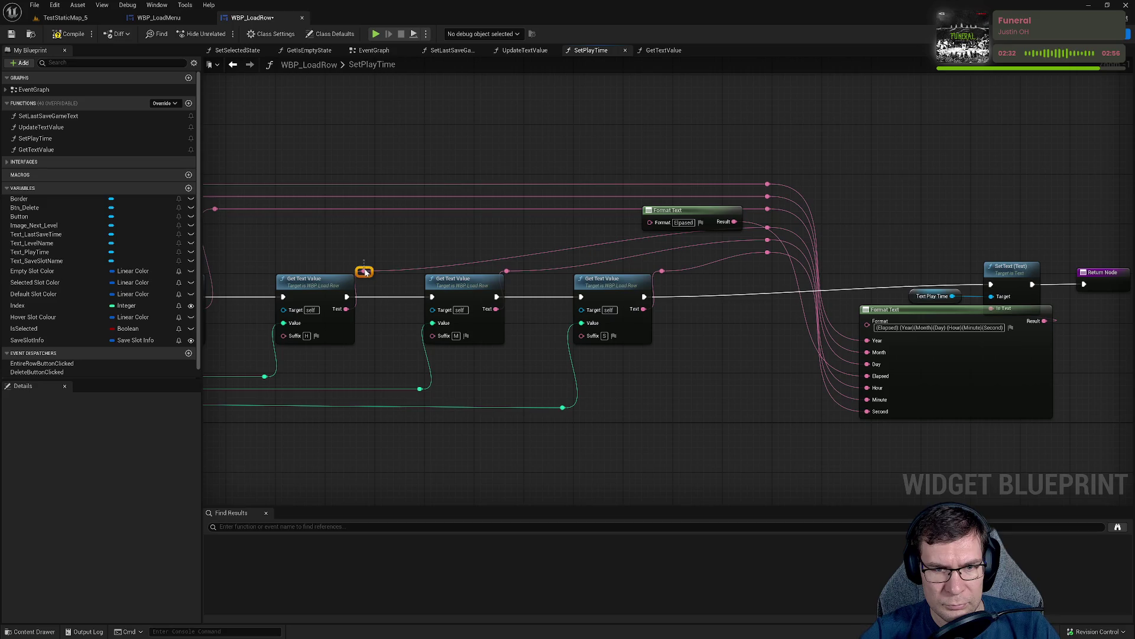
shift+click(767, 228)
key(q)
Lower the Elapsed Format Text node and straighten the remaining reroute knot wires.
mouse_move(705, 212)
mouse_down()
mouse_move(758, 216)
mouse_move(765, 370)
mouse_move(844, 371)
mouse_up()
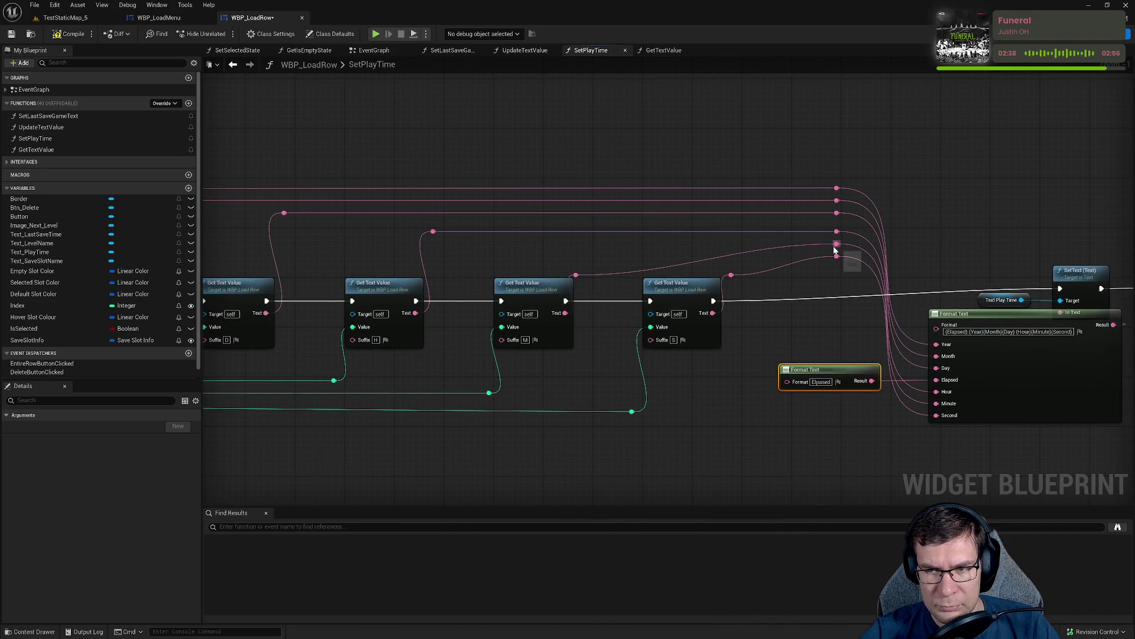
click(575, 275)
key(q)
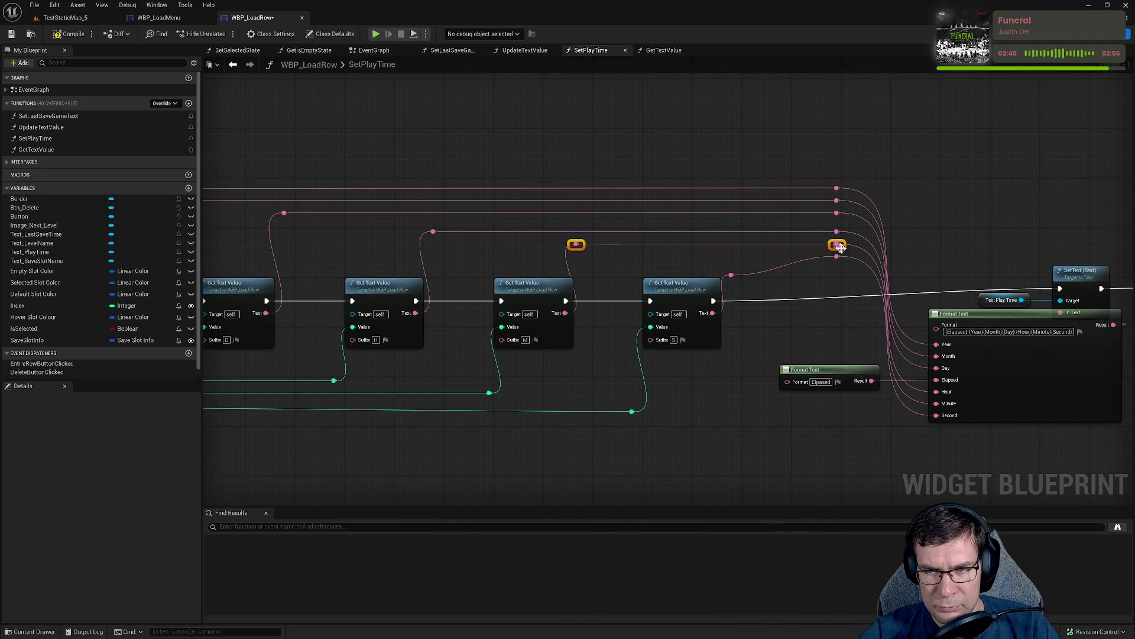
click(836, 256)
drag(810, 269, 839, 268)
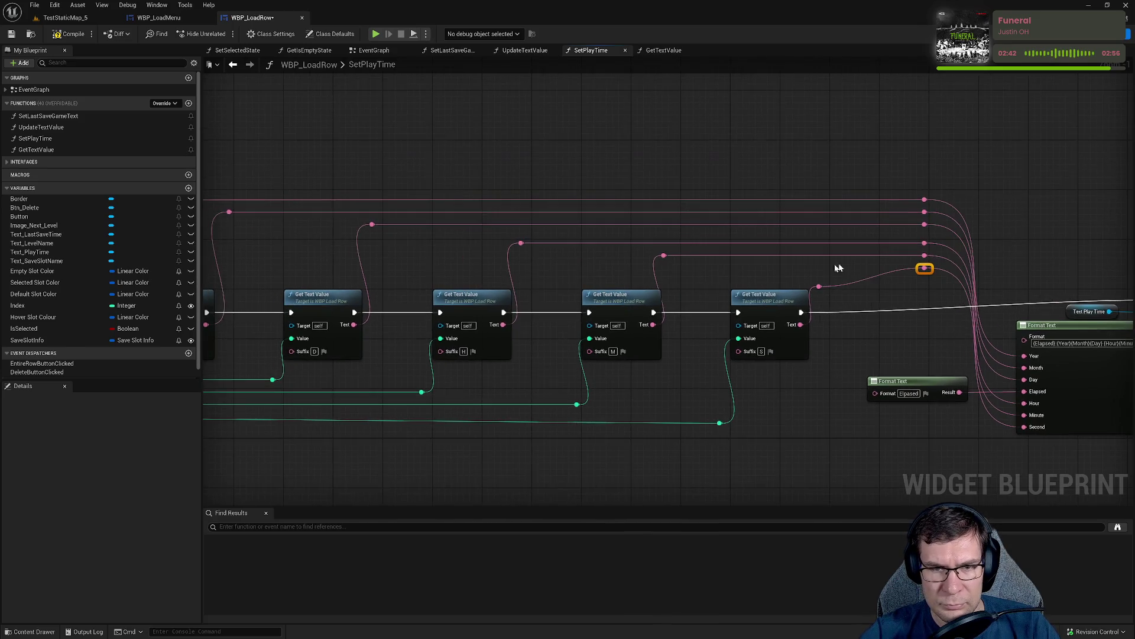
mouse_move(506, 239)
mouse_down()
mouse_move(933, 249)
mouse_move(932, 263)
mouse_move(611, 264)
mouse_up()
click(927, 268)
click(818, 286)
ctrl+click(925, 262)
key(q)
click(751, 251)
Stack the small Format Text above the big one and shift SetText, Text Play Time and Return right.
mouse_move(751, 251)
mouse_down()
mouse_move(579, 258)
mouse_move(601, 268)
mouse_up()
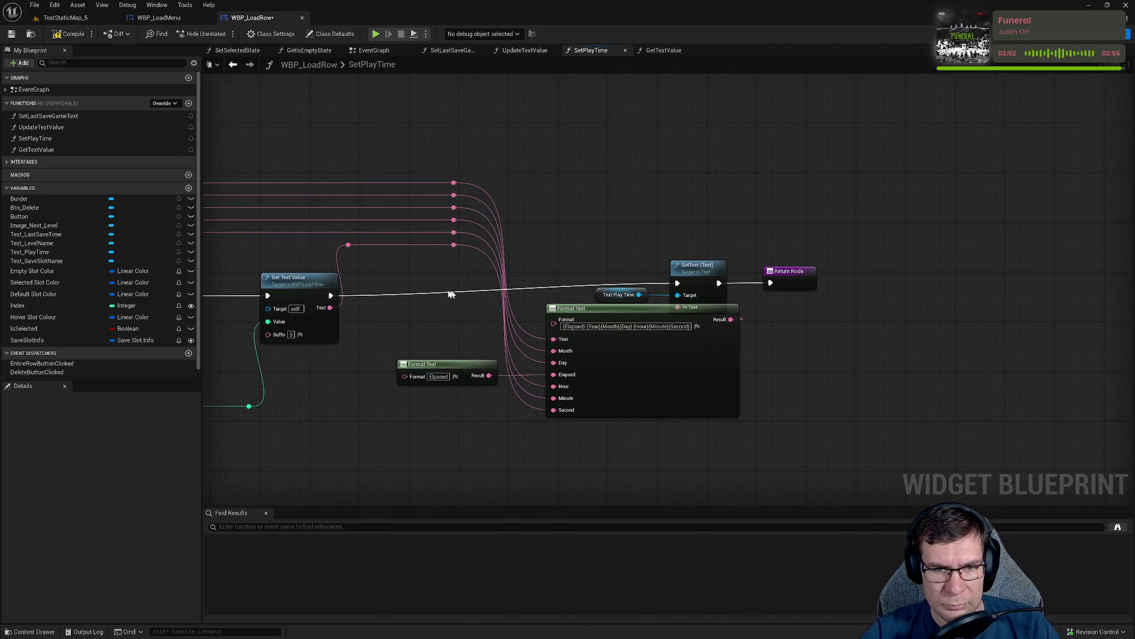
drag(476, 304, 571, 300)
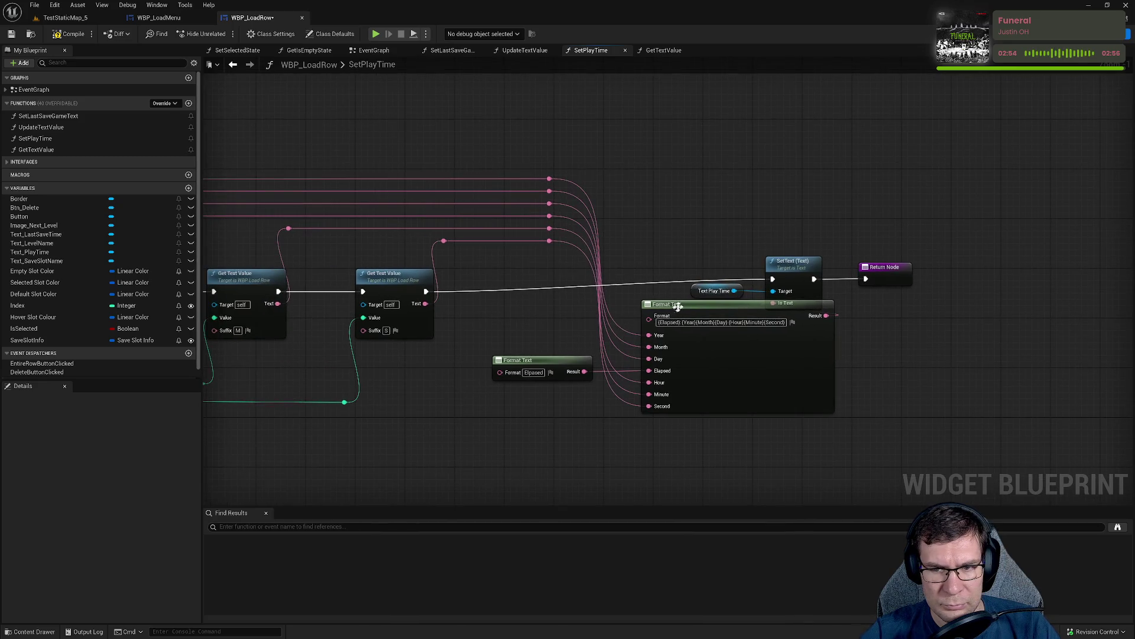
mouse_move(678, 307)
mouse_down()
mouse_move(735, 129)
mouse_move(732, 149)
mouse_move(708, 147)
mouse_up()
drag(973, 340, 704, 266)
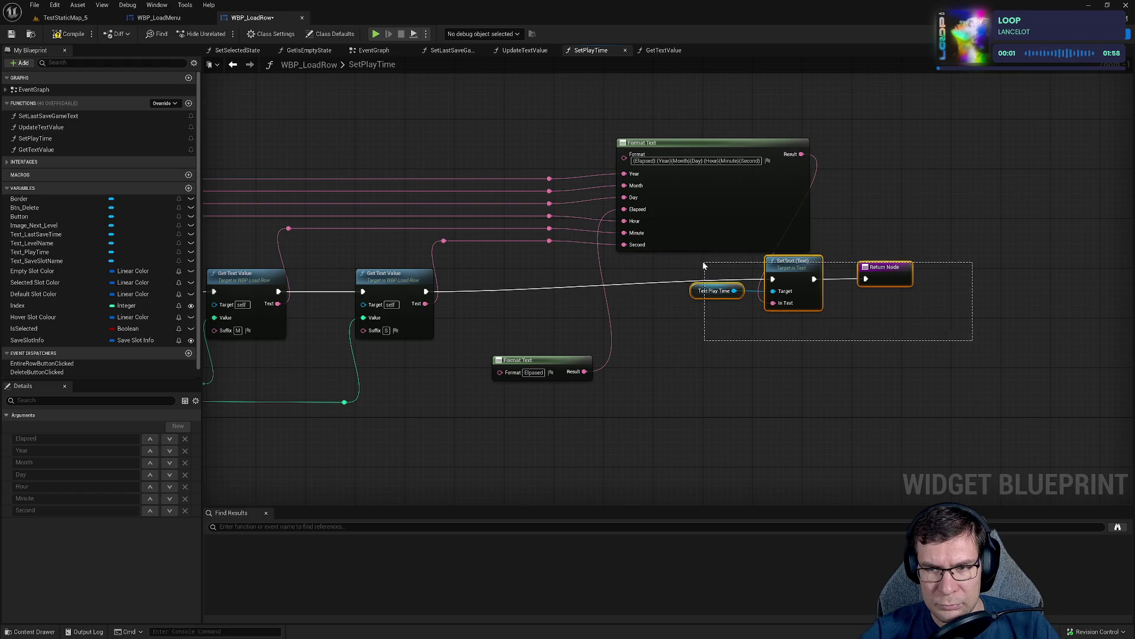
drag(790, 270, 951, 276)
mouse_move(607, 407)
mouse_down()
mouse_move(540, 236)
mouse_move(712, 151)
mouse_move(738, 179)
mouse_move(733, 172)
mouse_up()
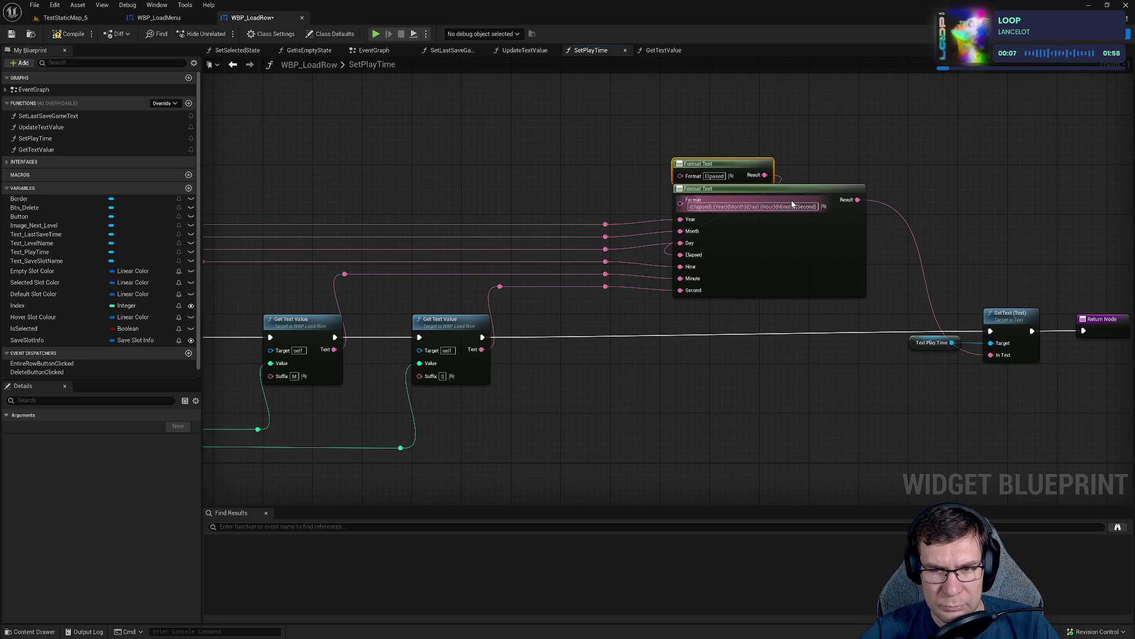
drag(814, 192, 729, 207)
Pull SetText and Text Play Time back left, closer to the node chain.
mouse_move(821, 289)
mouse_down()
mouse_move(716, 280)
mouse_move(881, 364)
mouse_up()
drag(757, 308, 698, 307)
drag(414, 284, 841, 289)
scroll(841, 289, down, 2)
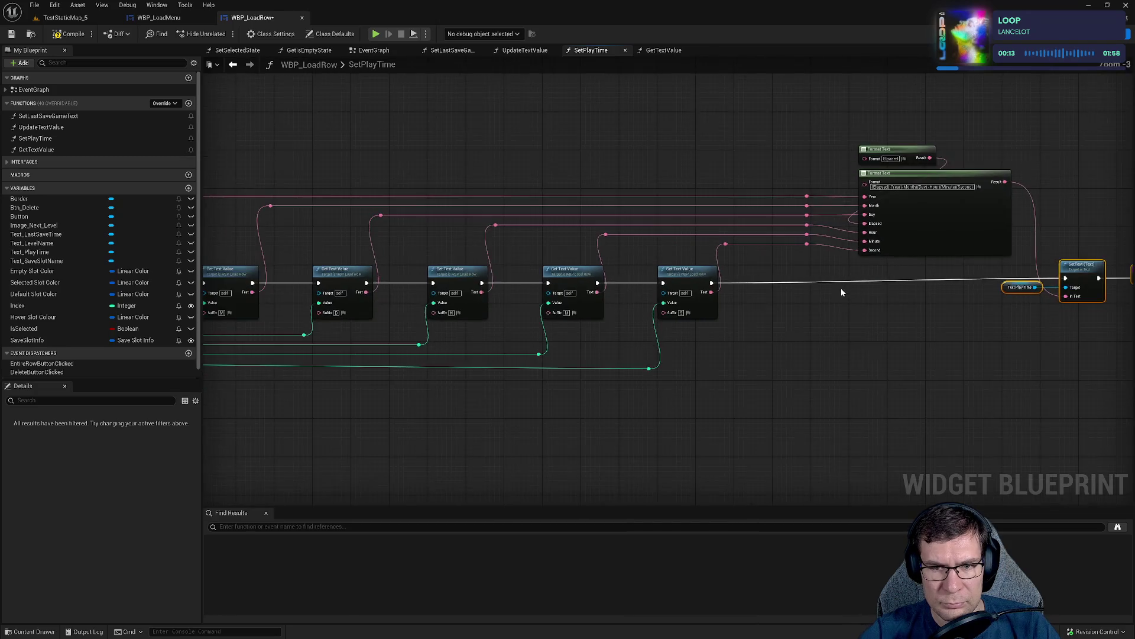
scroll(842, 291, down, 2)
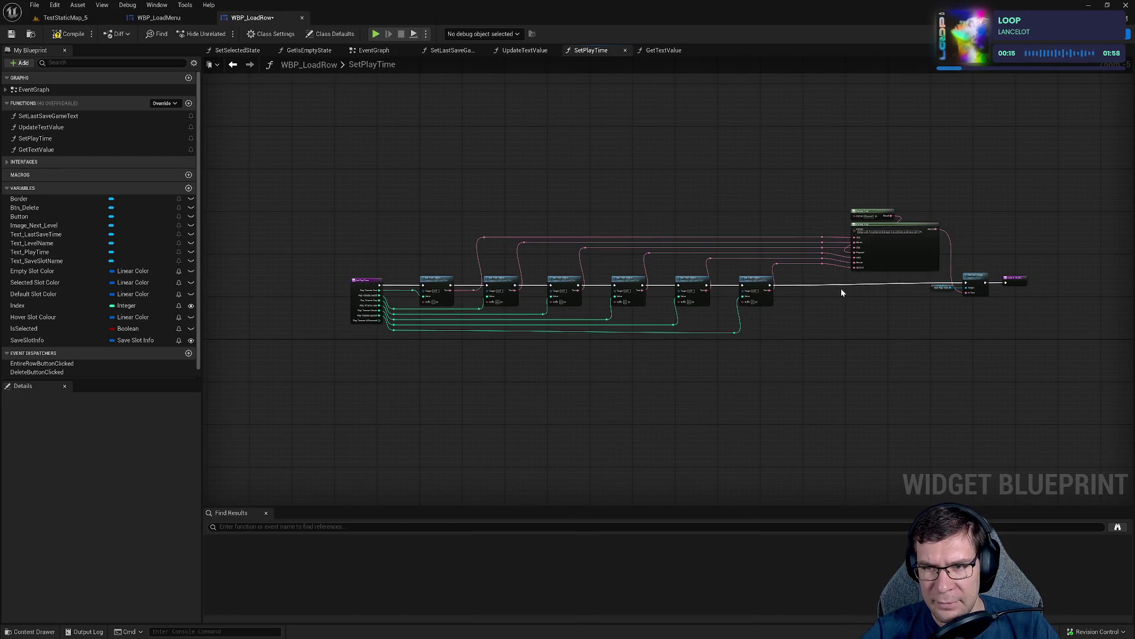
drag(843, 292, 663, 301)
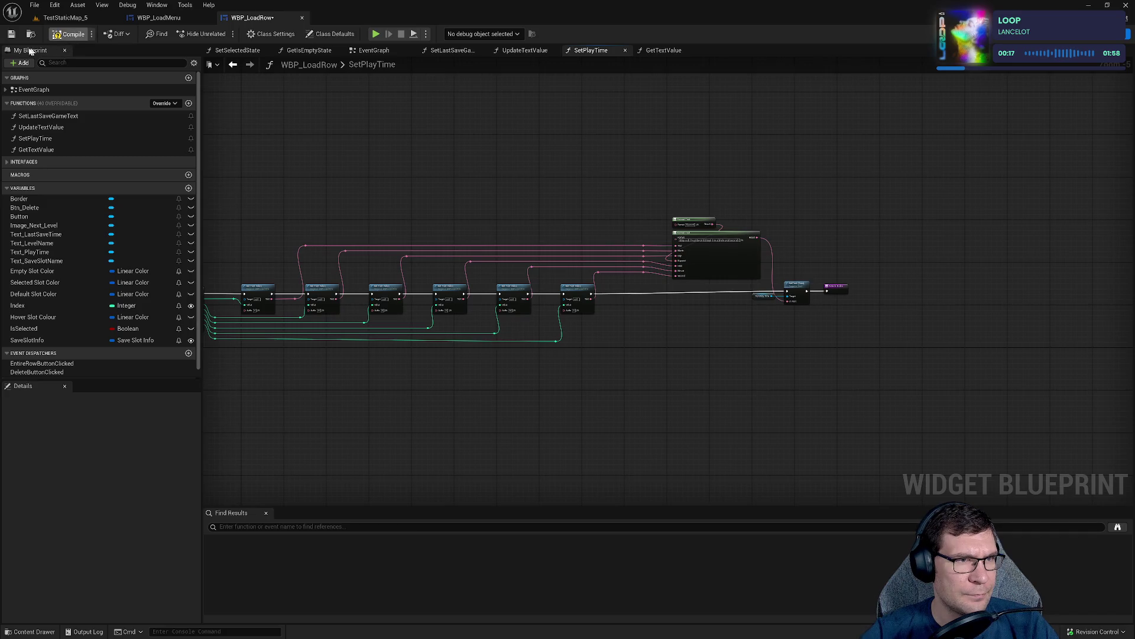
Save the WBP_LoadRow blueprint.
click(11, 33)
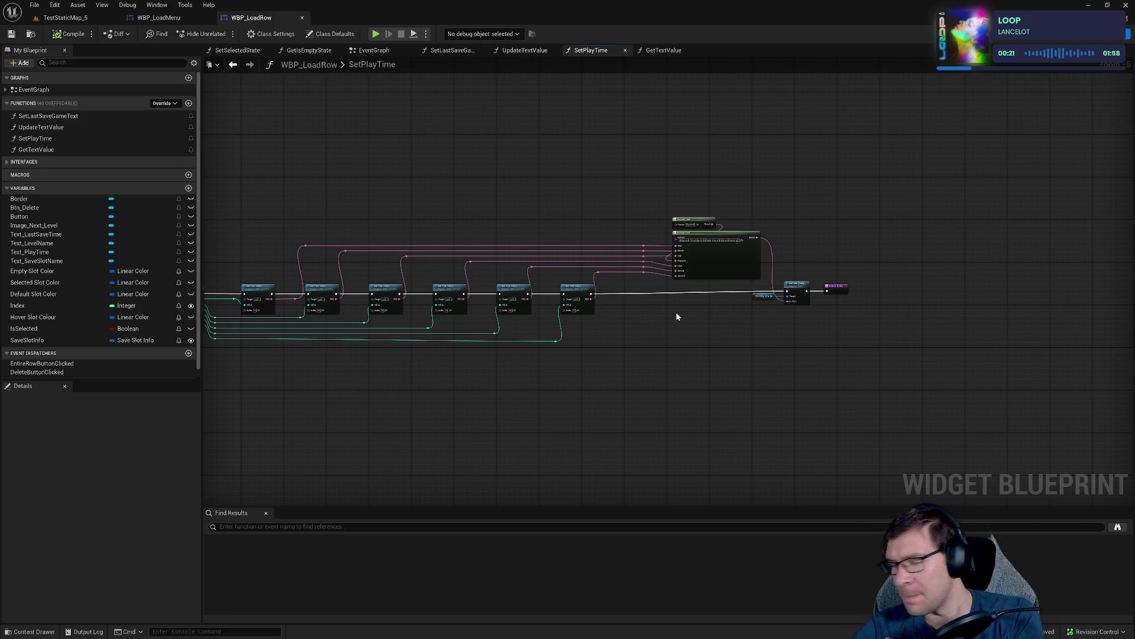
scroll(708, 323, up, 4)
drag(696, 321, 927, 296)
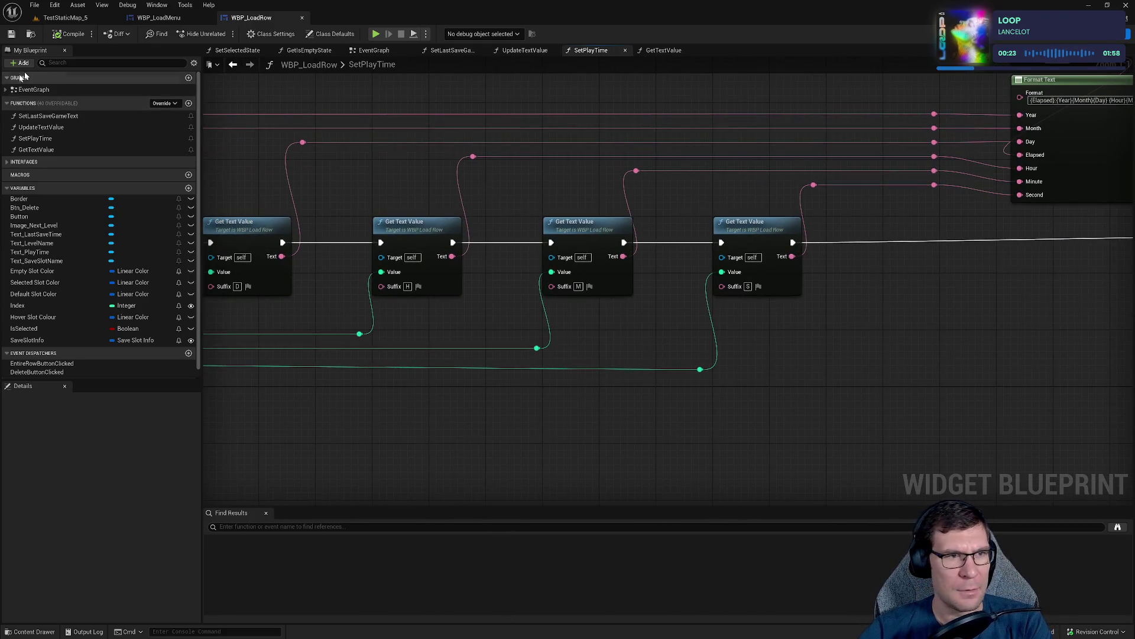
click(65, 17)
click(222, 34)
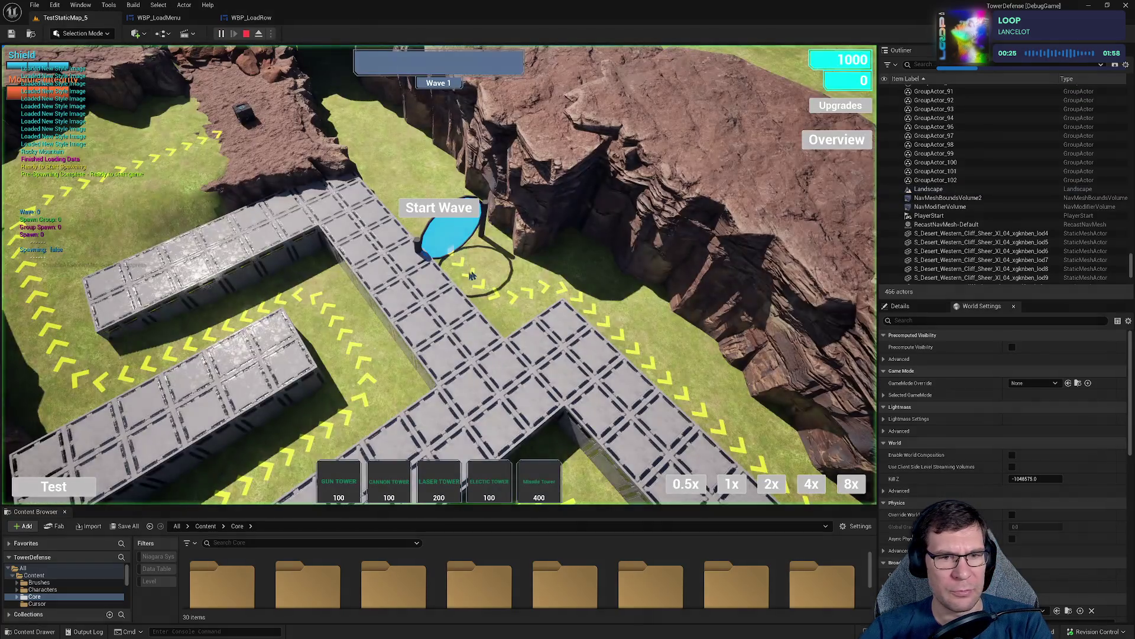
key(p)
click(462, 303)
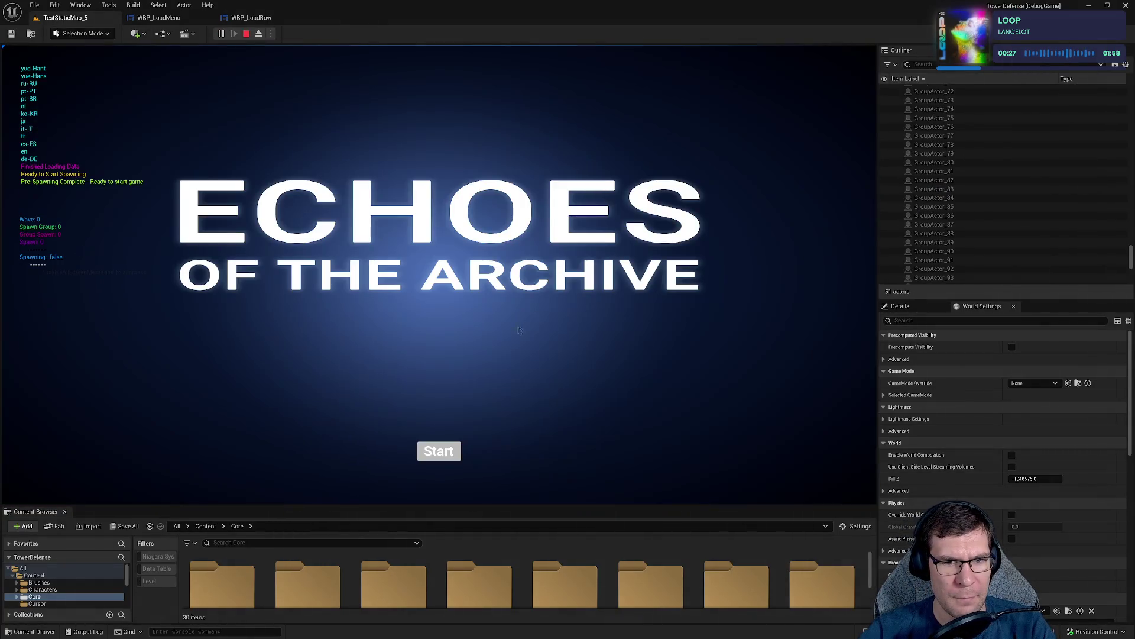
click(439, 452)
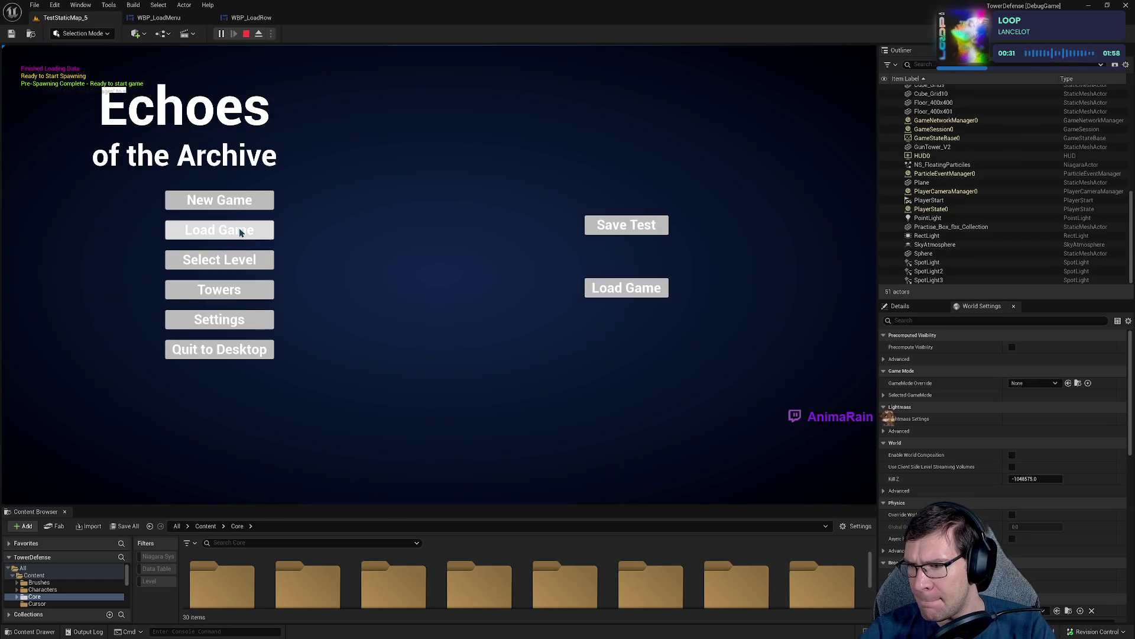
click(239, 233)
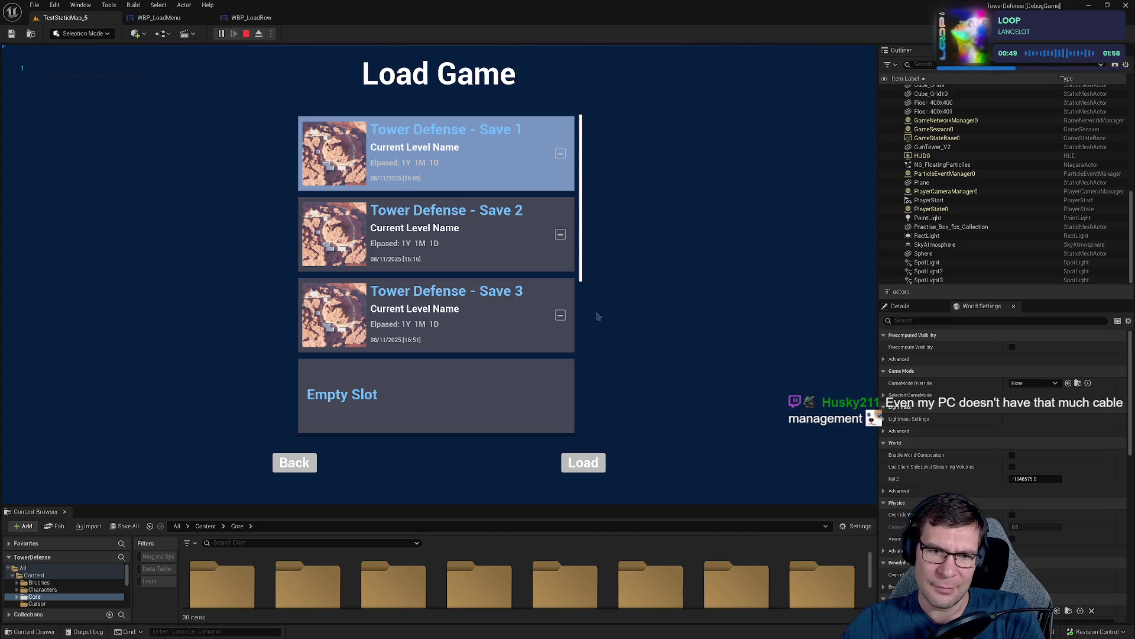
click(158, 17)
click(265, 22)
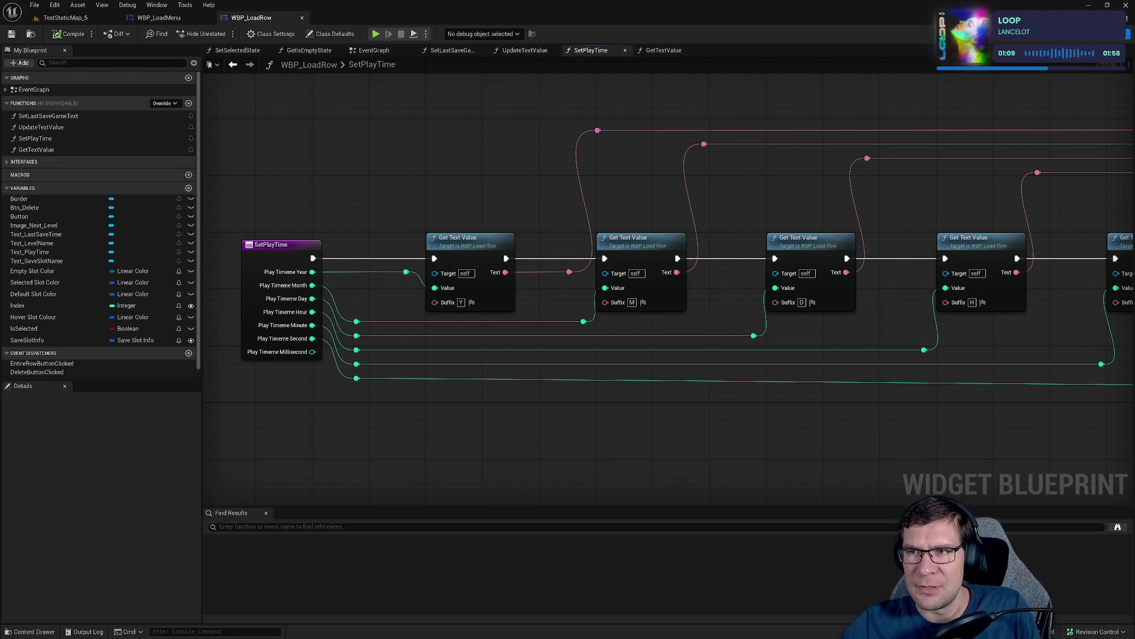
click(1088, 6)
click(439, 4)
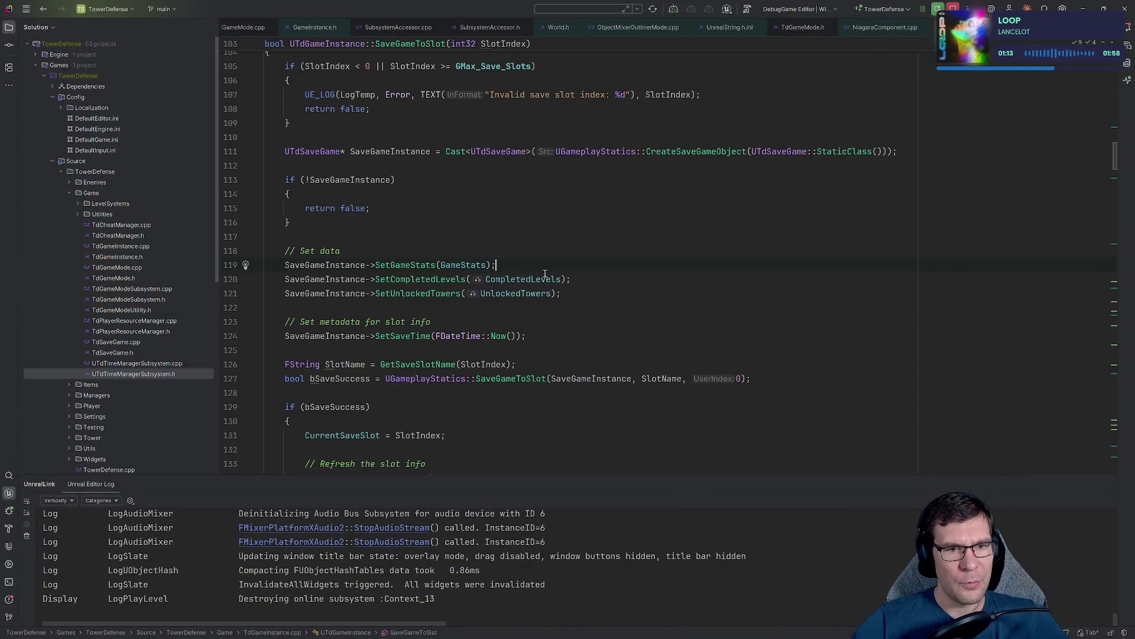
scroll(532, 266, down, 2)
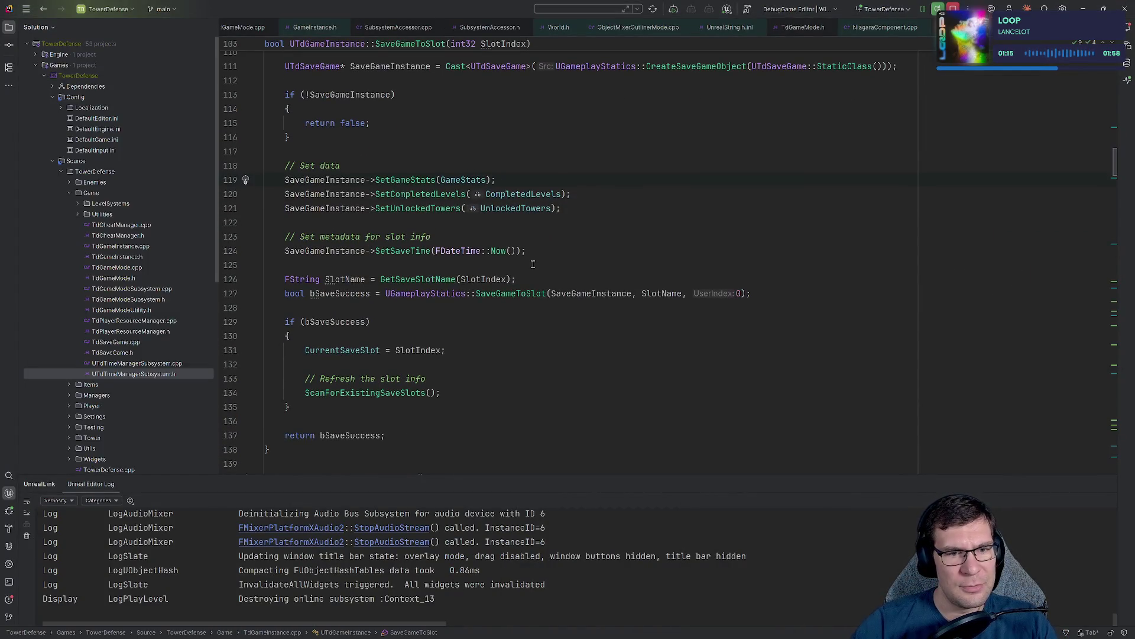
scroll(521, 277, down, 2)
mouse_move(530, 210)
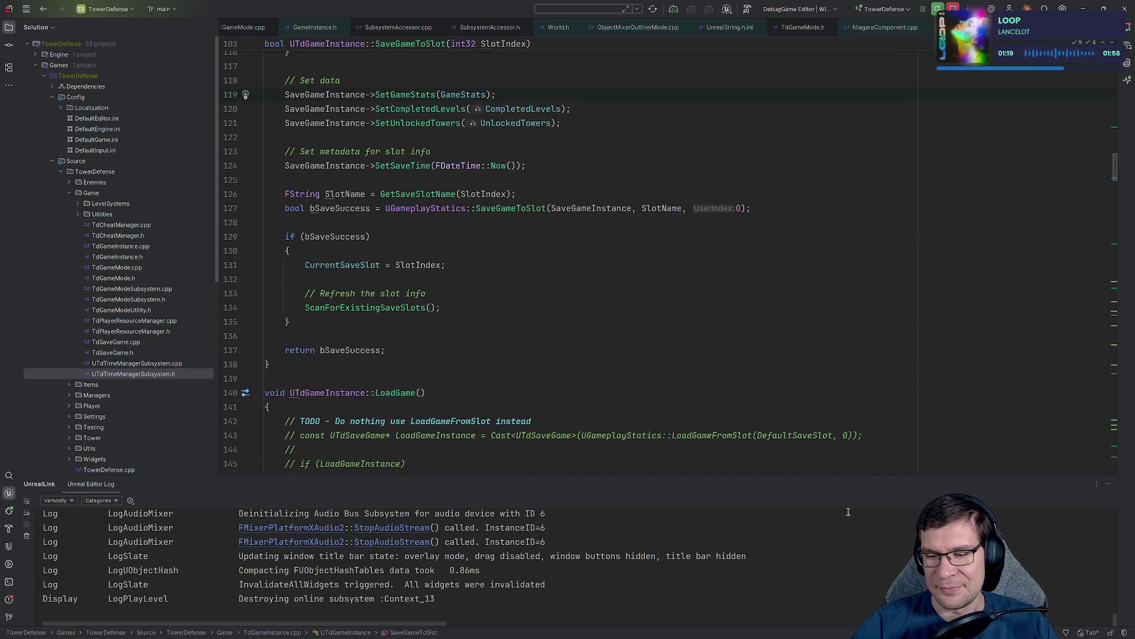
key(alt+Tab)
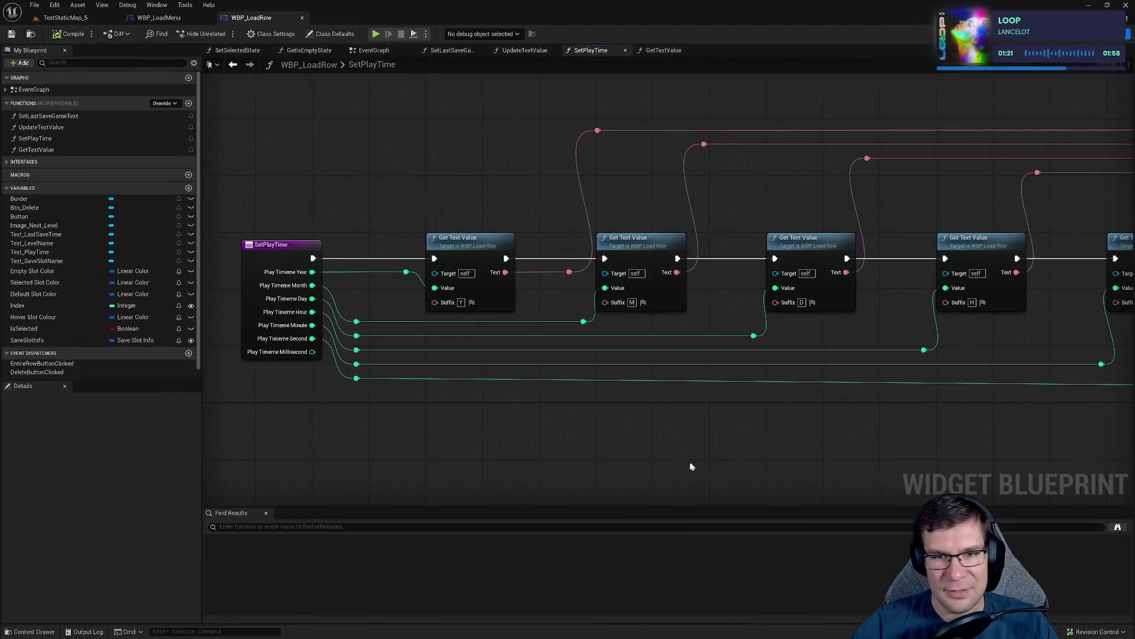
drag(408, 343, 598, 329)
click(1082, 34)
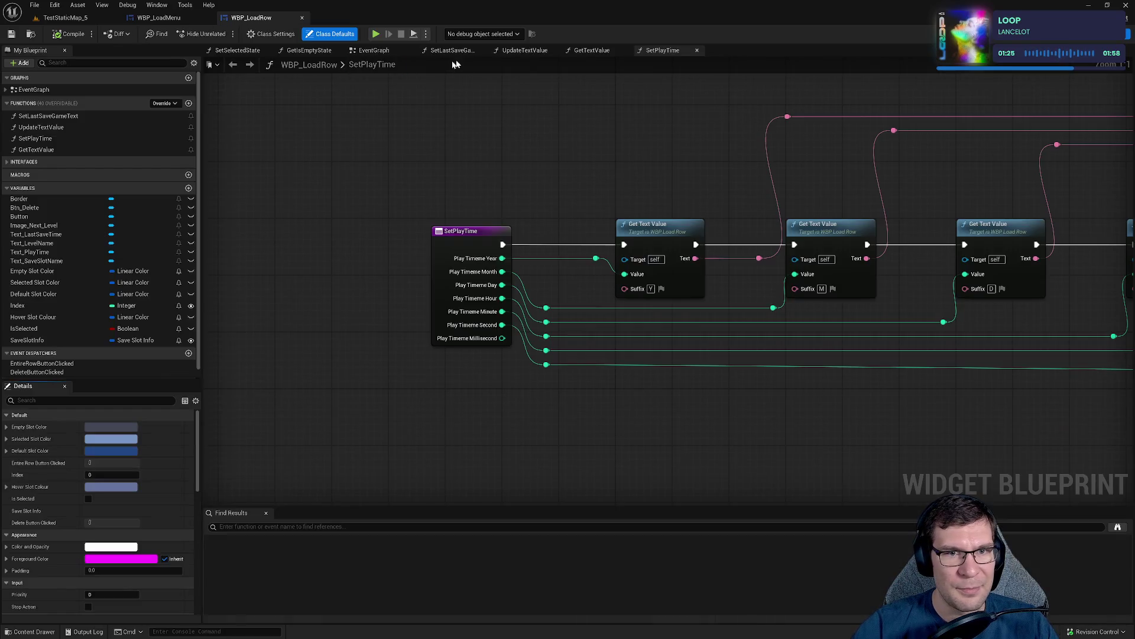
Open the UpdateTextValue graph and search the node list for Make Struct.
click(588, 51)
click(520, 51)
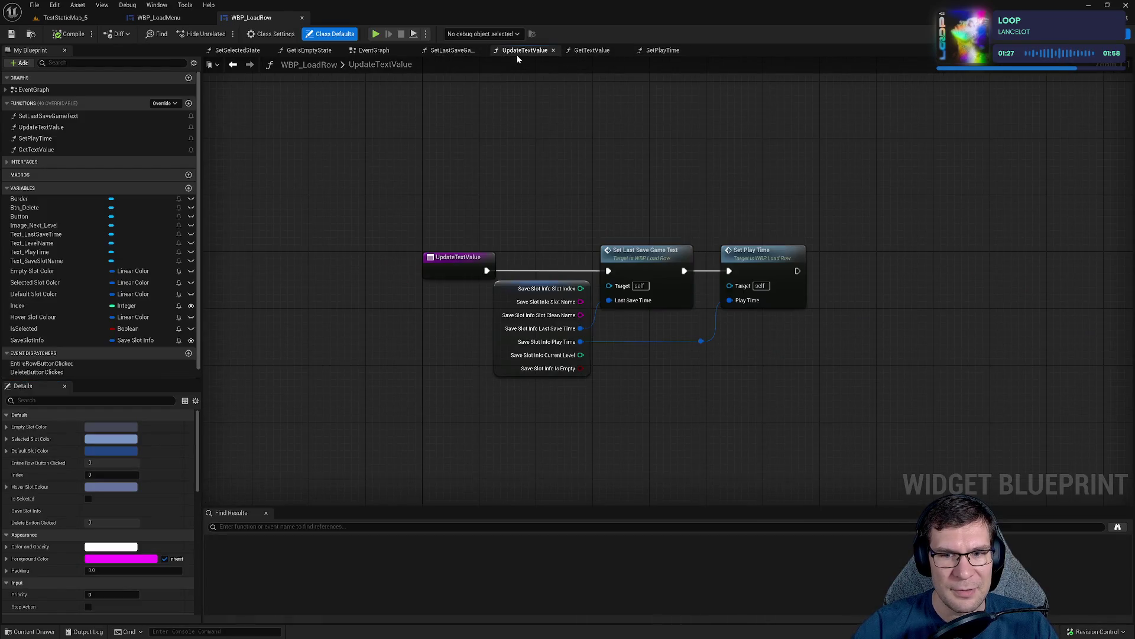
right_click(589, 318)
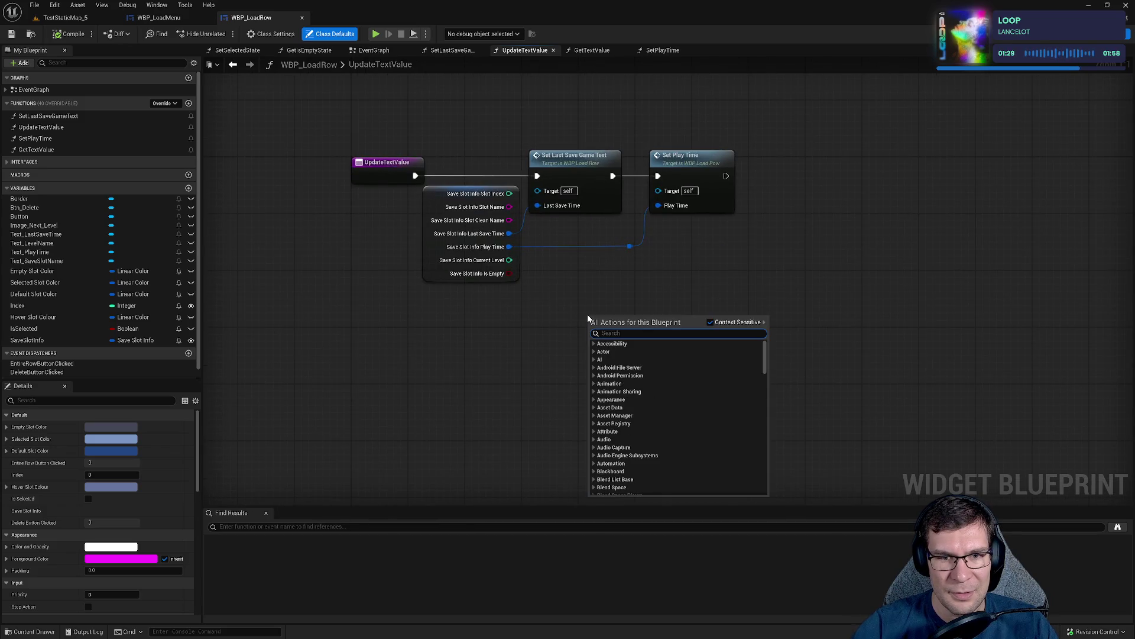
text(make struc)
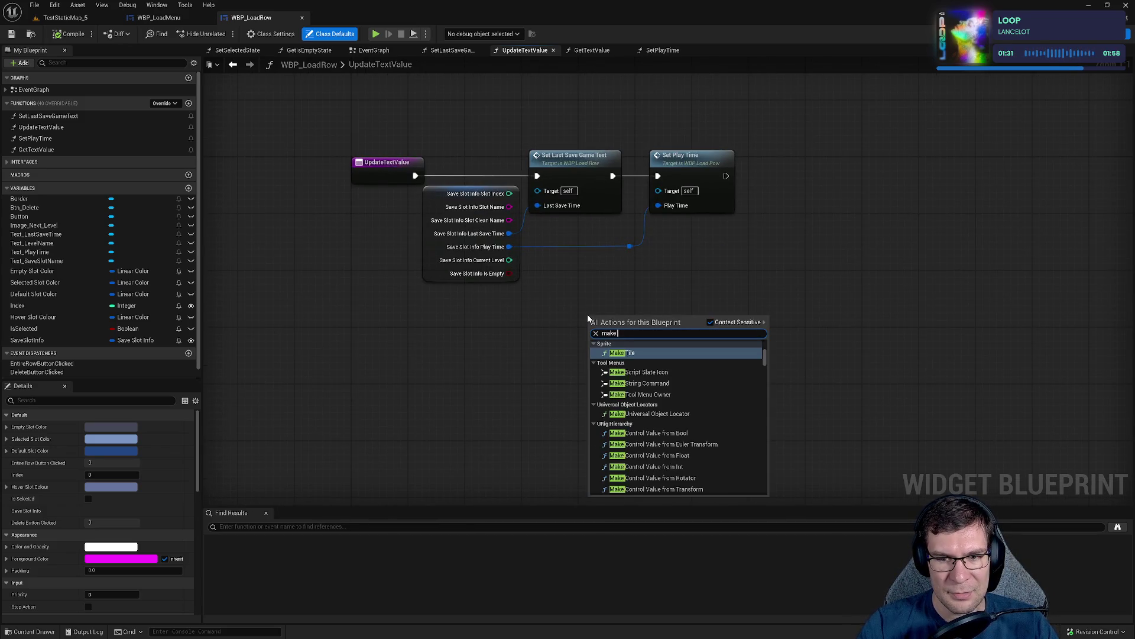
text(t)
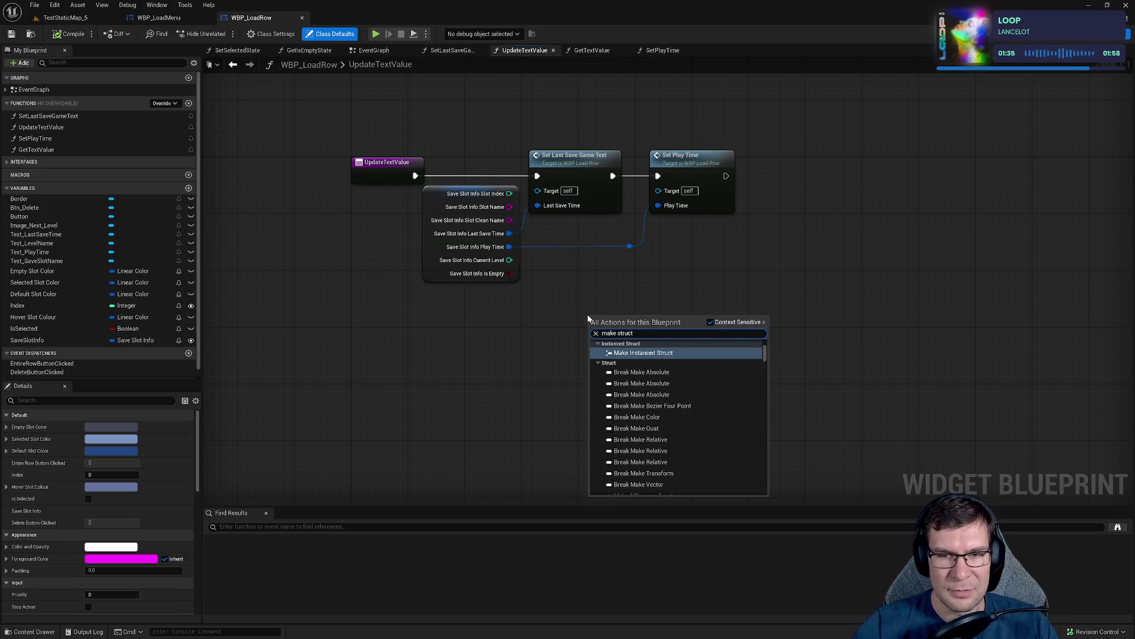
Disconnect the save's play time from Set Play Time and split its Play Time pin.
alt+click(658, 205)
right_click(674, 206)
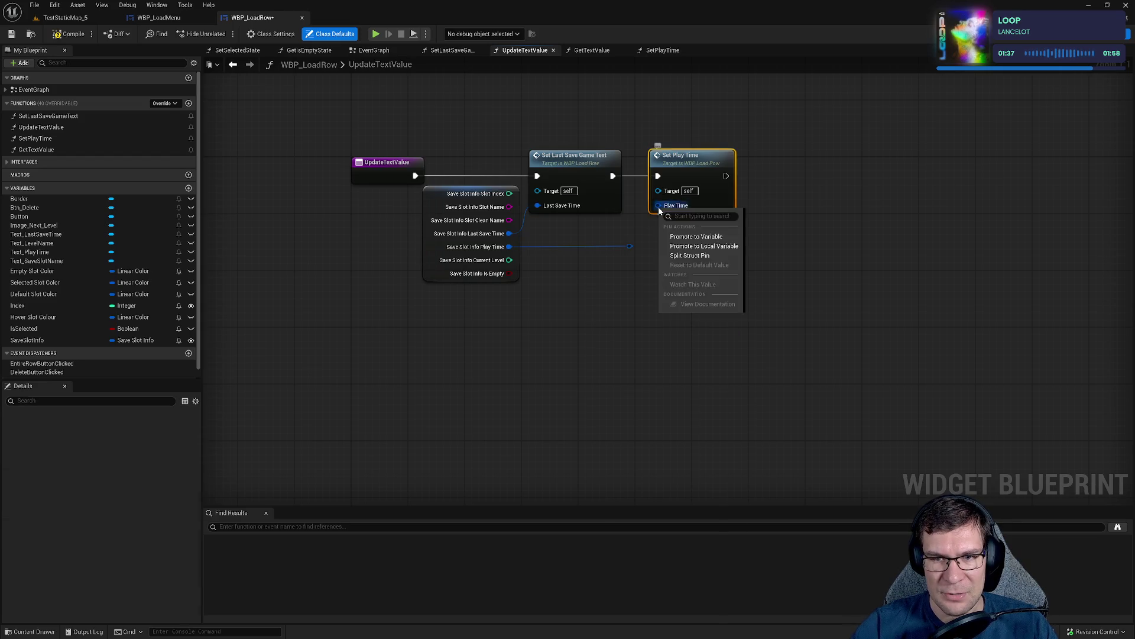
click(706, 257)
Set the Play Time Year, Month and Day inputs to 2, 5 and 2.
click(669, 205)
text(2)
key(Tab)
text(5)
key(Tab)
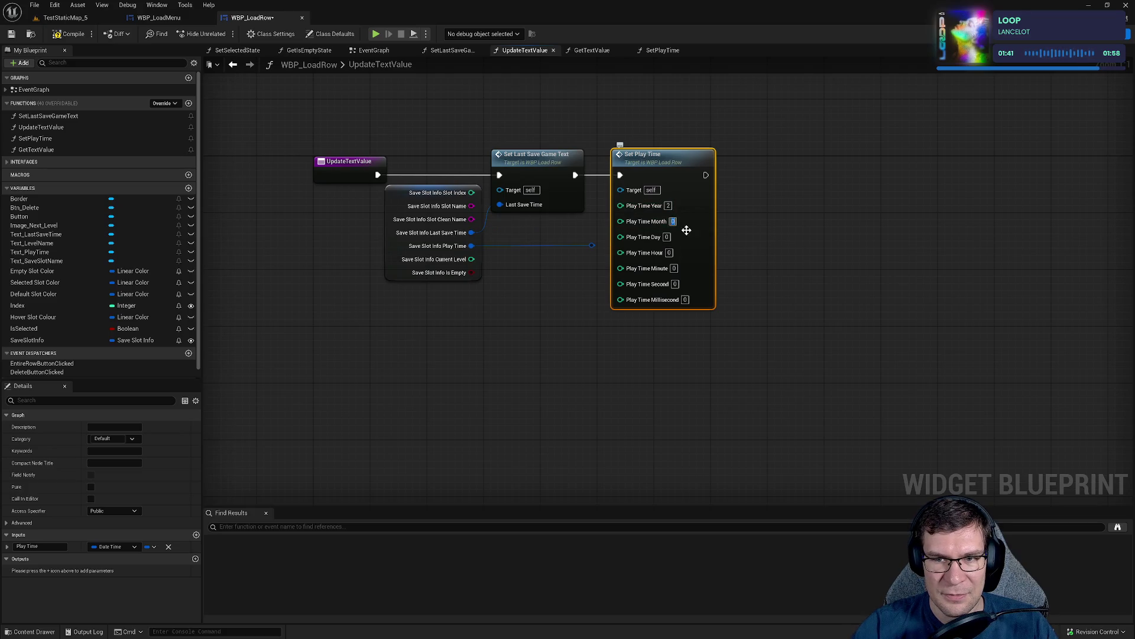
text(2)
key(Tab)
text(30)
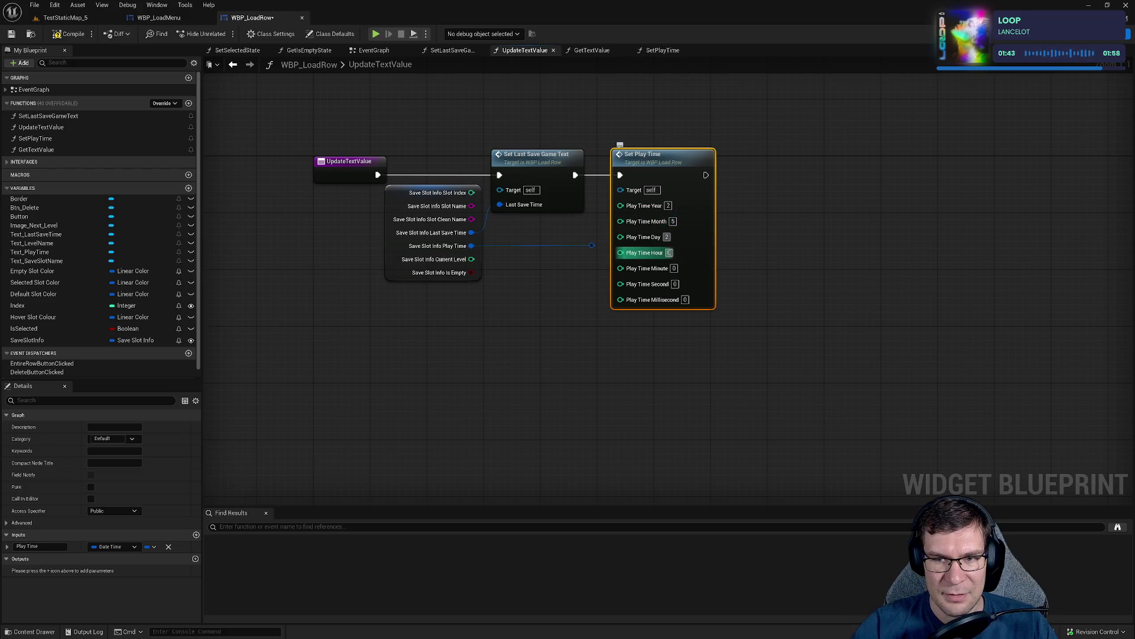
key(Tab)
Set hour 6, minute 45 and seconds 15, then save and launch Play in Editor.
key(shift+Tab)
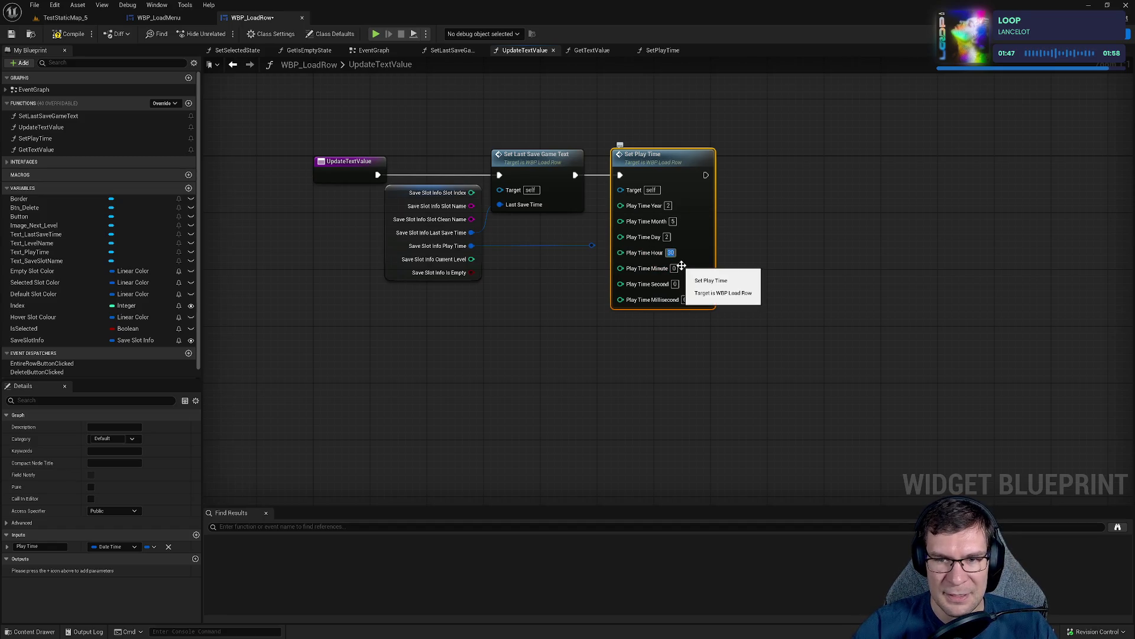
text(6)
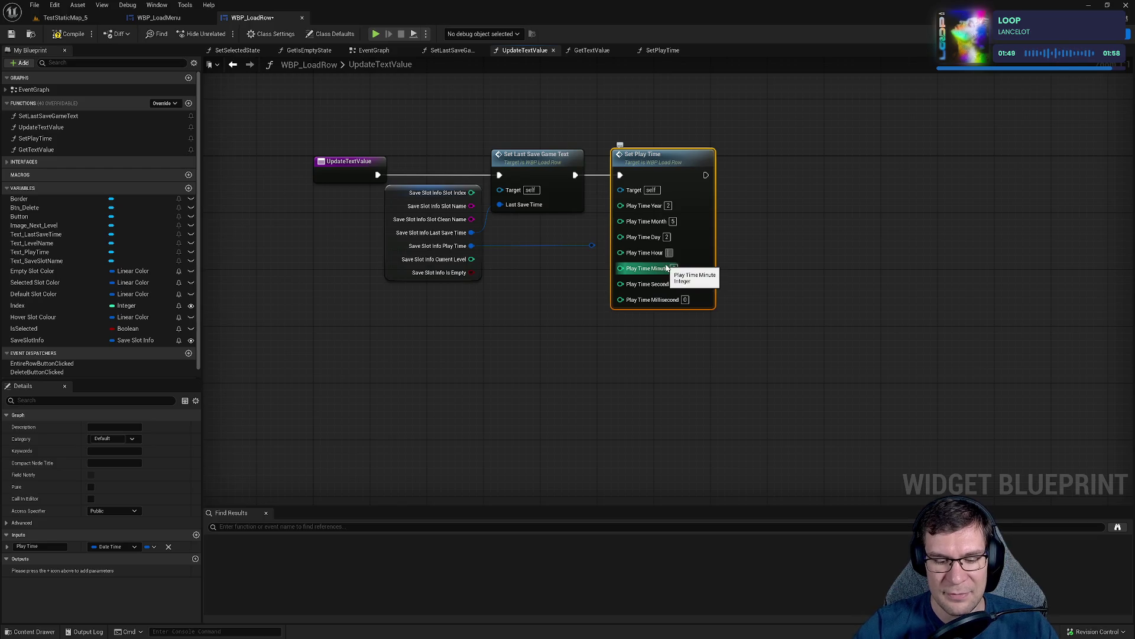
click(674, 284)
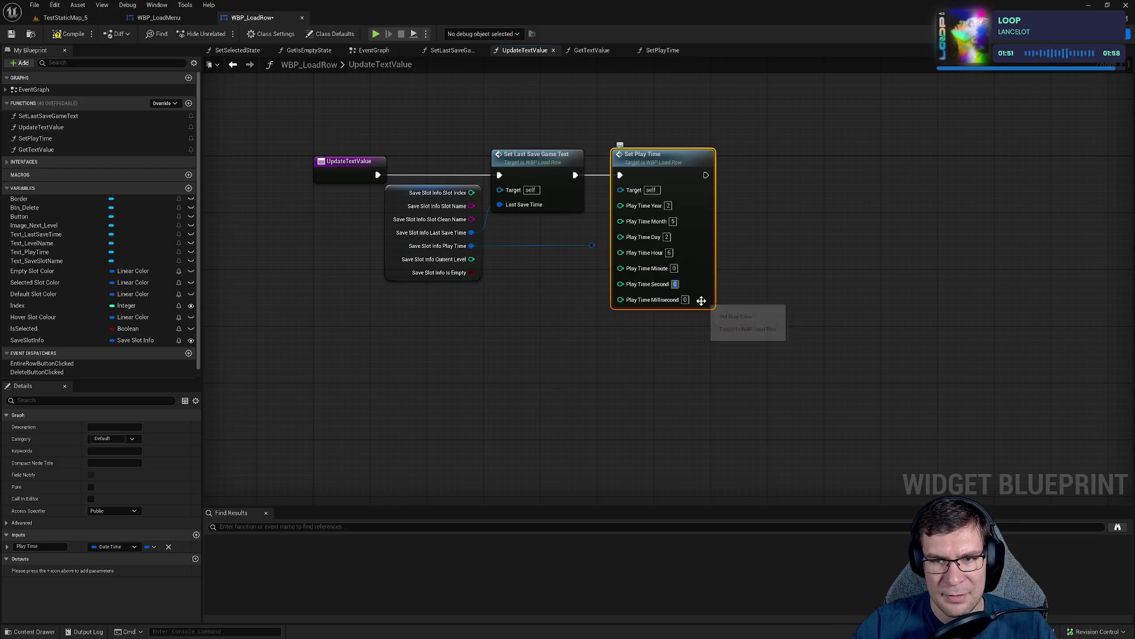
text(15)
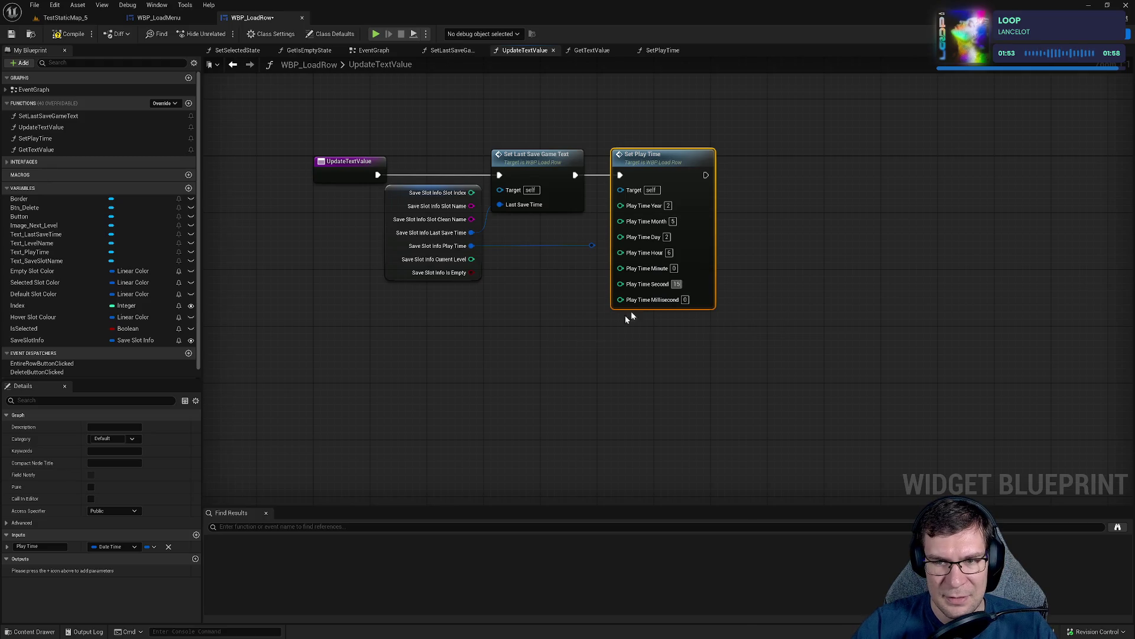
text(45)
click(807, 271)
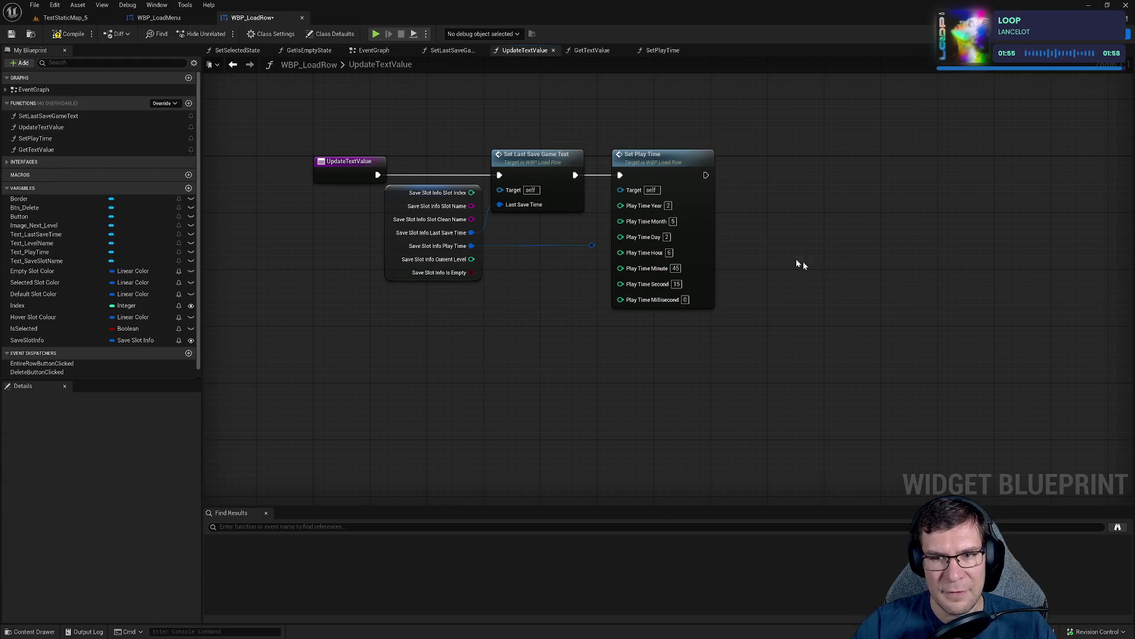
click(11, 33)
key(alt+p)
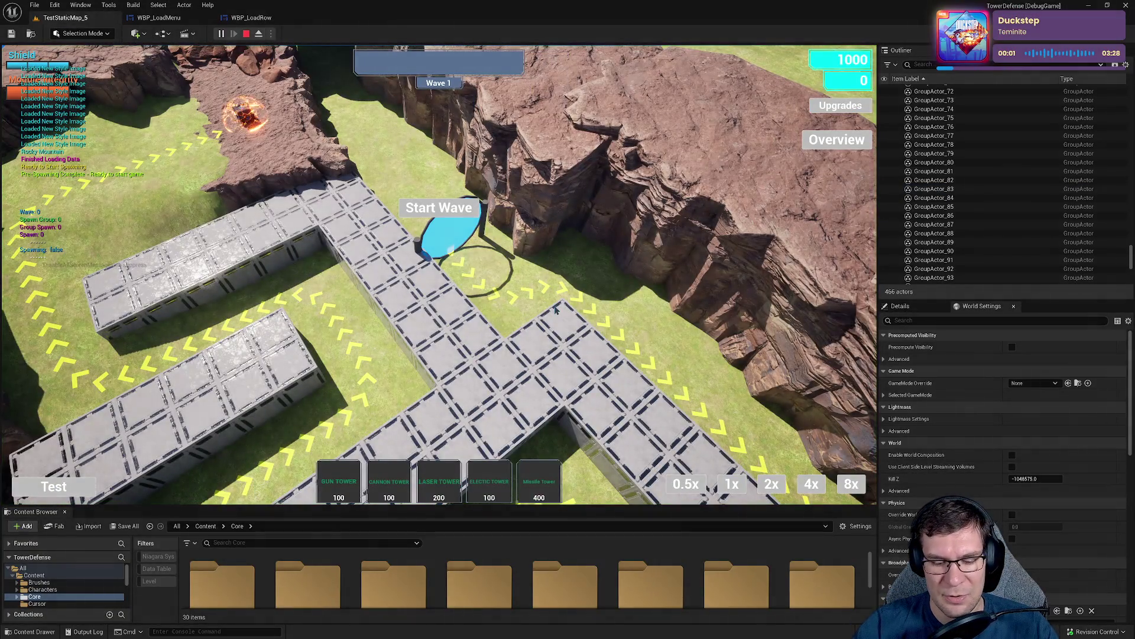
In the running game, go from the pause menu through Main Menu to Load Game.
key(Escape)
click(473, 306)
click(440, 450)
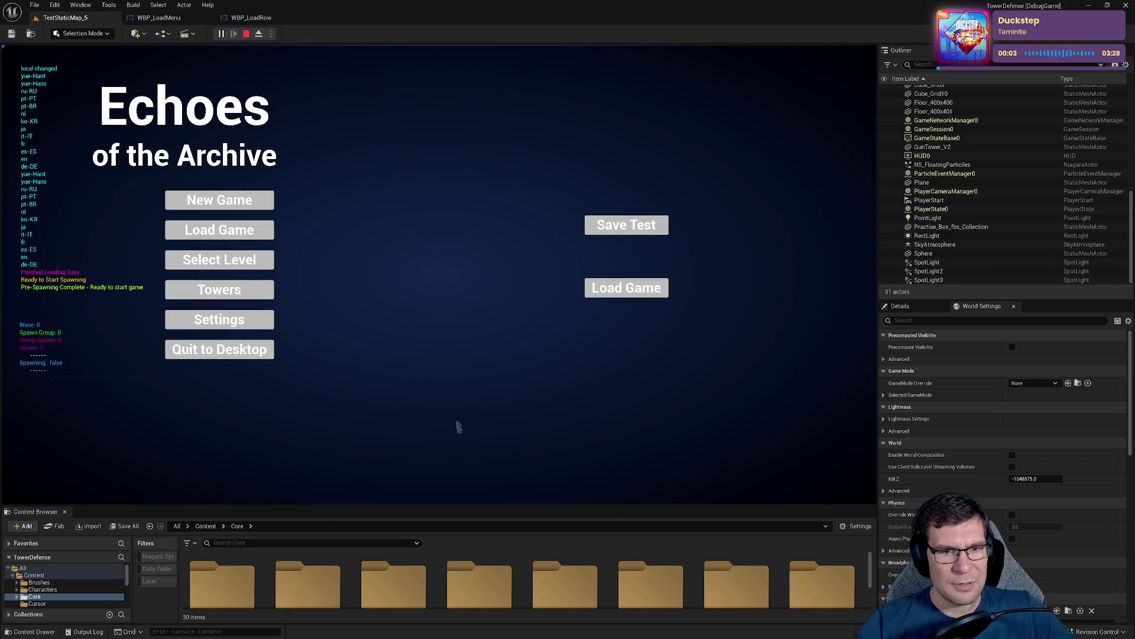
click(250, 239)
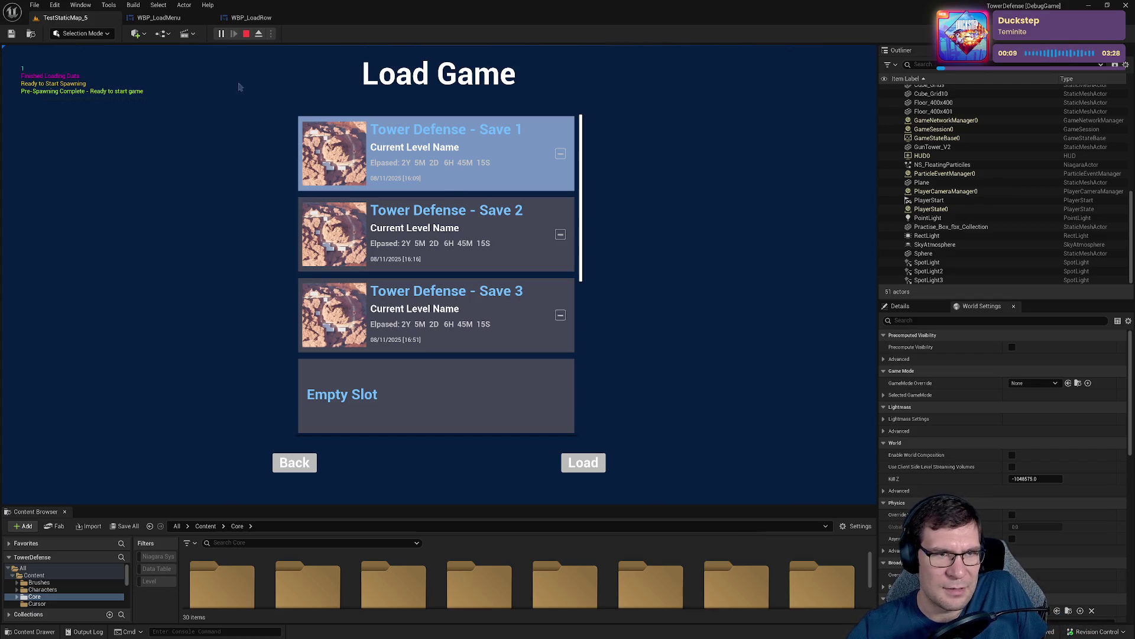
Return to WBP_LoadRow's UpdateTextValue graph after glancing at the WBP_LoadMenu layout.
click(251, 21)
click(159, 18)
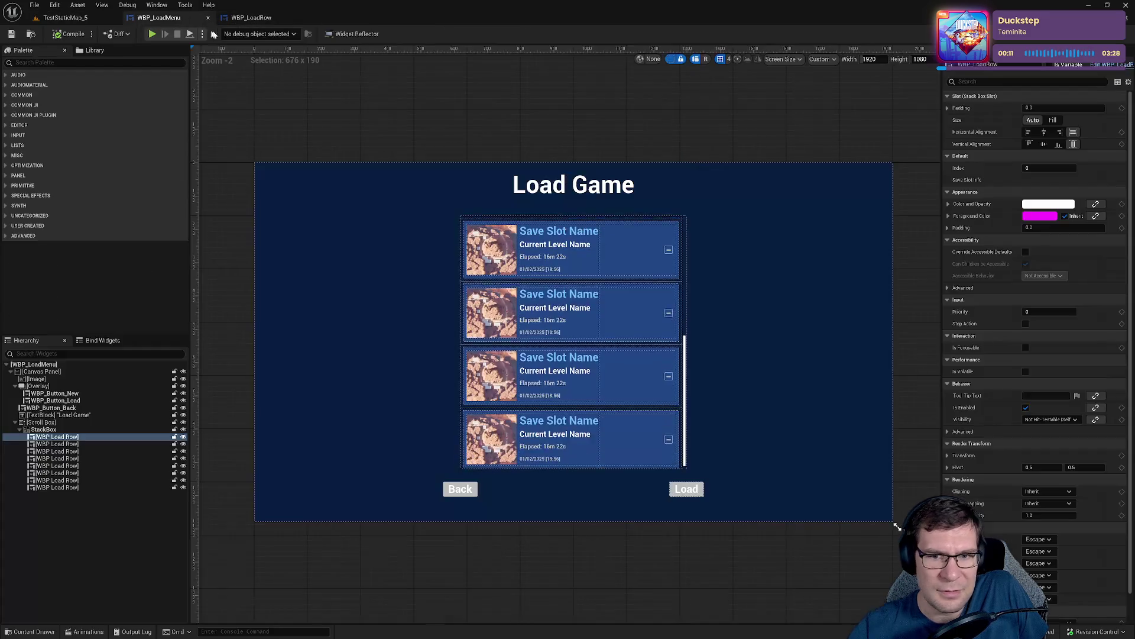
click(251, 18)
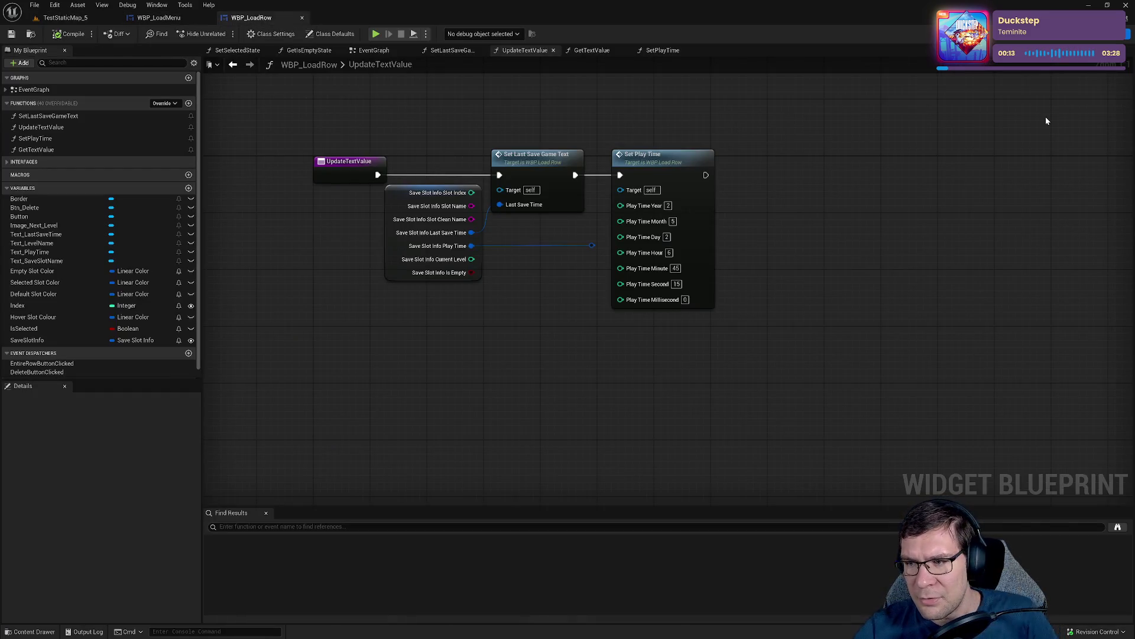
Delete the colon from SetPlayTime's Format Text pattern, save, and start Play in Editor.
double_click(683, 161)
mouse_move(706, 320)
mouse_down()
mouse_move(837, 325)
mouse_move(570, 309)
mouse_move(672, 274)
mouse_up()
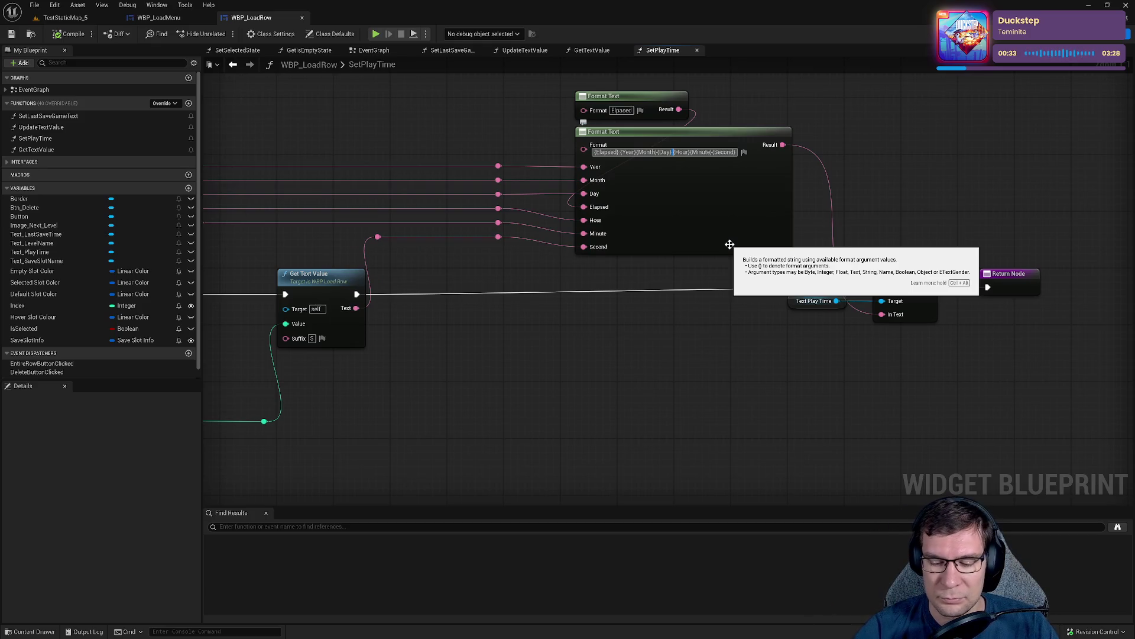
key(BackSpace)
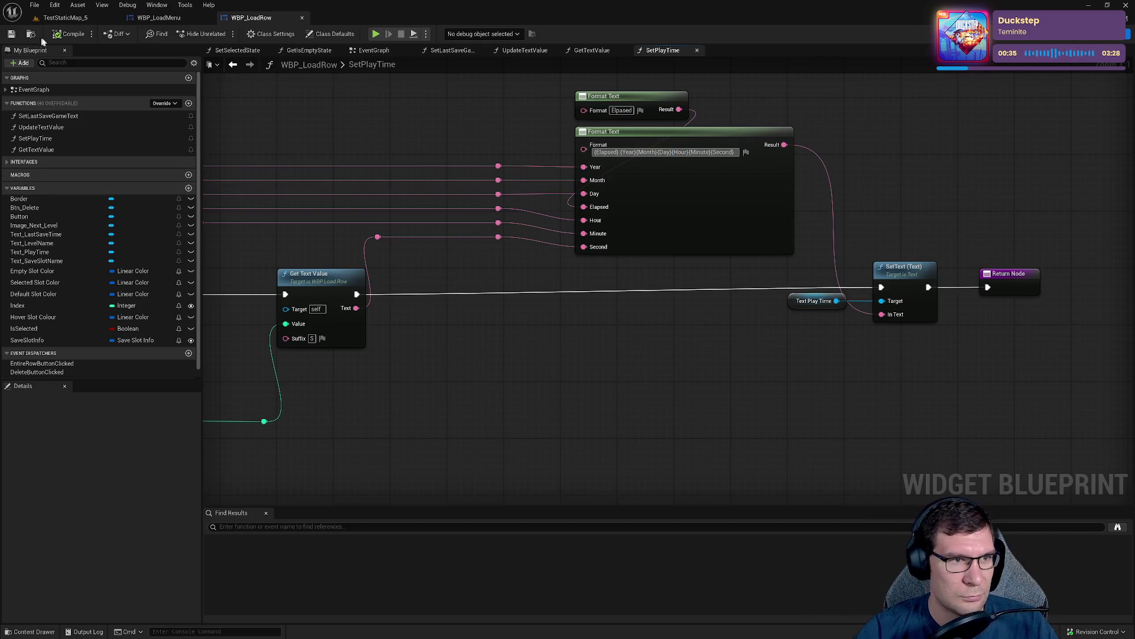
key(ctrl+s)
key(alt+p)
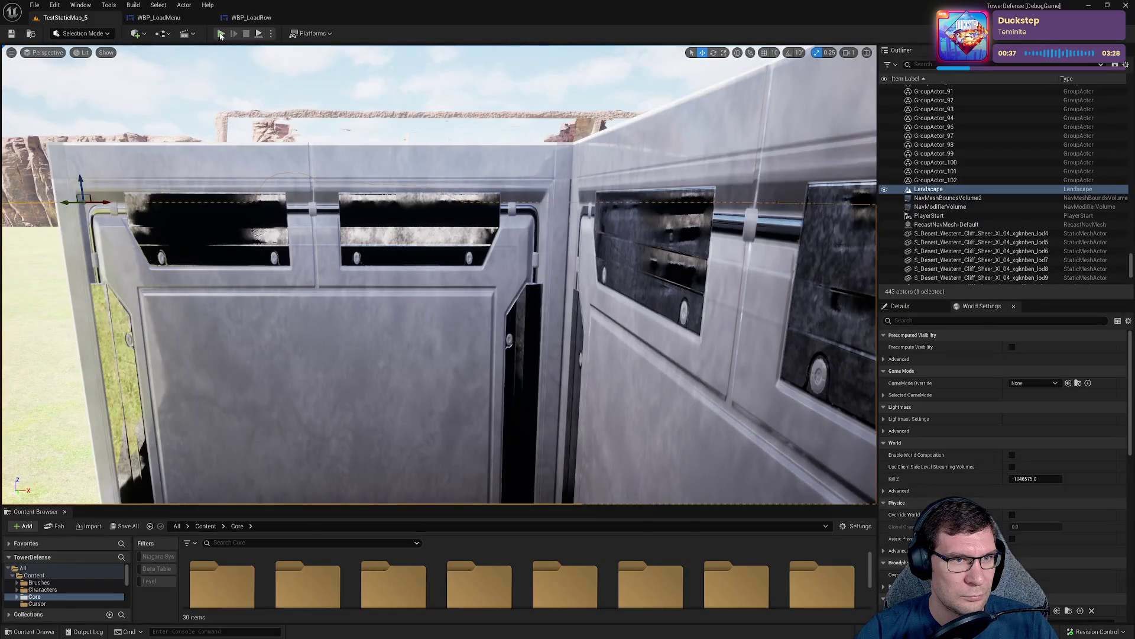
Review elapsed times on the in-game Load Game screen, then view WBP_LoadMenu's designer preview.
key(Escape)
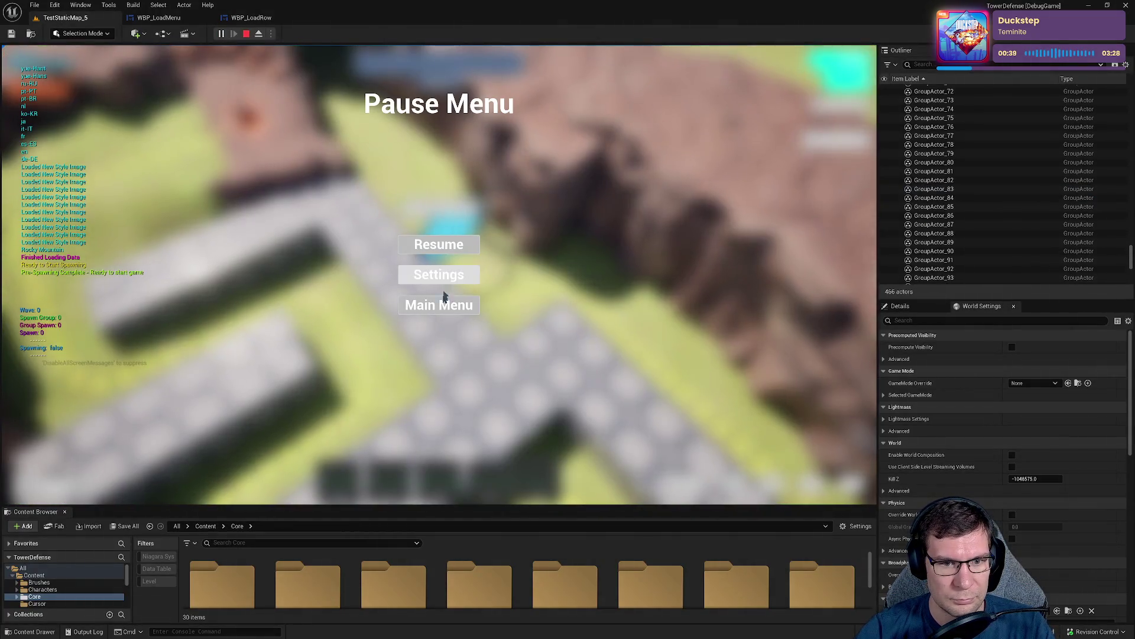
click(434, 308)
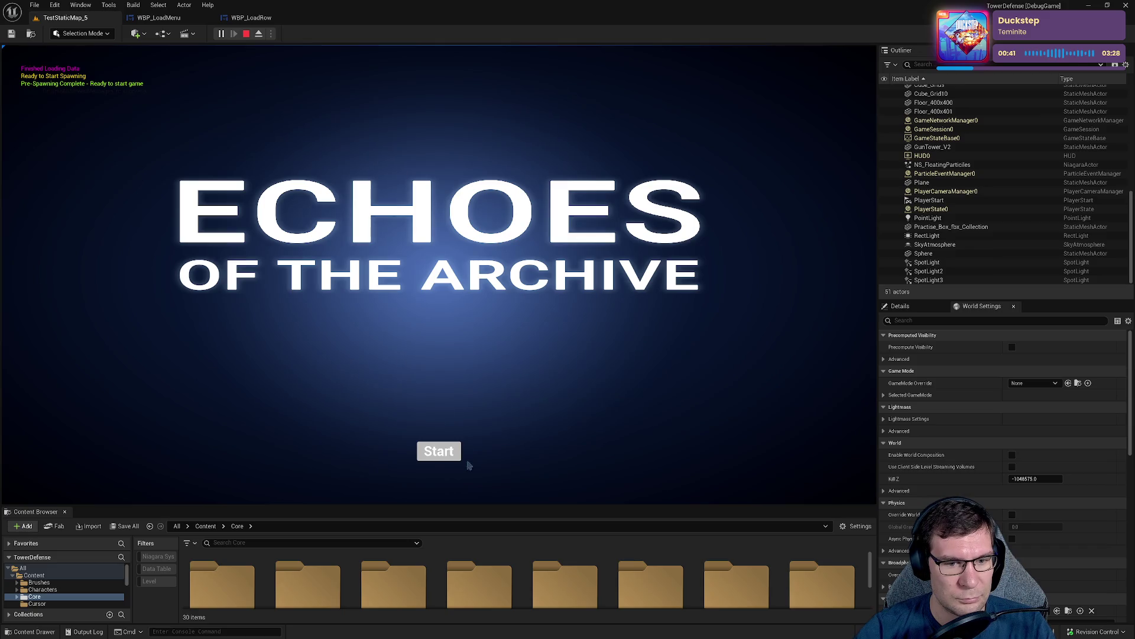
click(445, 452)
click(237, 236)
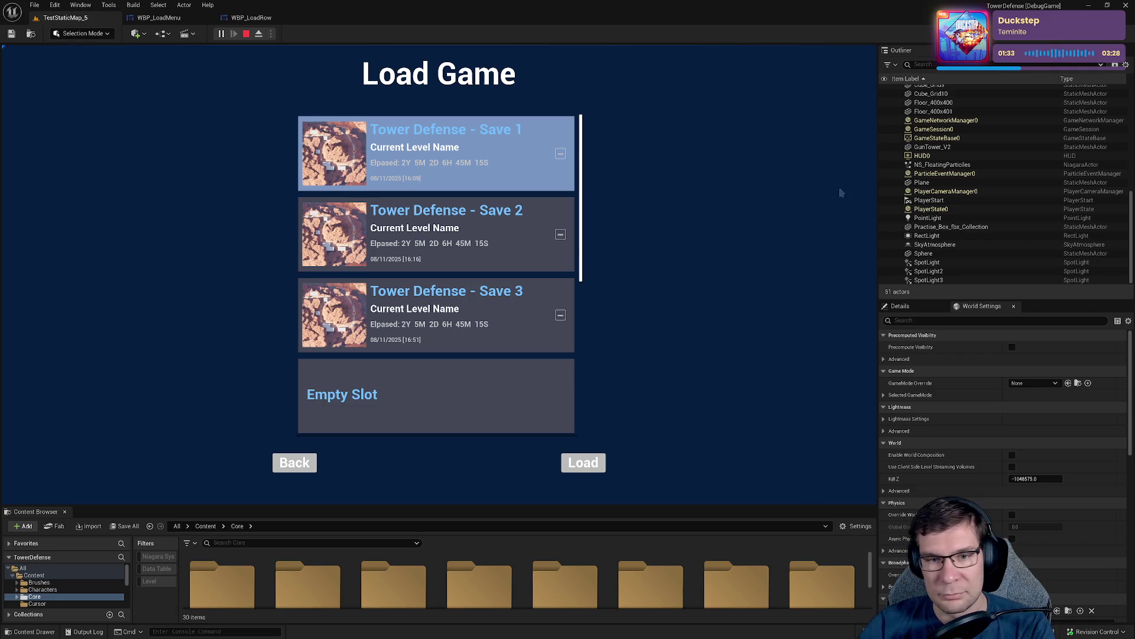
click(159, 18)
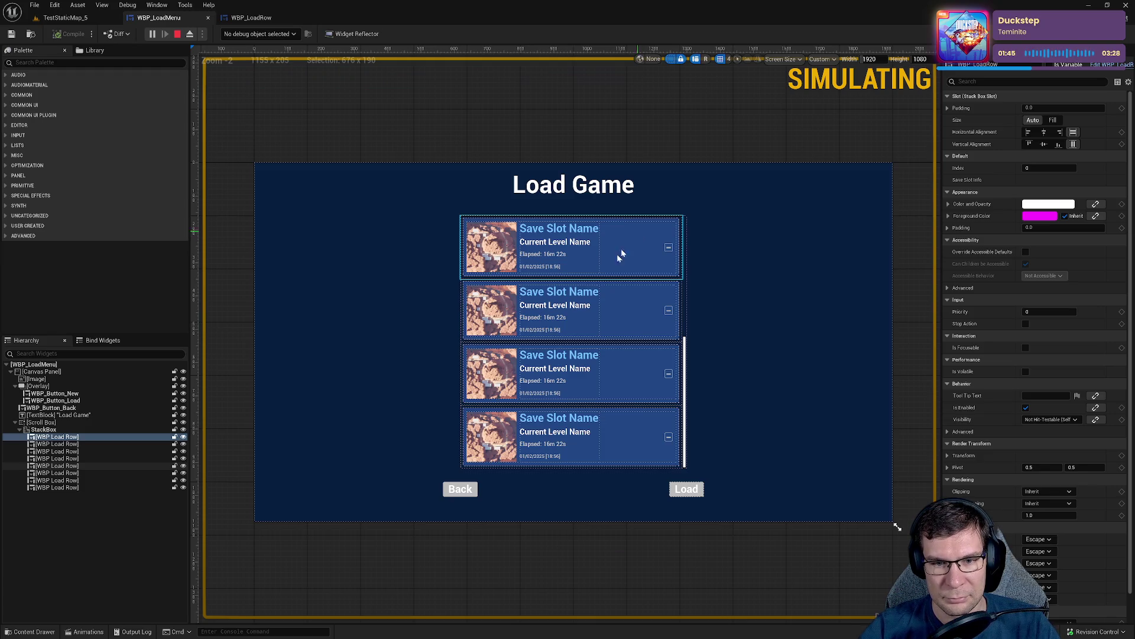
scroll(639, 364, up, 3)
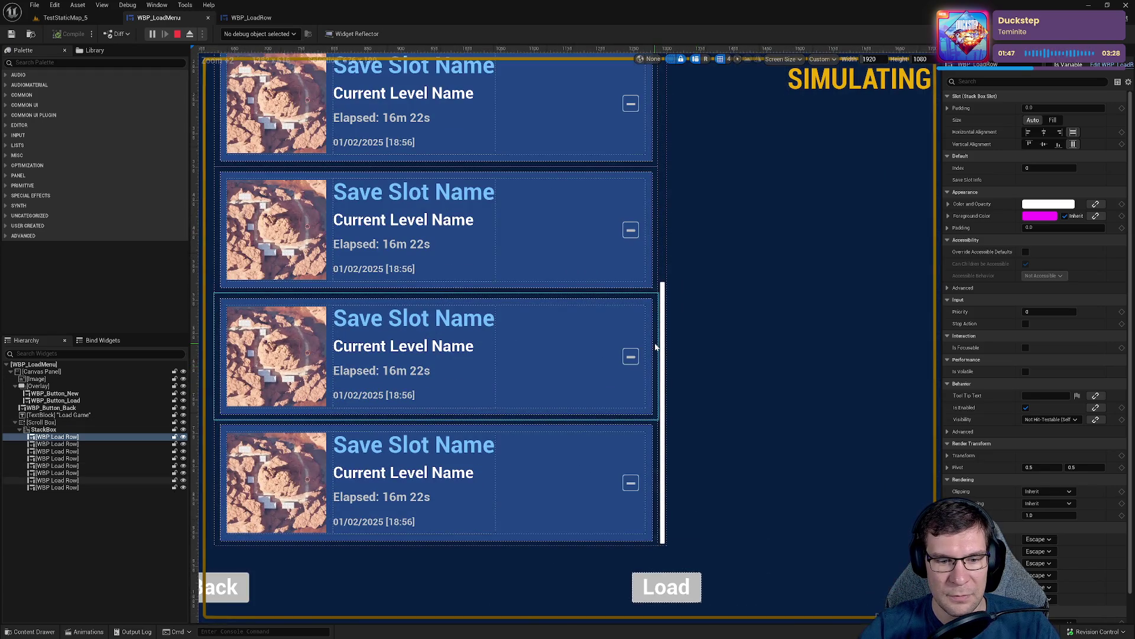
In WBP_LoadRow's SetPlayTime graph, change the year, month and day suffixes to y, m, d.
click(1112, 37)
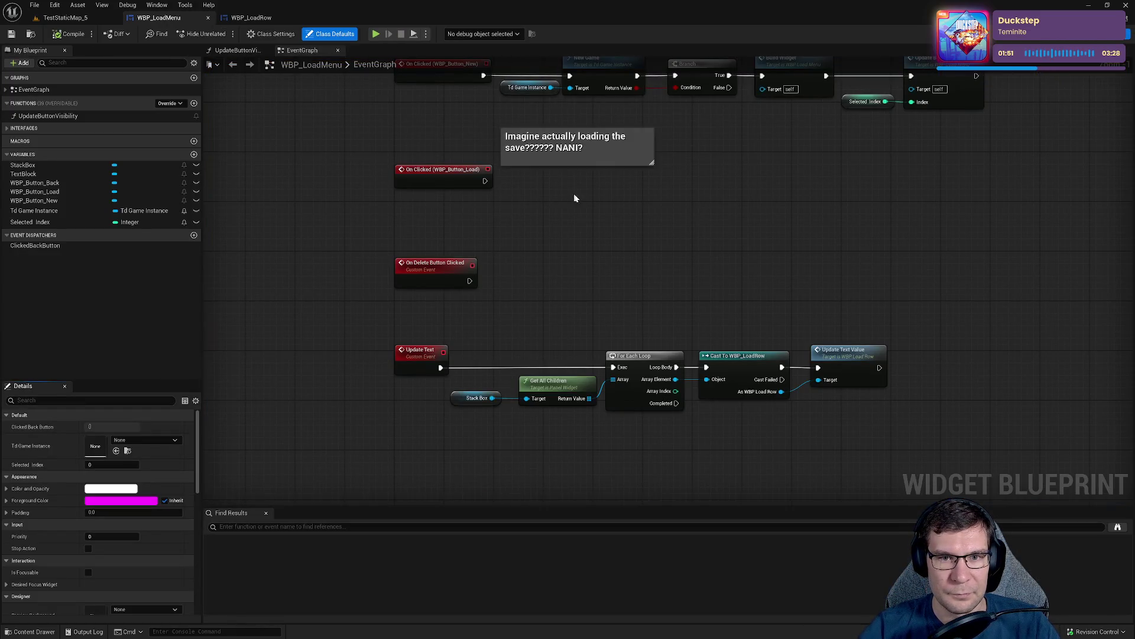
click(260, 18)
mouse_move(692, 235)
mouse_down()
mouse_move(970, 279)
mouse_move(446, 270)
mouse_move(467, 300)
mouse_move(599, 317)
mouse_up()
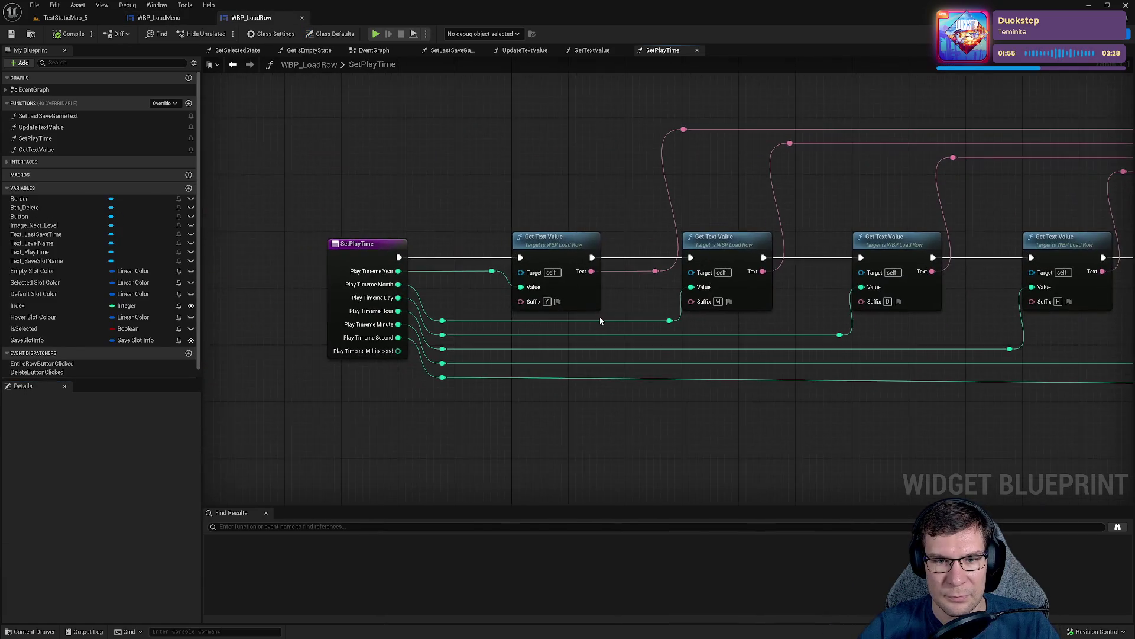
click(547, 302)
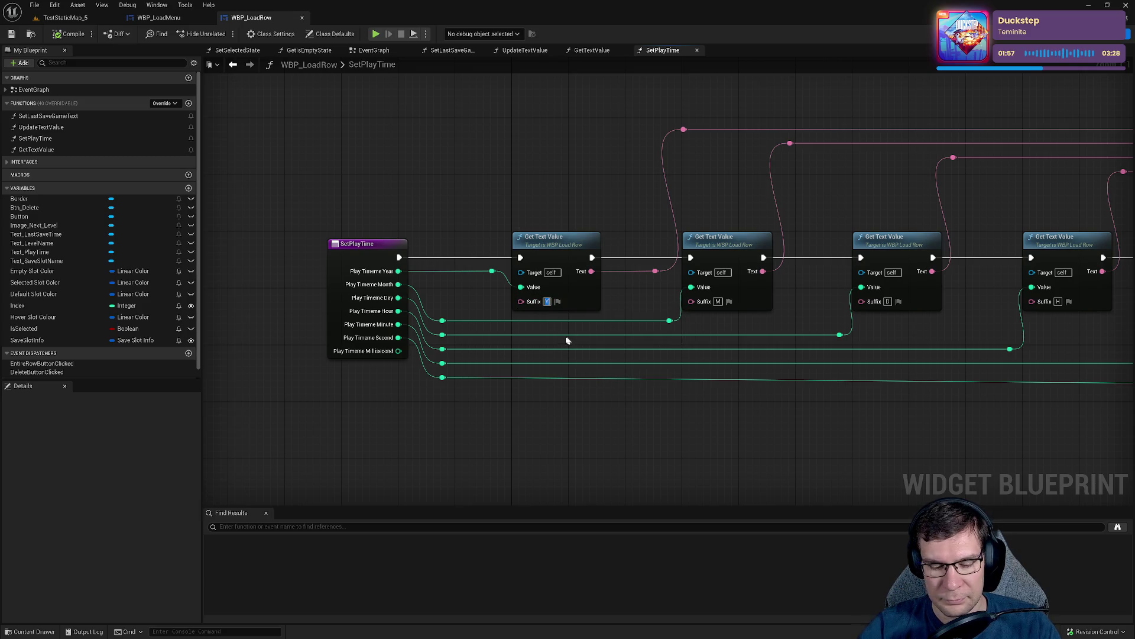
text(y)
key(Return)
click(718, 302)
text(m)
key(Return)
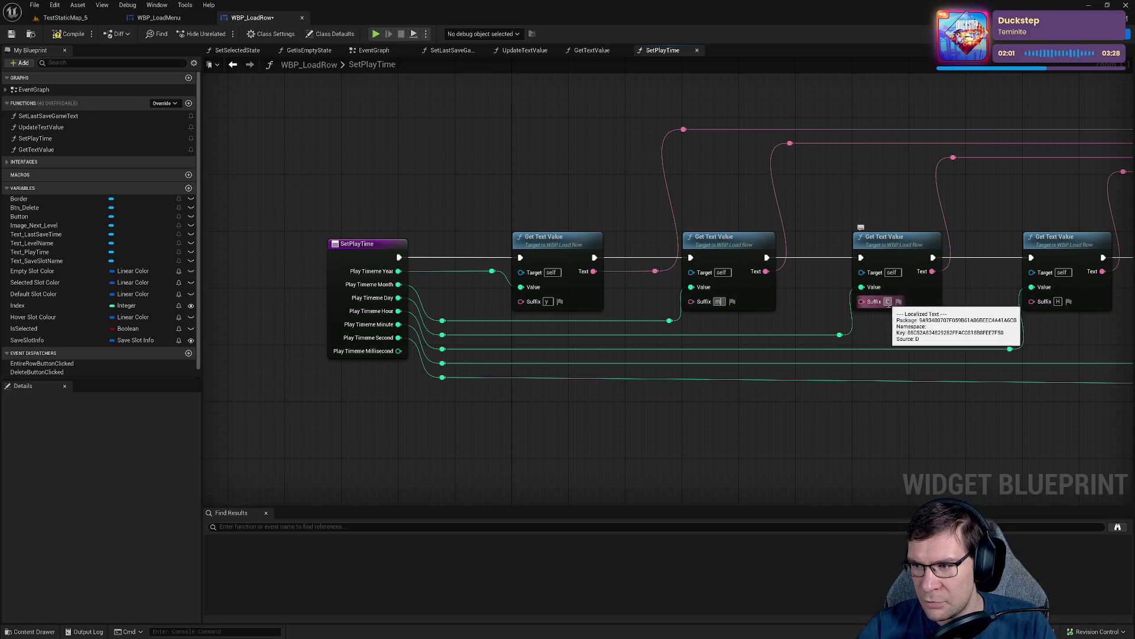
click(887, 302)
text(d)
key(Return)
Change the hour, minute and second suffixes to h, m, s and compile.
drag(1052, 310, 782, 323)
click(789, 315)
text(h)
key(Return)
click(959, 315)
text(m)
key(Return)
drag(975, 358, 679, 371)
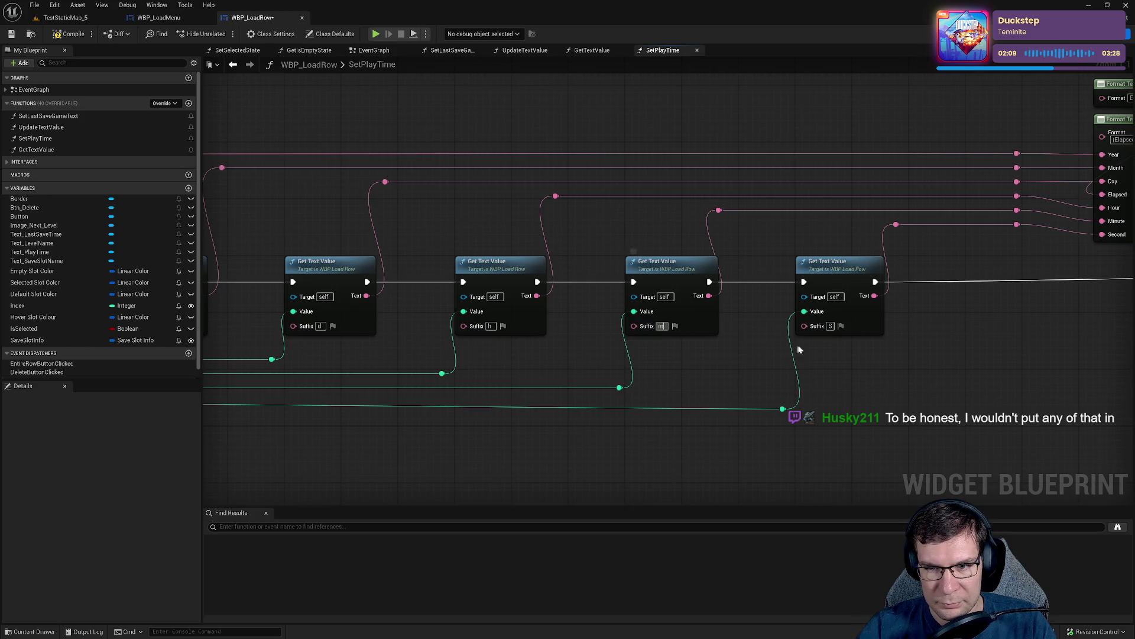
click(830, 326)
text(s)
key(Return)
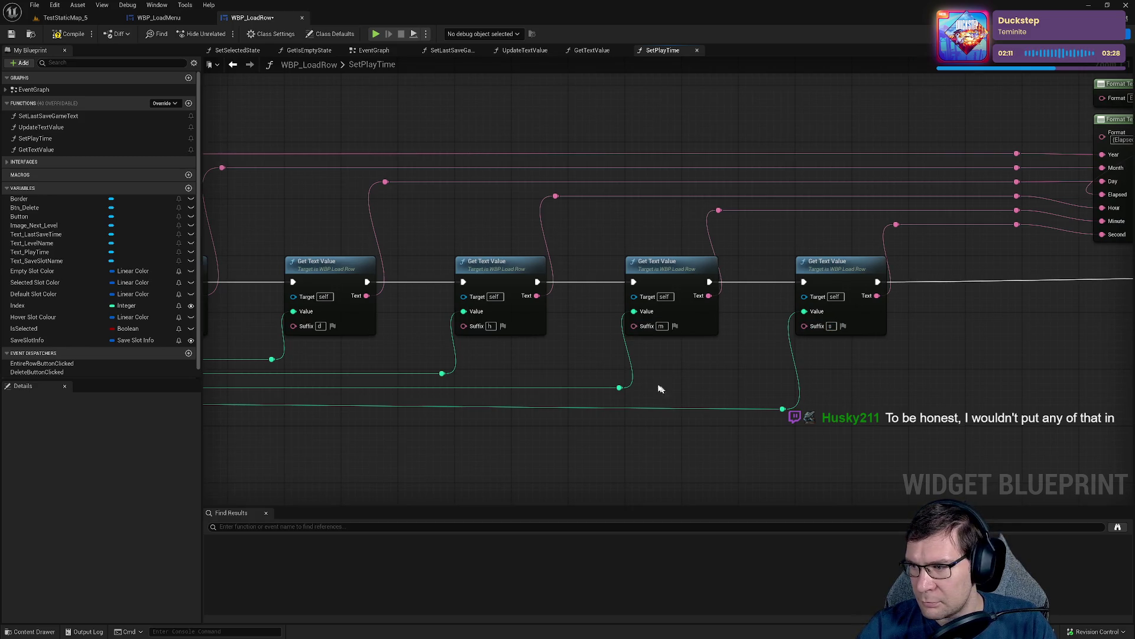
click(70, 34)
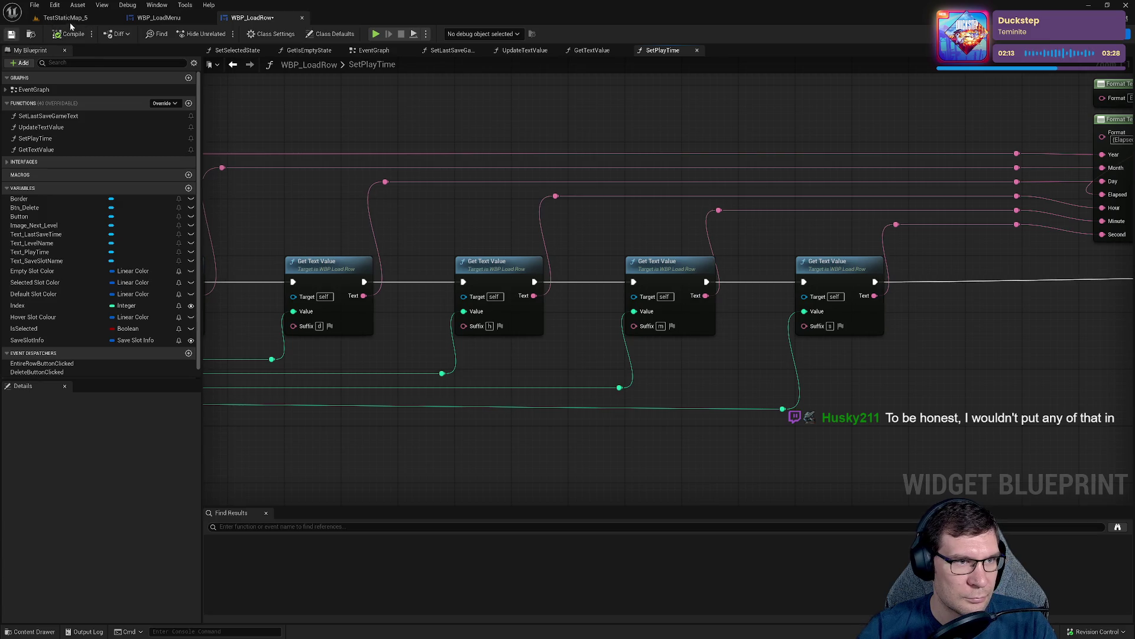
click(68, 17)
Play in Editor, check the Load Game rows show lowercase units, then stop playing.
click(219, 34)
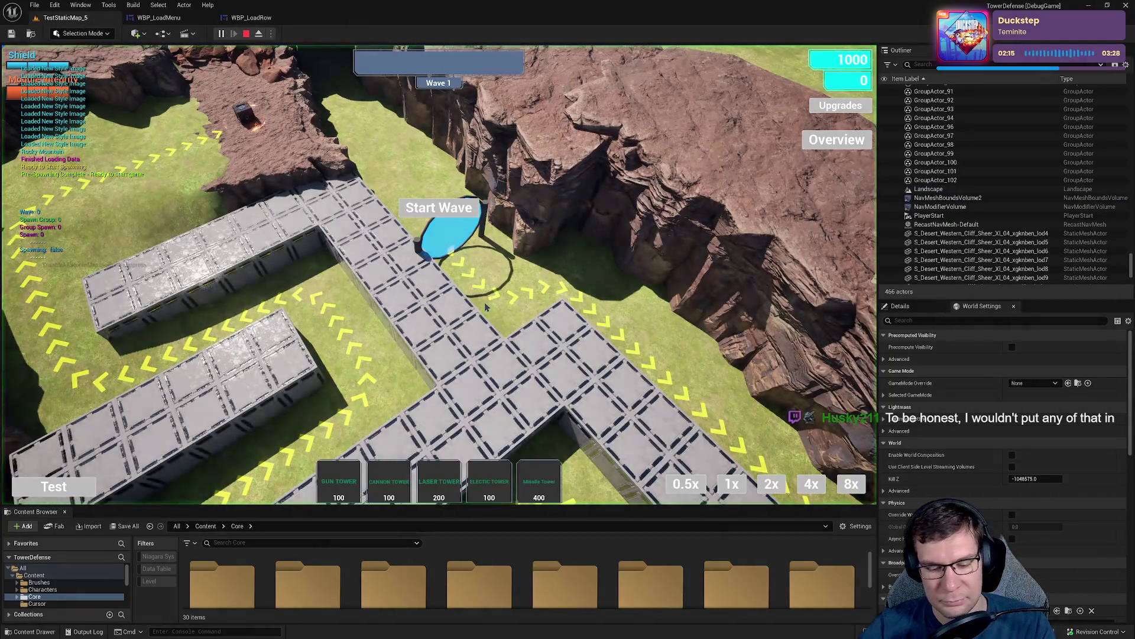
key(Escape)
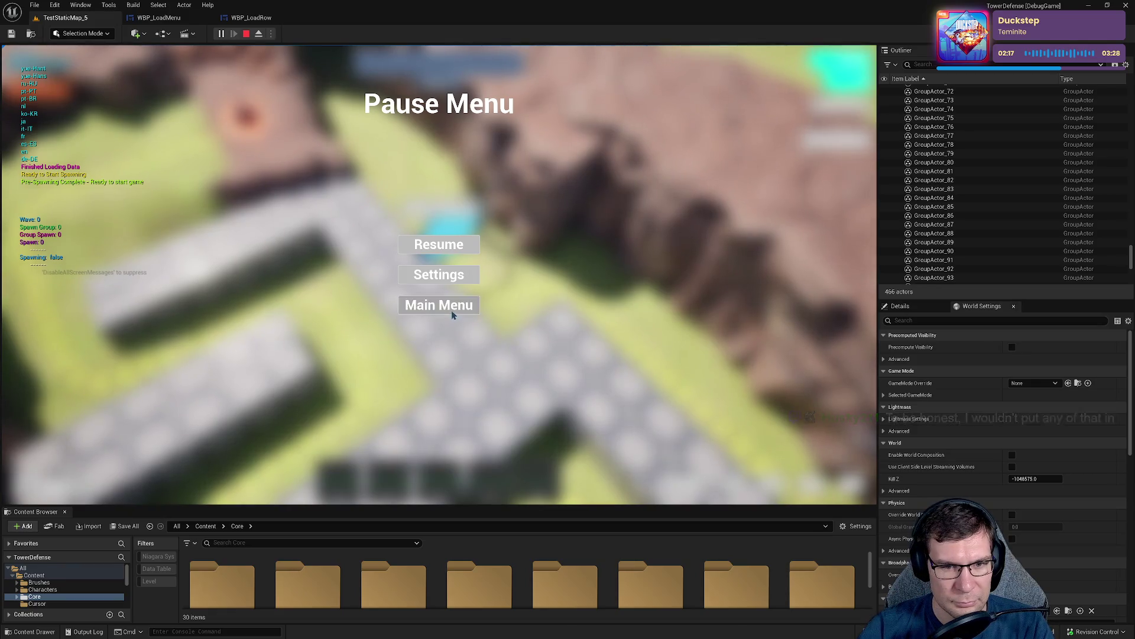
click(452, 312)
click(439, 451)
click(220, 230)
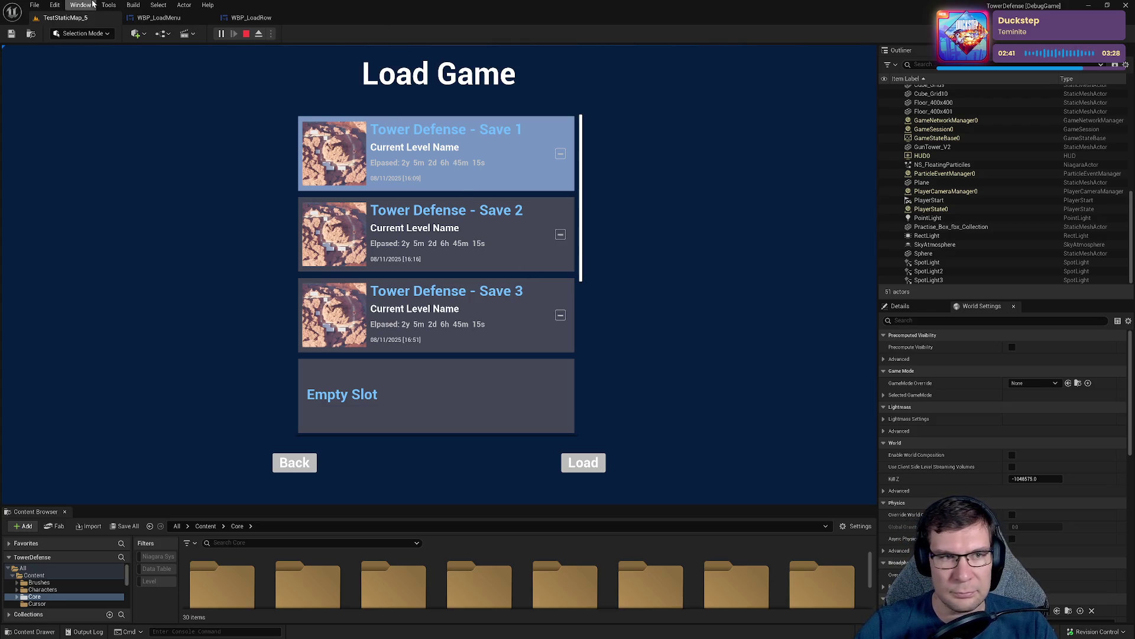
click(246, 34)
Open the CommonTermsUI string table and search its keys for Elapsed.
key(ctrl+p)
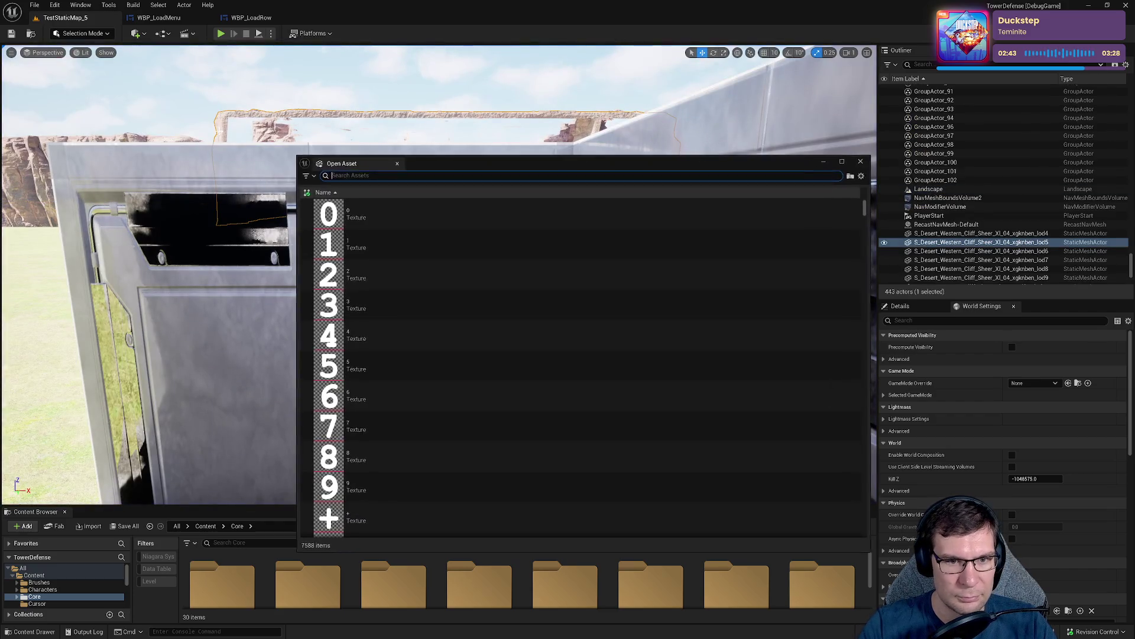
text(common)
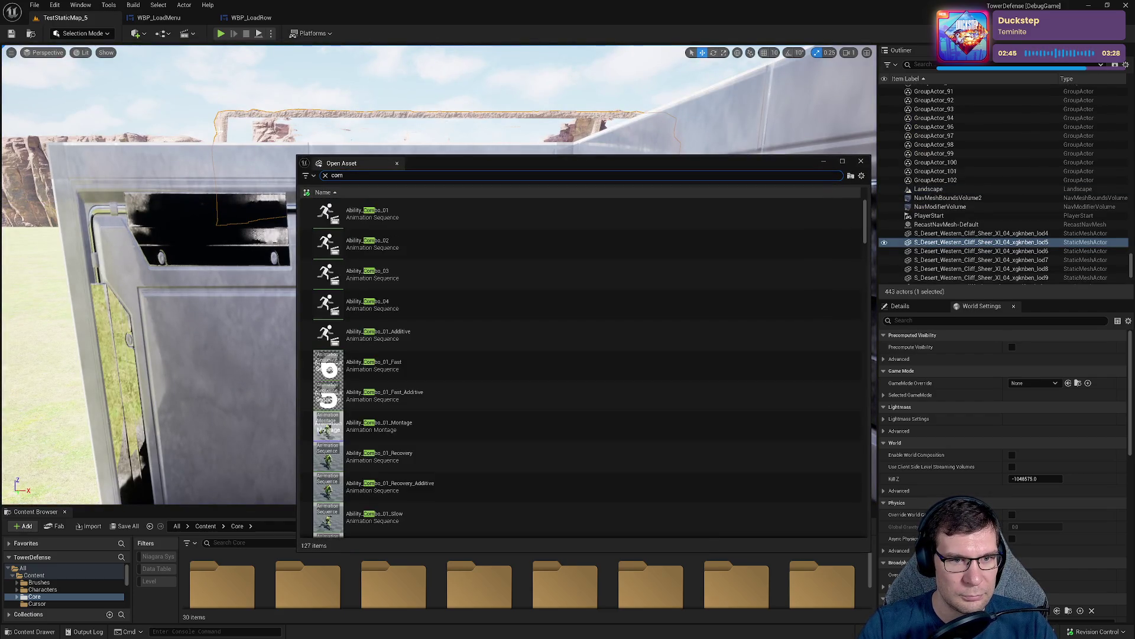
key(Return)
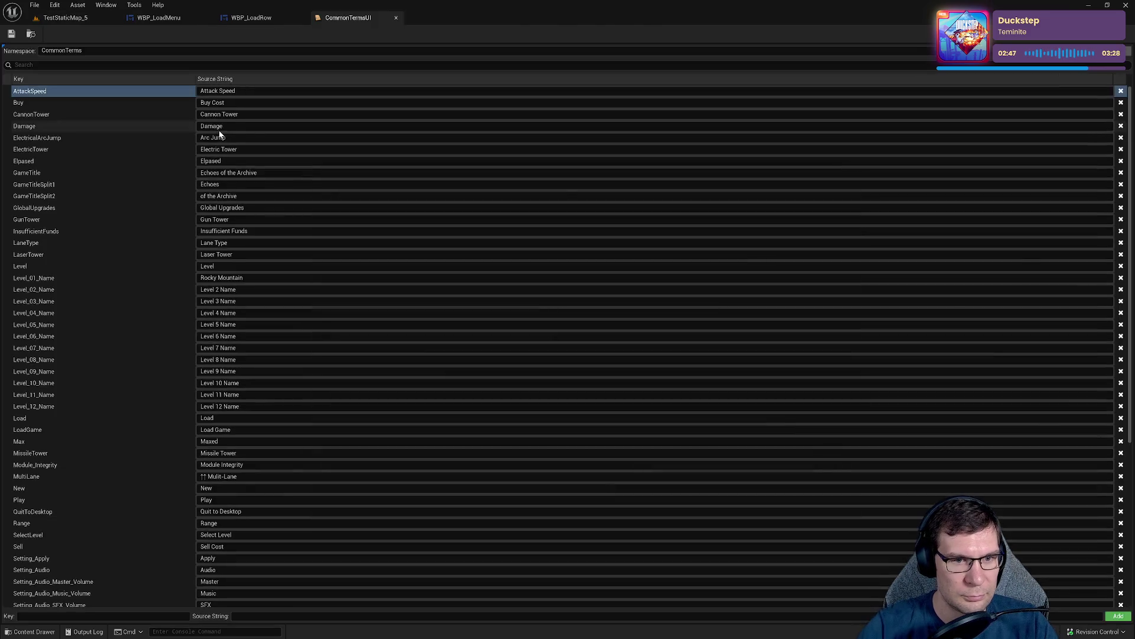
text(Elapsed)
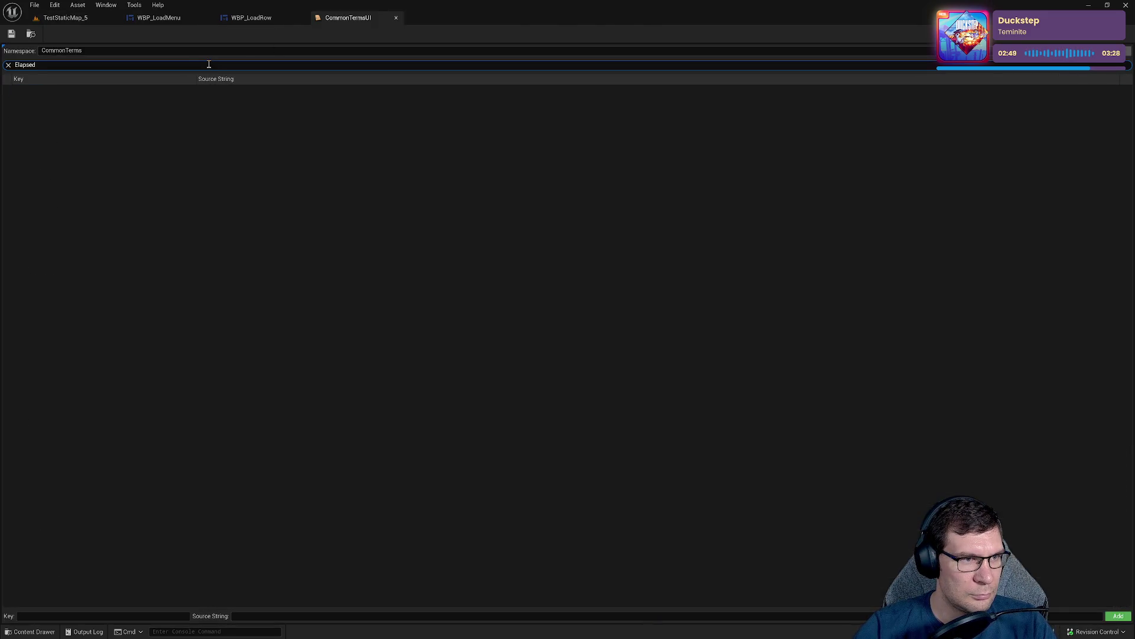
key(BackSpace)
key(BackSpace)
key(BackSpace)
key(BackSpace)
key(BackSpace)
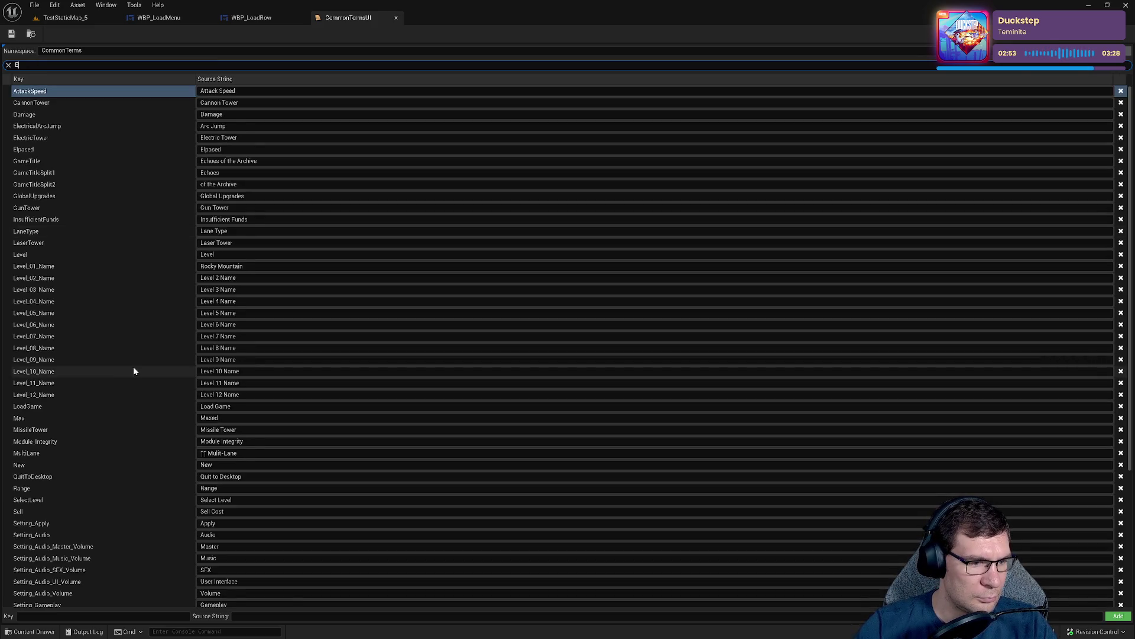
scroll(134, 367, down, 5)
click(43, 240)
scroll(42, 244, up, 5)
Delete the misspelled Elpased key from the string table.
click(42, 248)
right_click(38, 147)
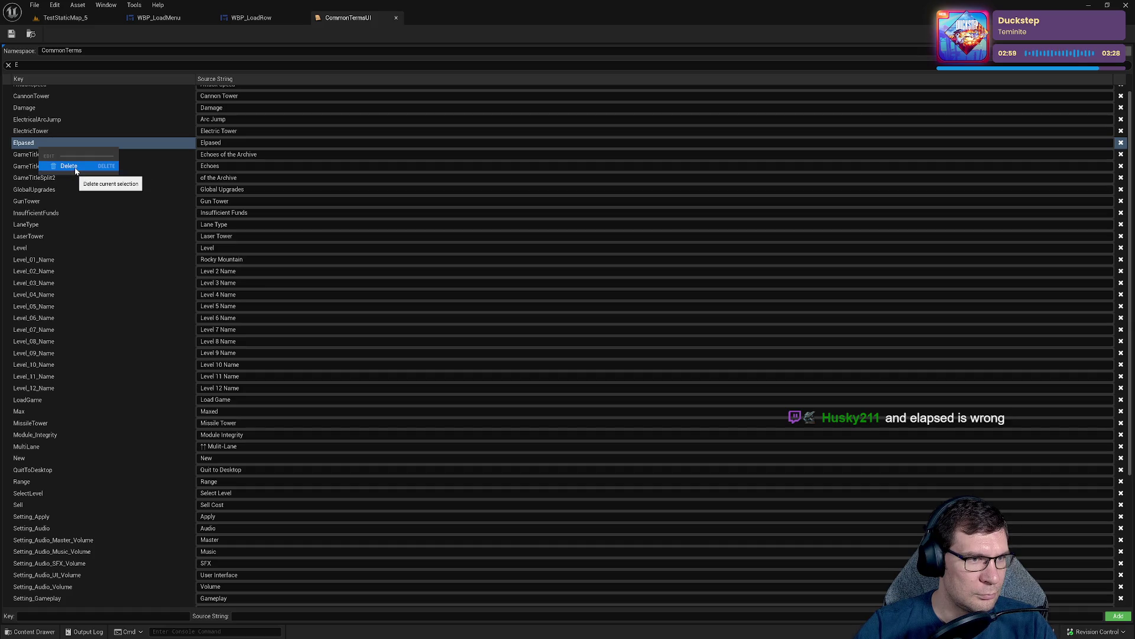
click(34, 146)
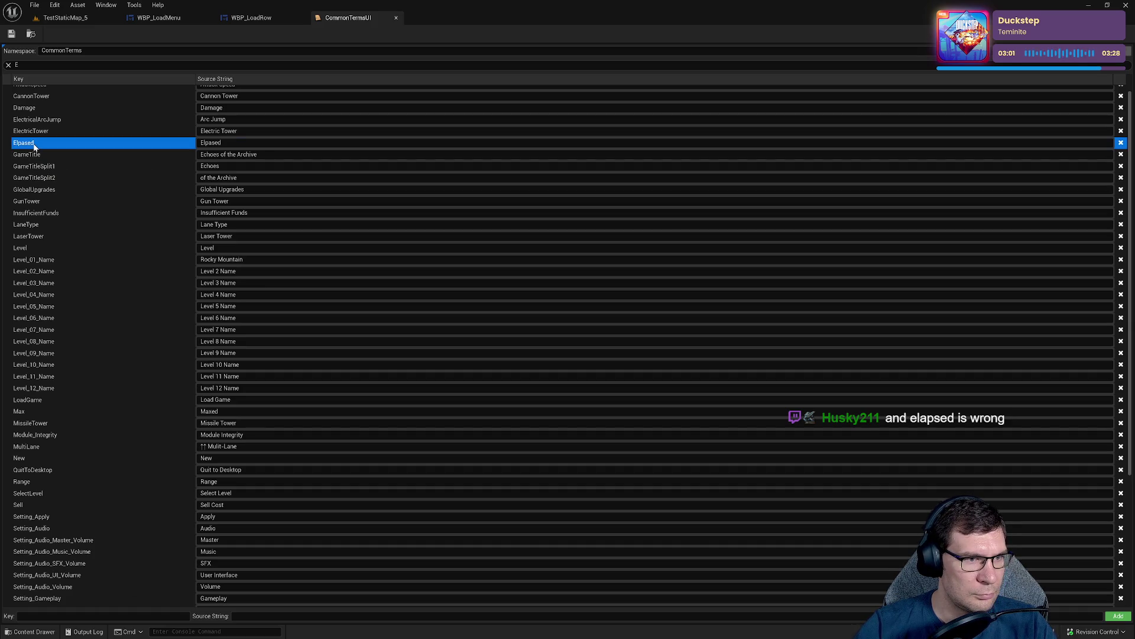
right_click(33, 147)
click(83, 165)
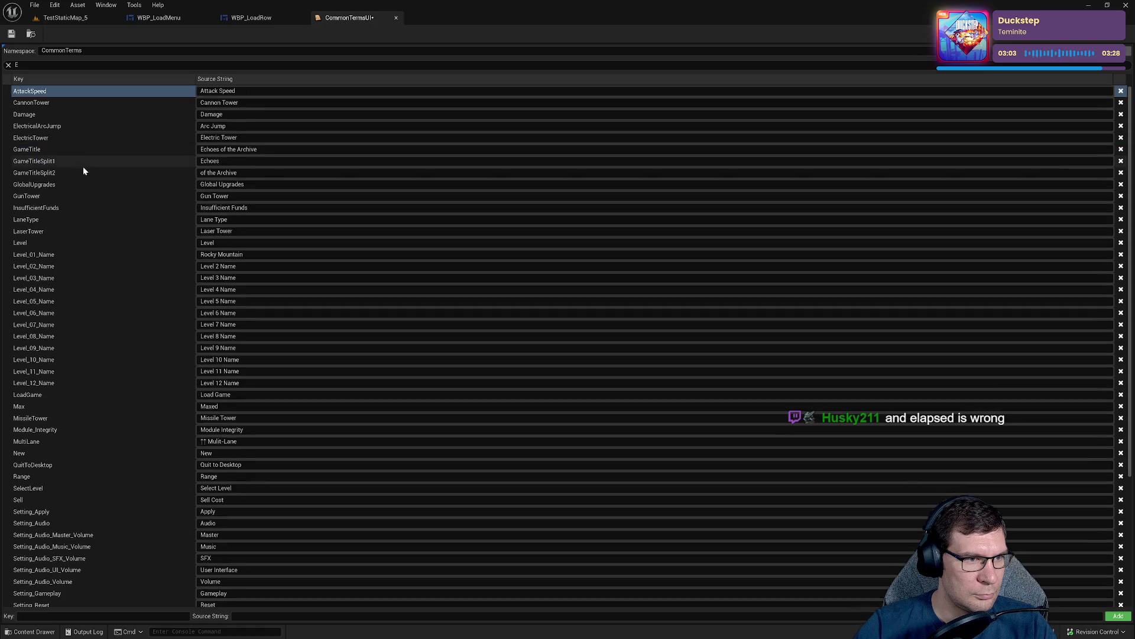
Enter a new entry with Key and Source String 'Elapsed' and save the table.
click(65, 616)
text(Elapsed)
click(272, 615)
text(Elapsed)
key(Return)
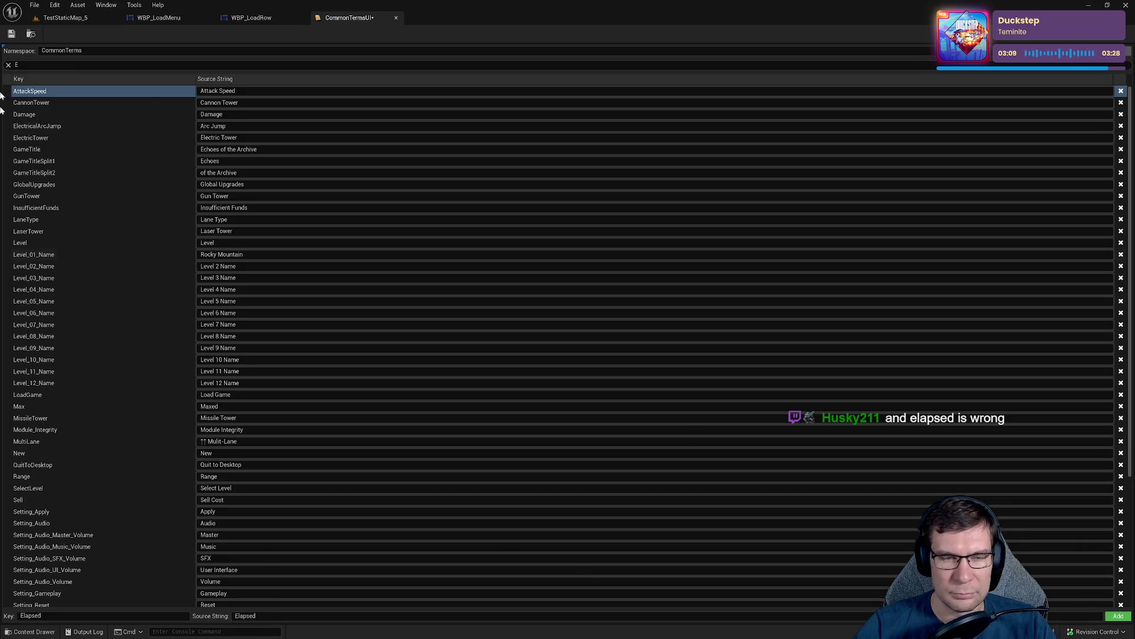
click(12, 37)
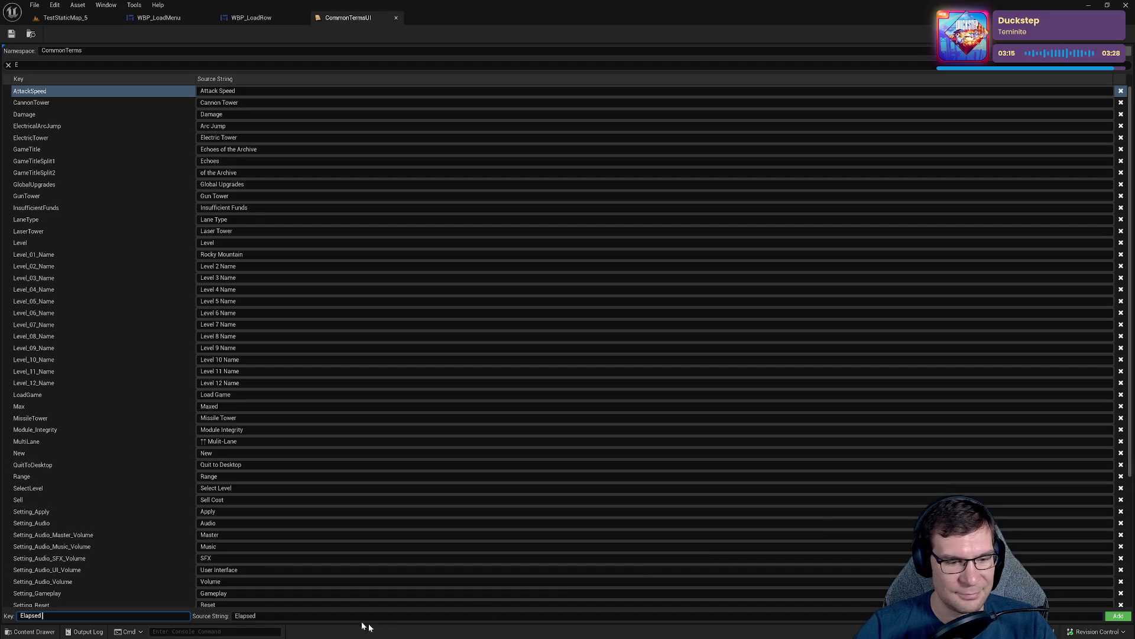
click(1118, 615)
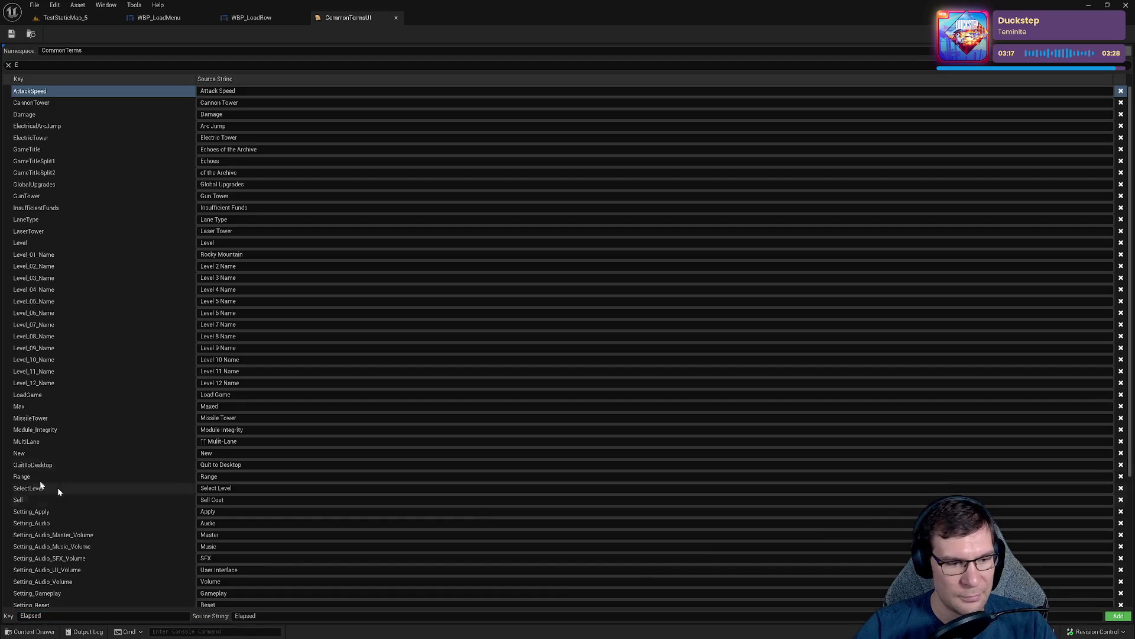
Clear the key search and add the Elapsed entry to the string table.
click(57, 64)
text(Elapsed)
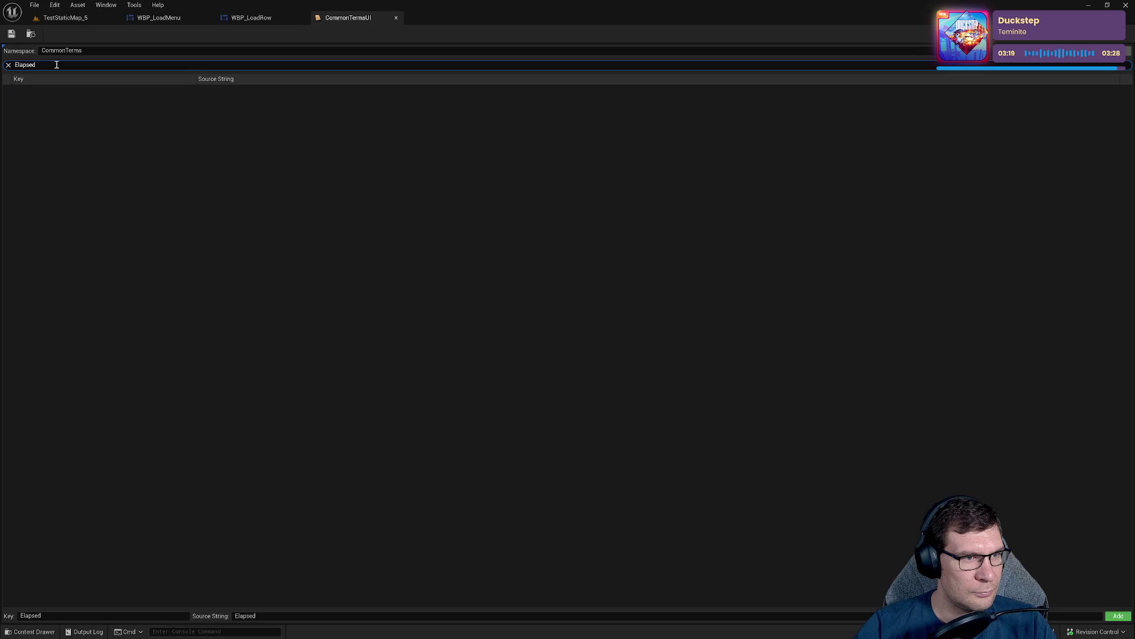
key(ctrl+a)
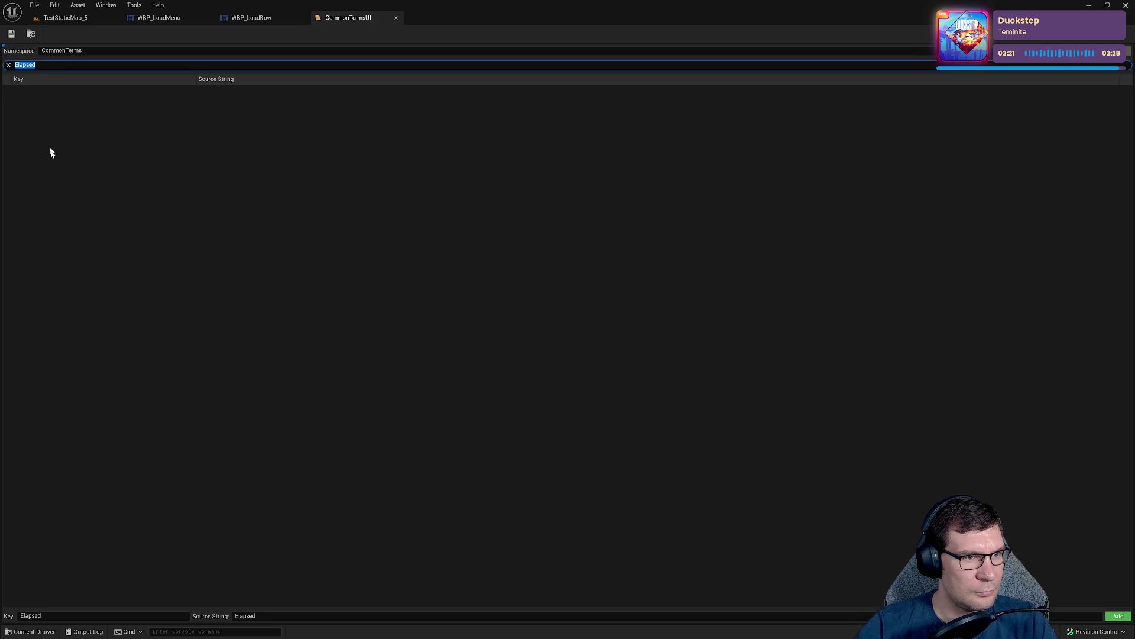
key(BackSpace)
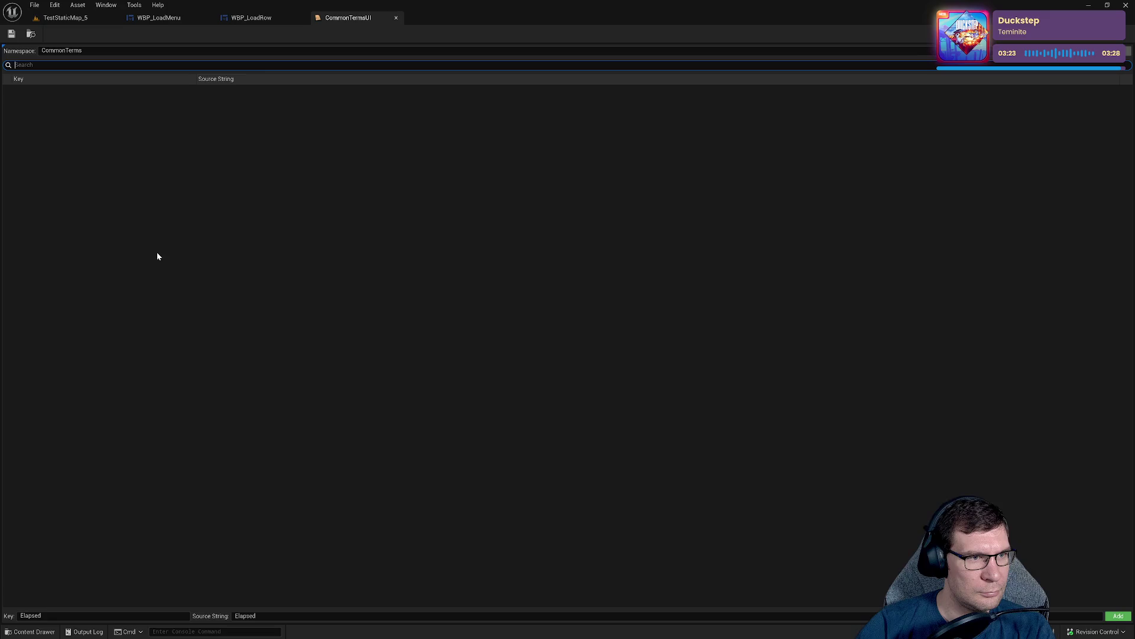
click(69, 264)
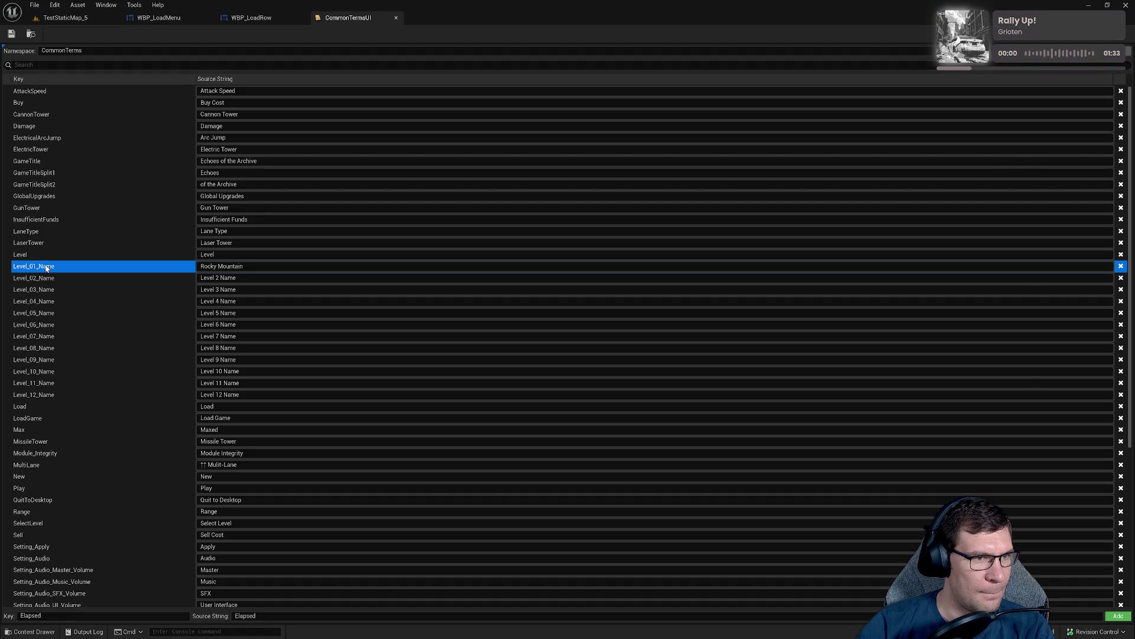
click(52, 616)
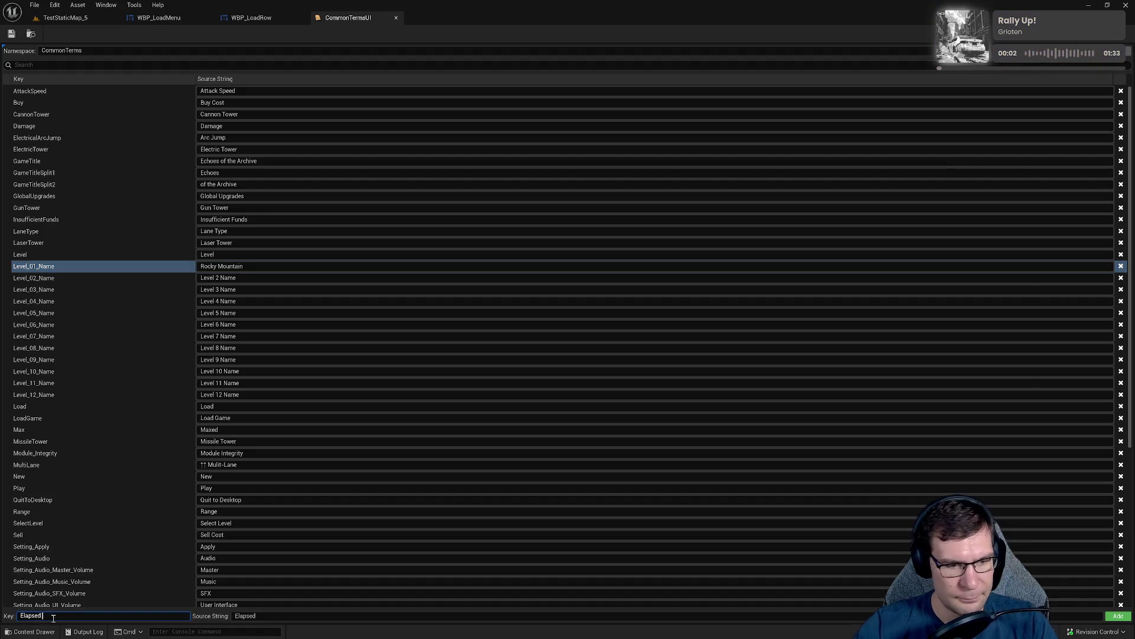
key(Tab)
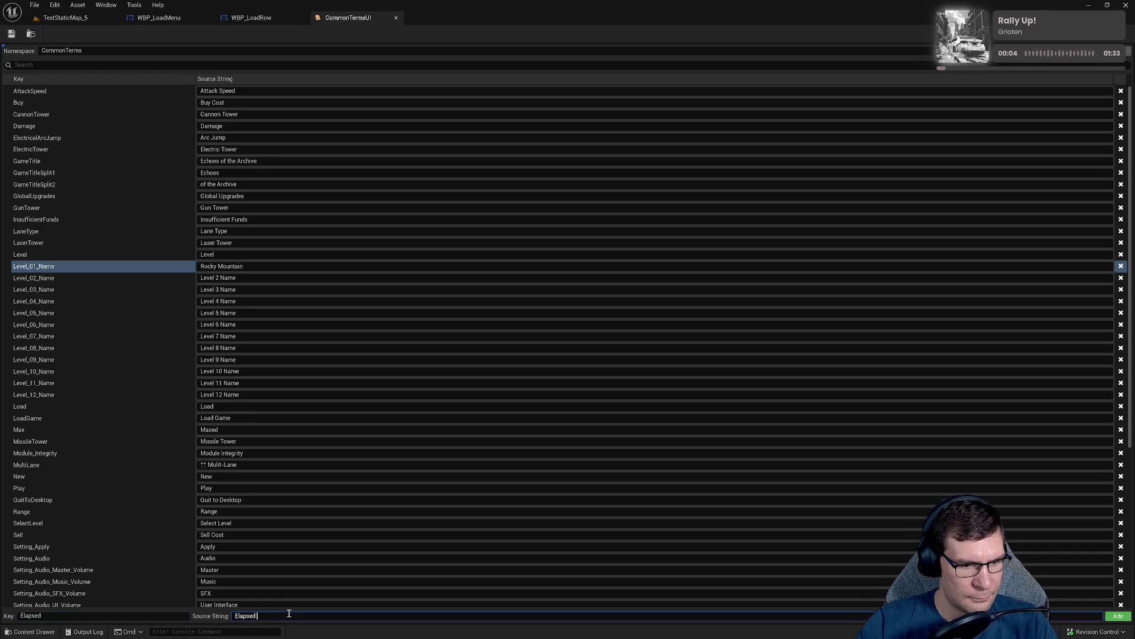
key(Return)
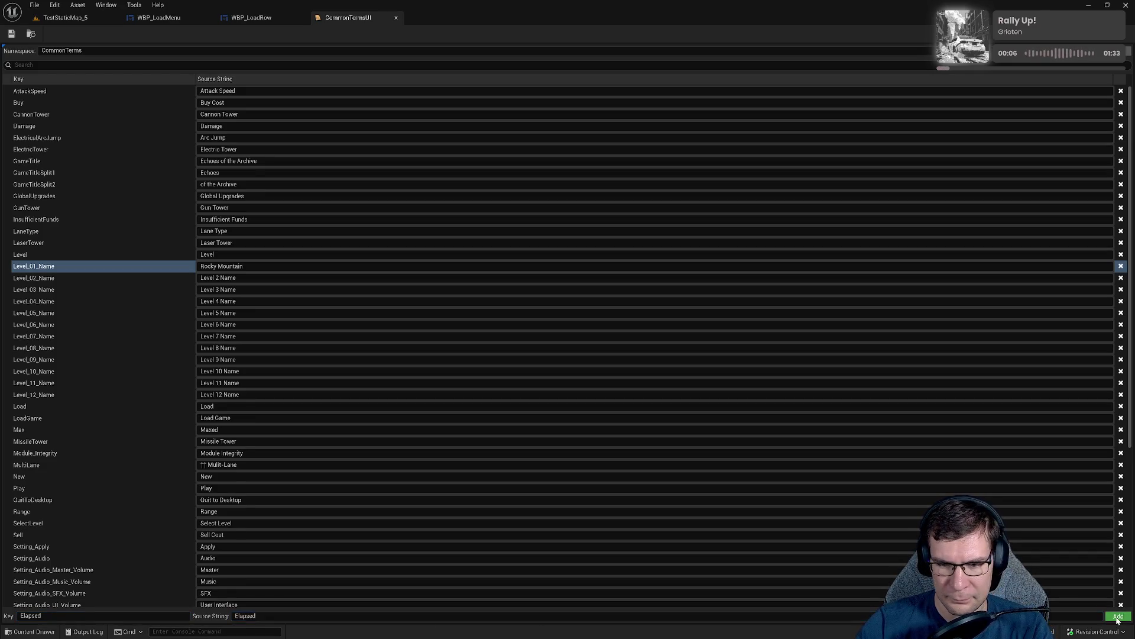
click(251, 17)
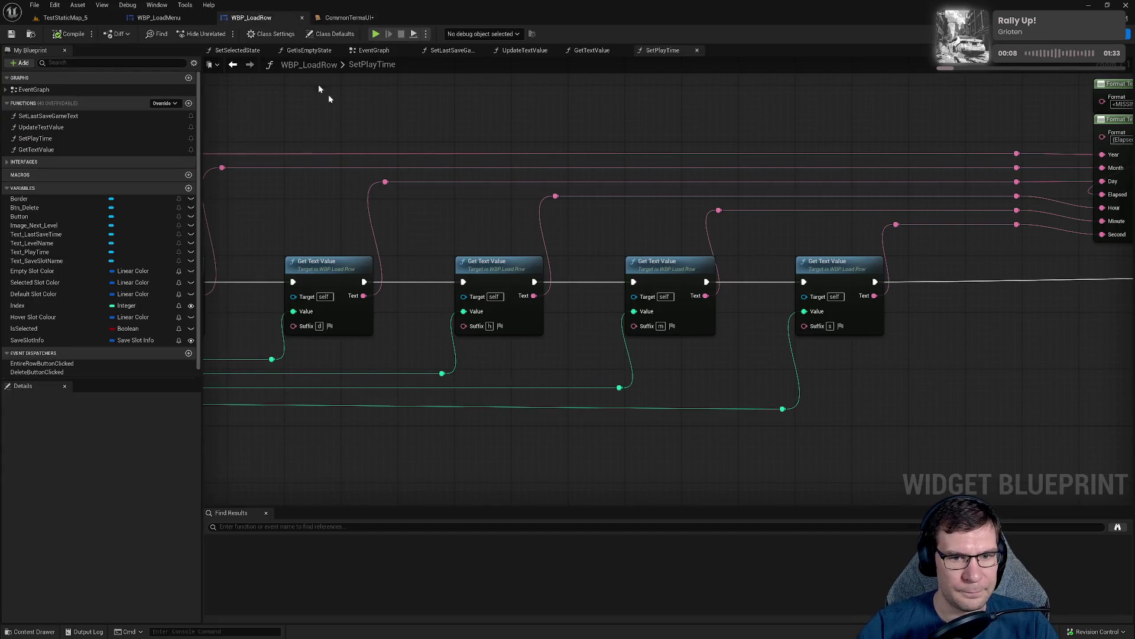
Link the small Format Text node to the CommonTermsUI string-table key Elapsed.
drag(748, 300, 797, 384)
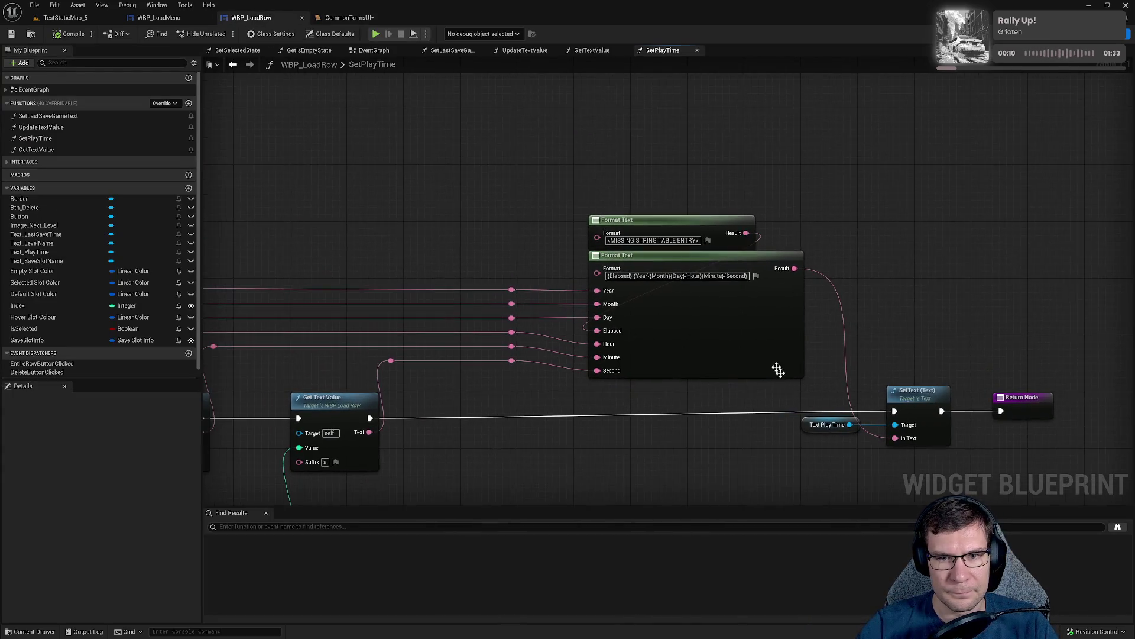
click(708, 240)
click(807, 278)
text(Elapsed)
click(832, 300)
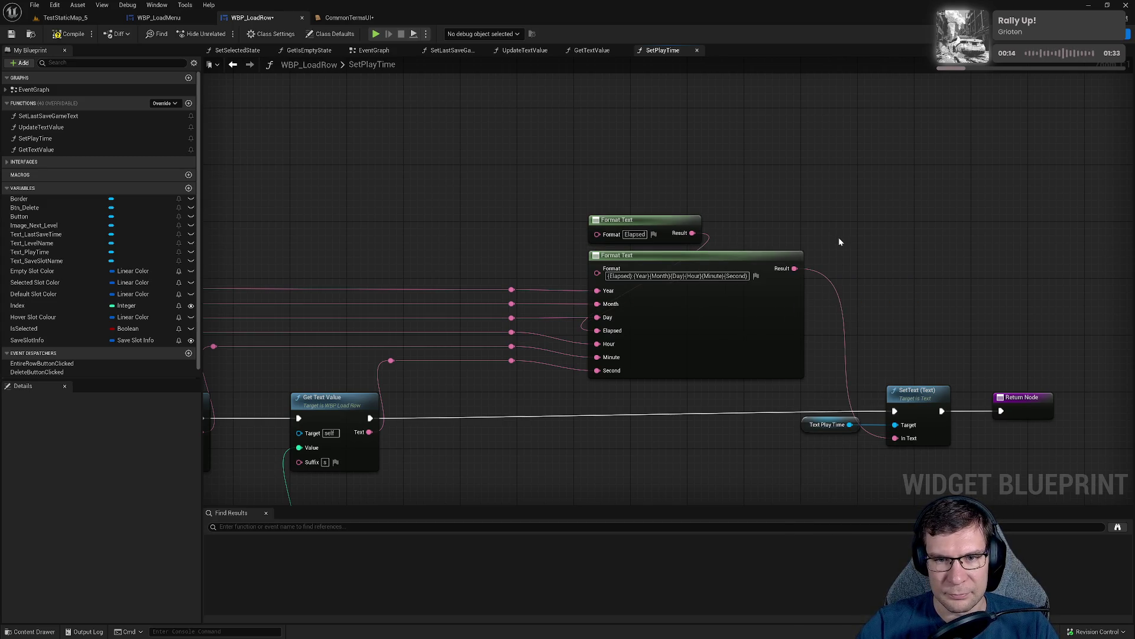
Compile and save WBP_LoadRow, then switch to GitHub Desktop.
click(69, 33)
click(11, 34)
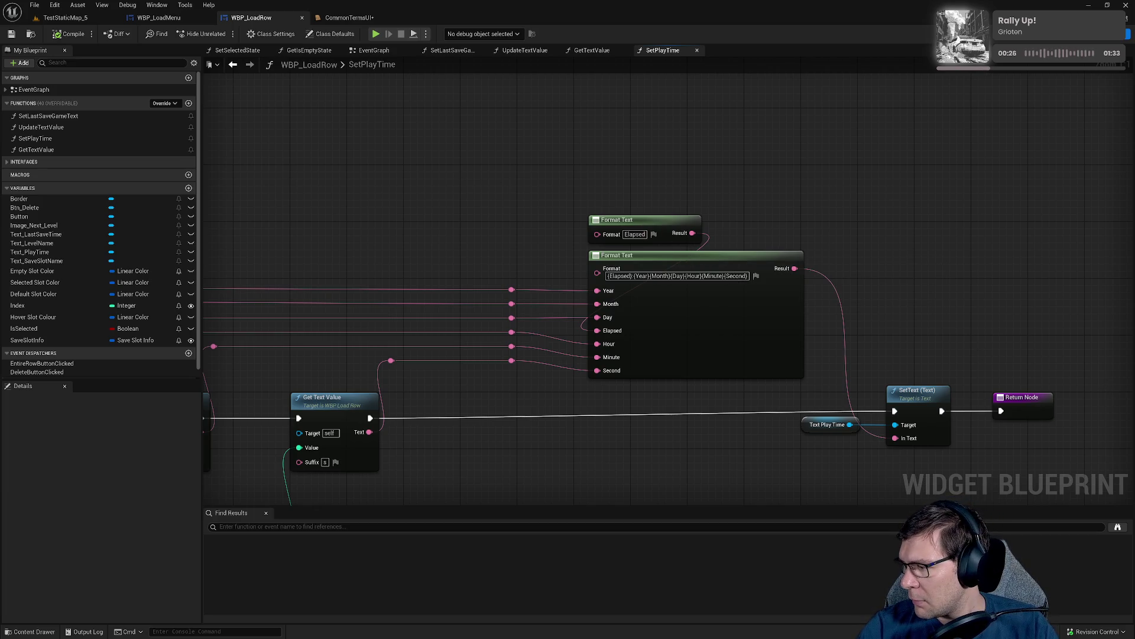
key(alt+Tab)
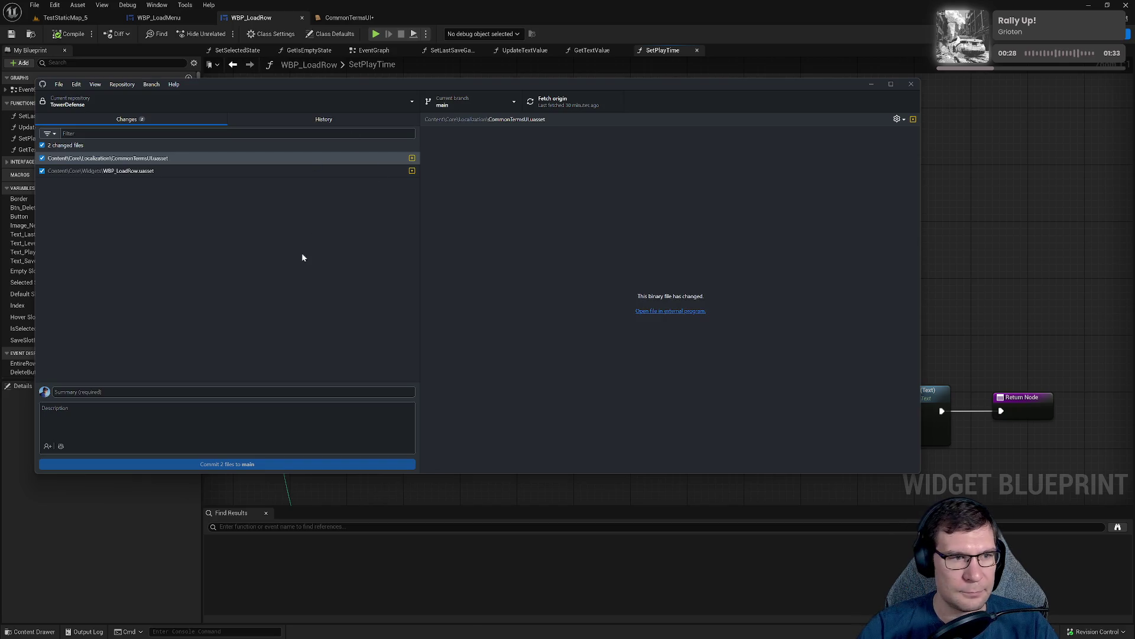
Commit both changed files to main as 'Load row adds play time', then return to Unreal.
click(185, 389)
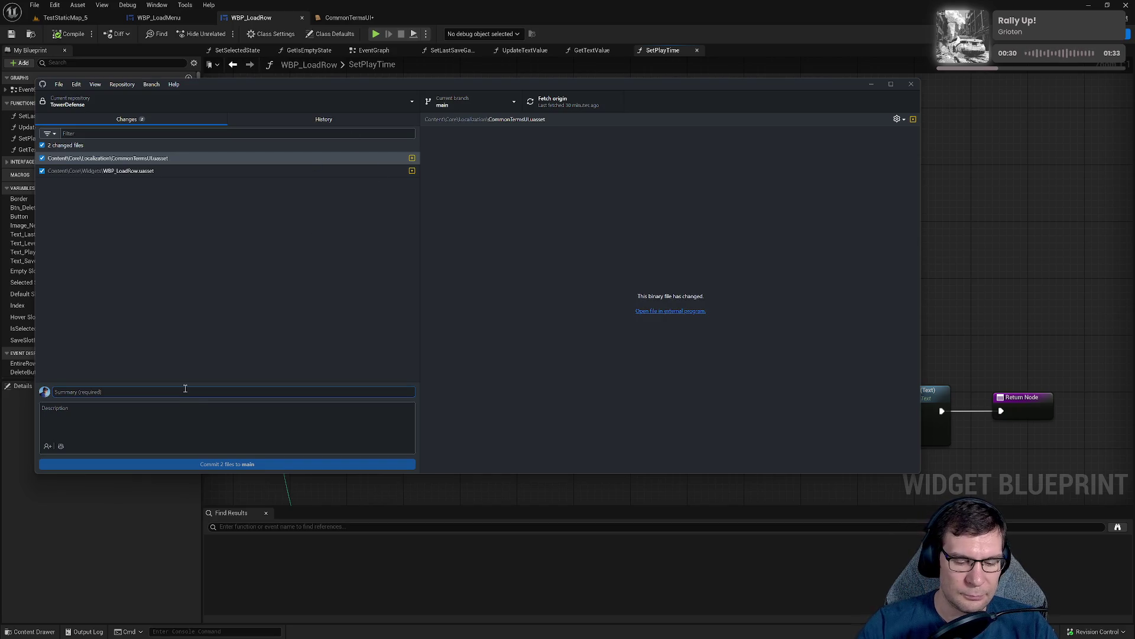
text(Load row)
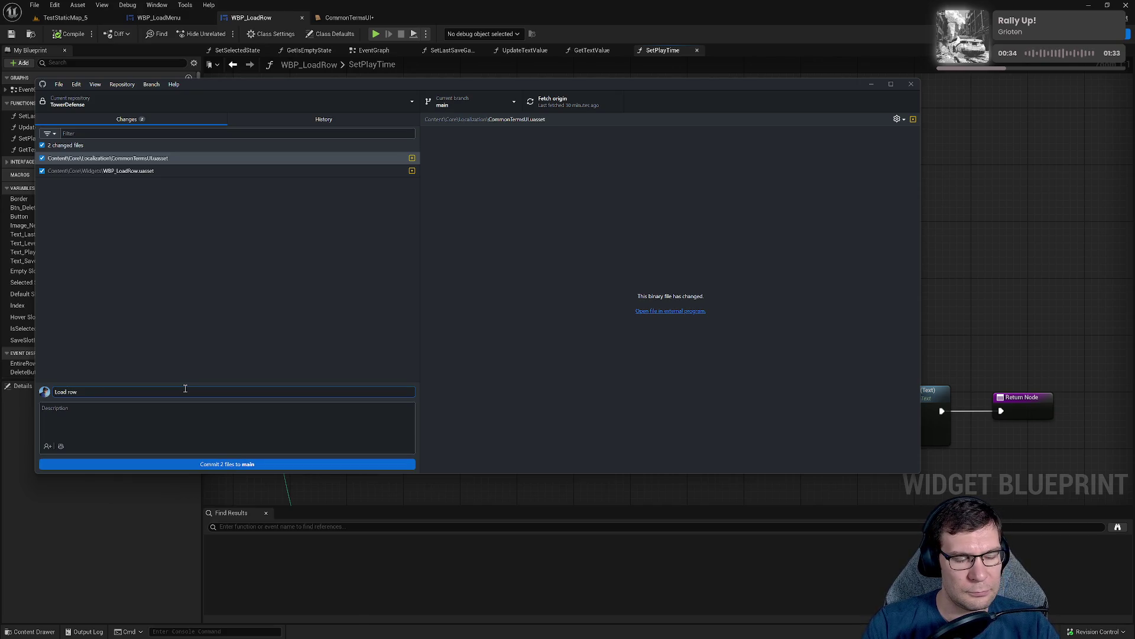
text( add)
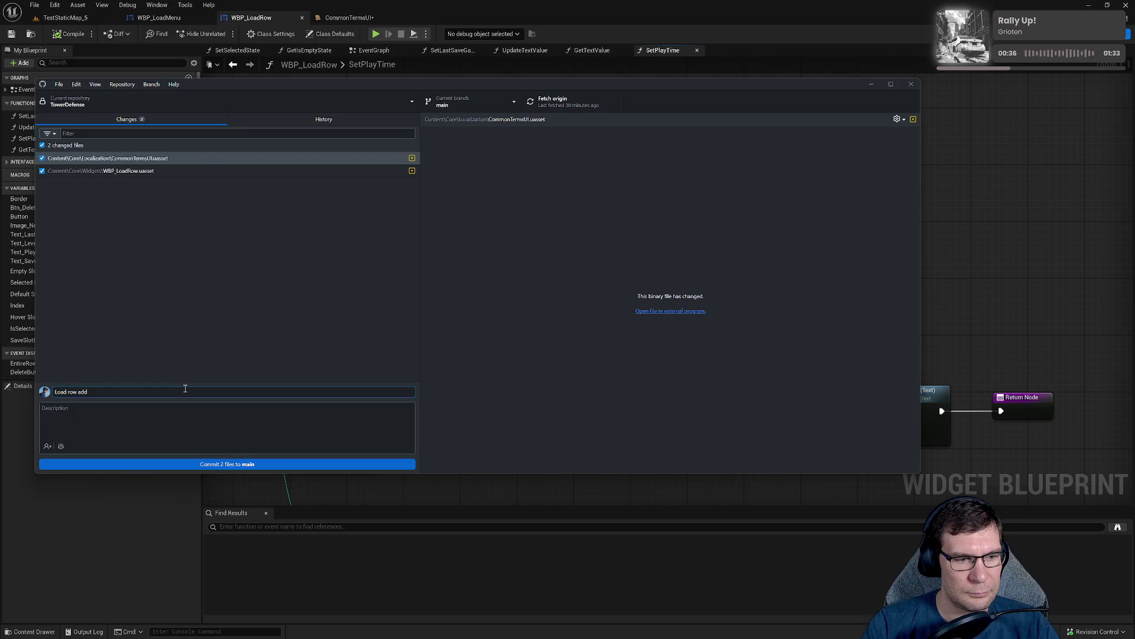
text(s play)
text( time)
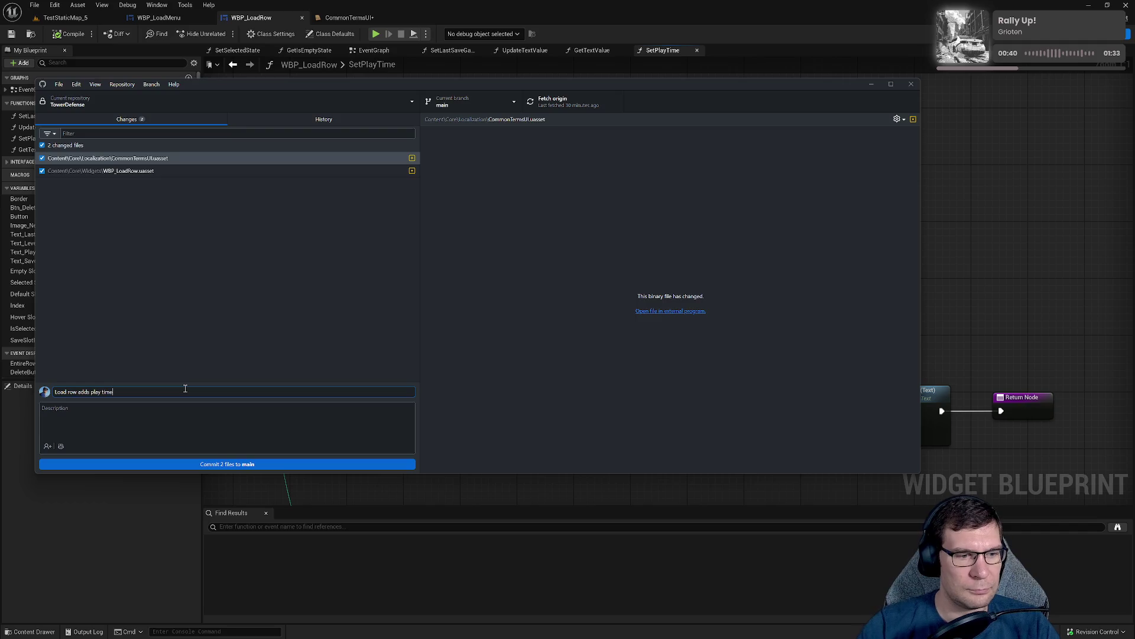
click(321, 463)
mouse_move(686, 85)
mouse_down()
mouse_move(799, 90)
mouse_move(657, 80)
mouse_up()
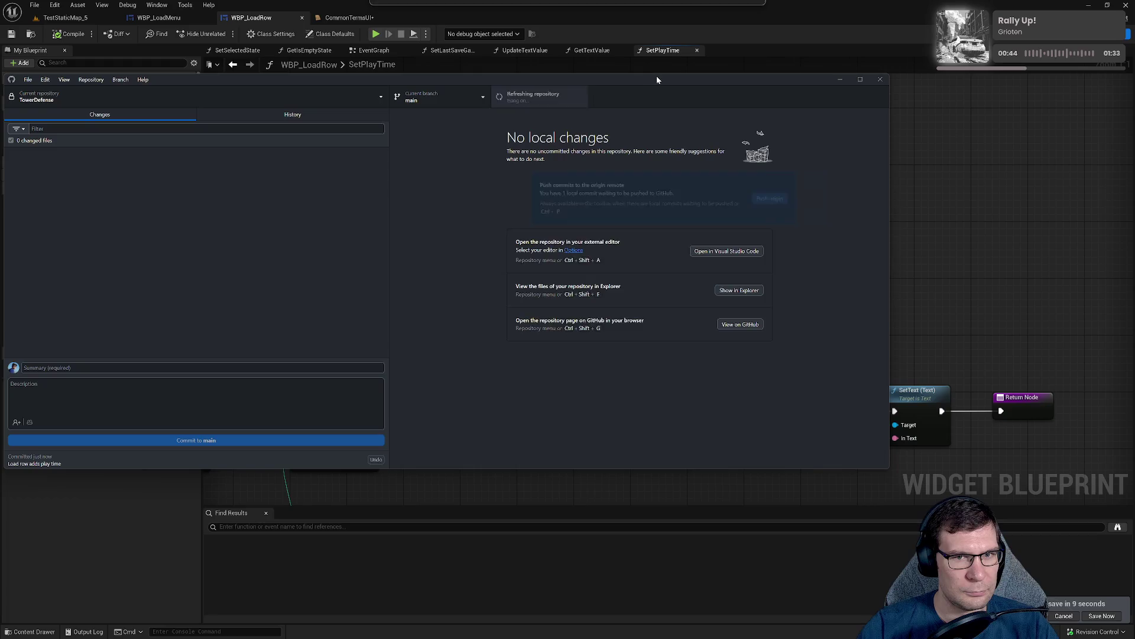
click(777, 51)
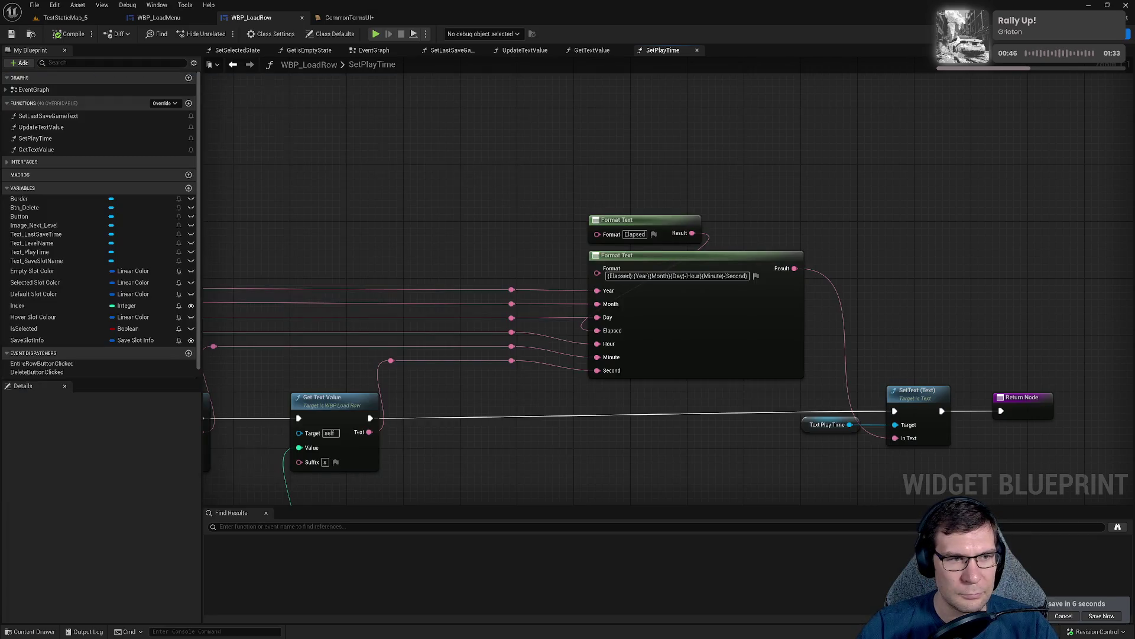